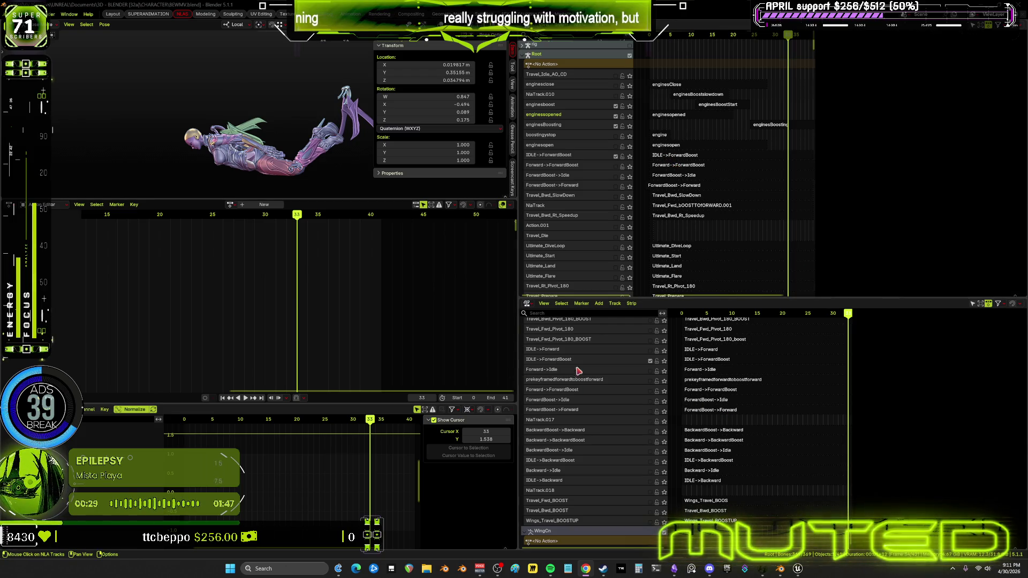
- Select the IDLE->ForwardBoost strip in the NLA editor and play its animation
middle_drag(699, 366, 739, 430)
click(746, 428)
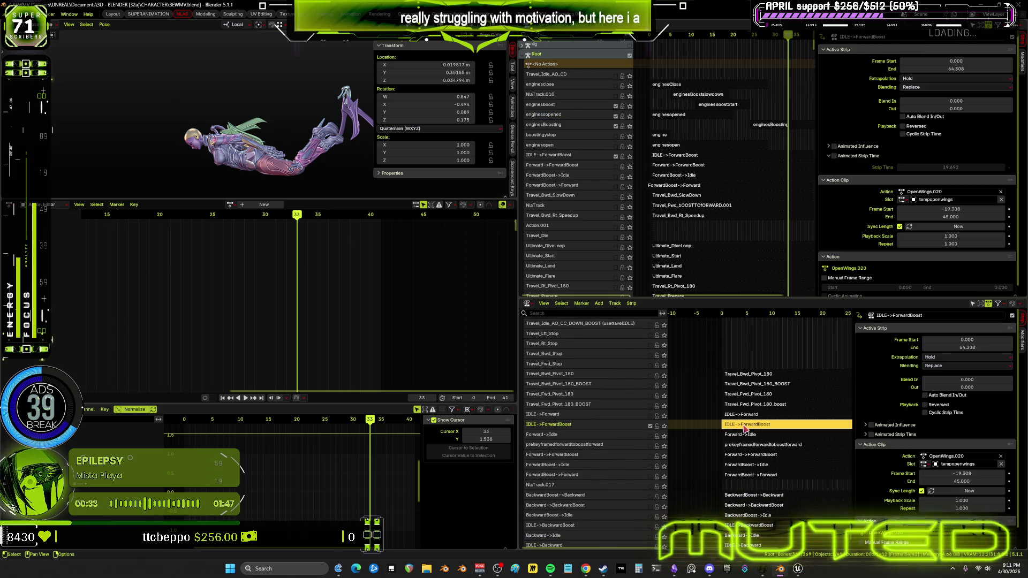
click(245, 397)
- Maximize the 3D view, review the flying character from behind and side-on, then restore the layout
key(ctrl+space)
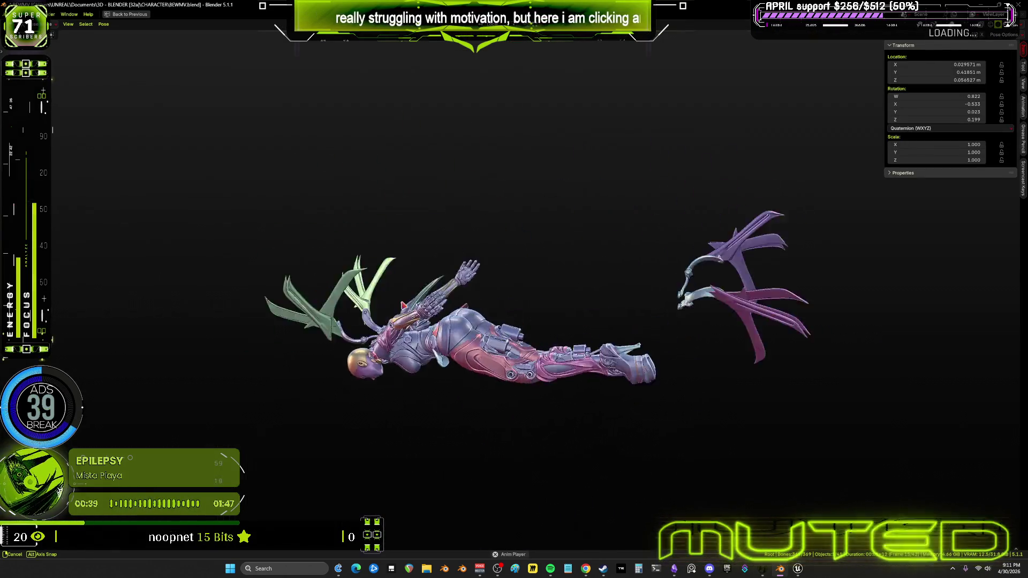
mouse_move(402, 299)
middle_down()
mouse_move(337, 355)
mouse_move(332, 300)
middle_up()
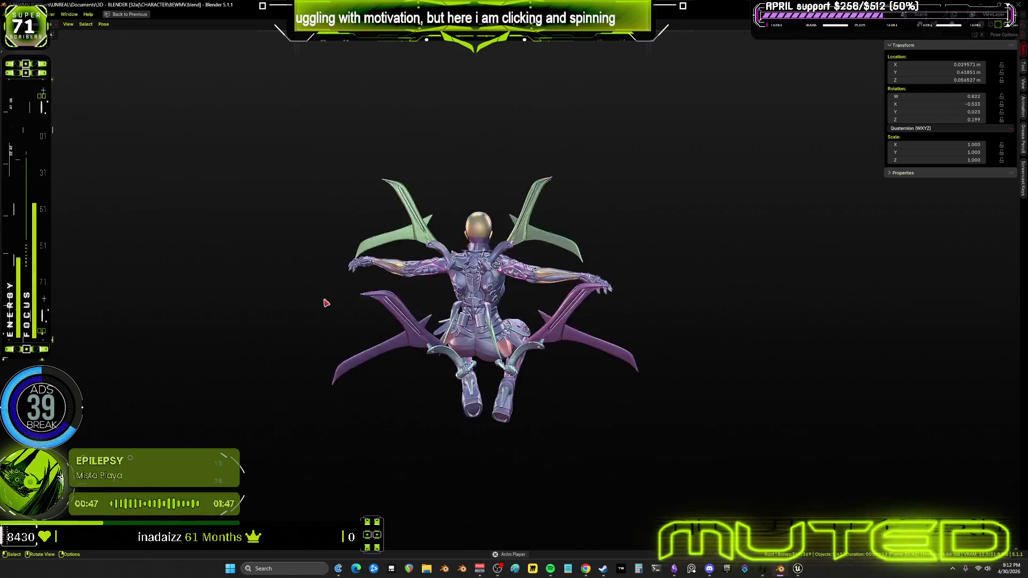
mouse_move(323, 301)
middle_down()
mouse_move(356, 316)
mouse_move(453, 291)
middle_up()
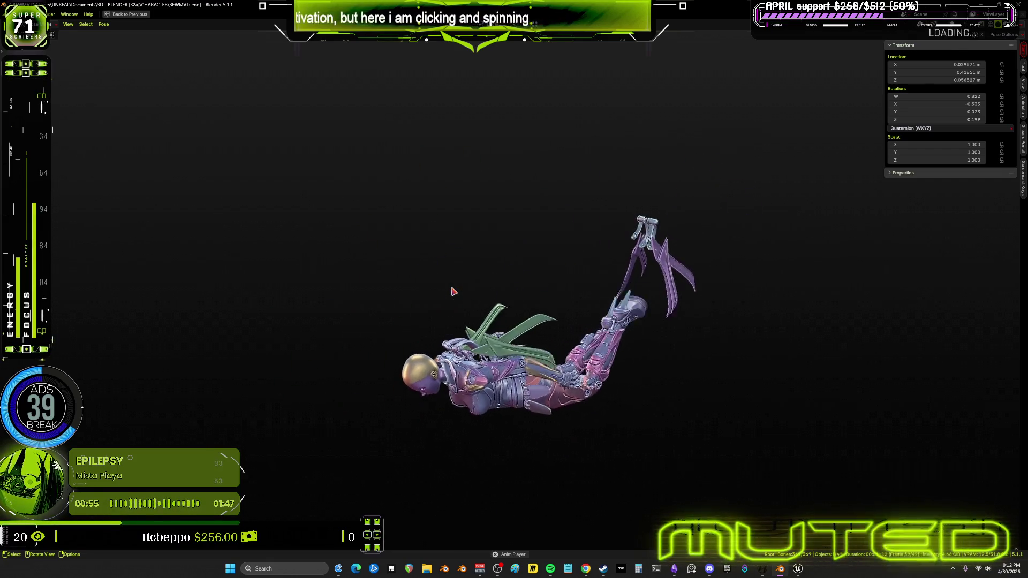
key(ctrl+space)
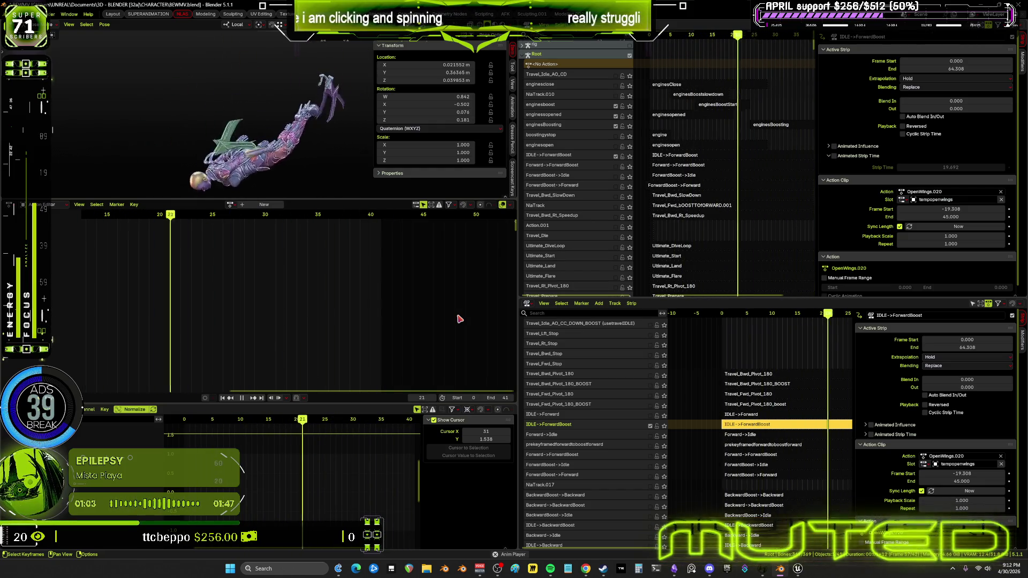
- Stop playback, return to frame 0 and enter tweak mode on the IDLE->ForwardBoost strip's action
key(space)
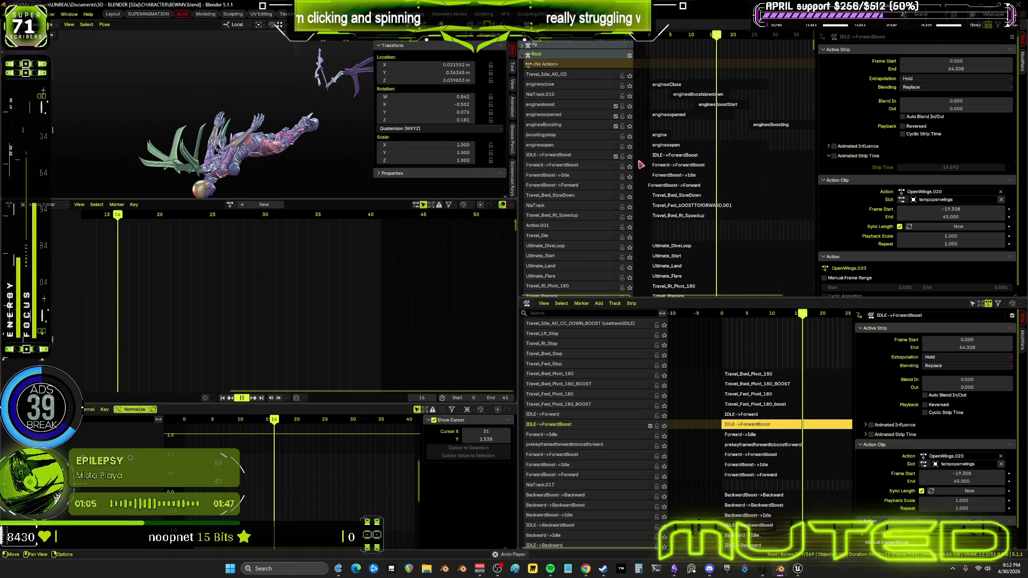
click(673, 155)
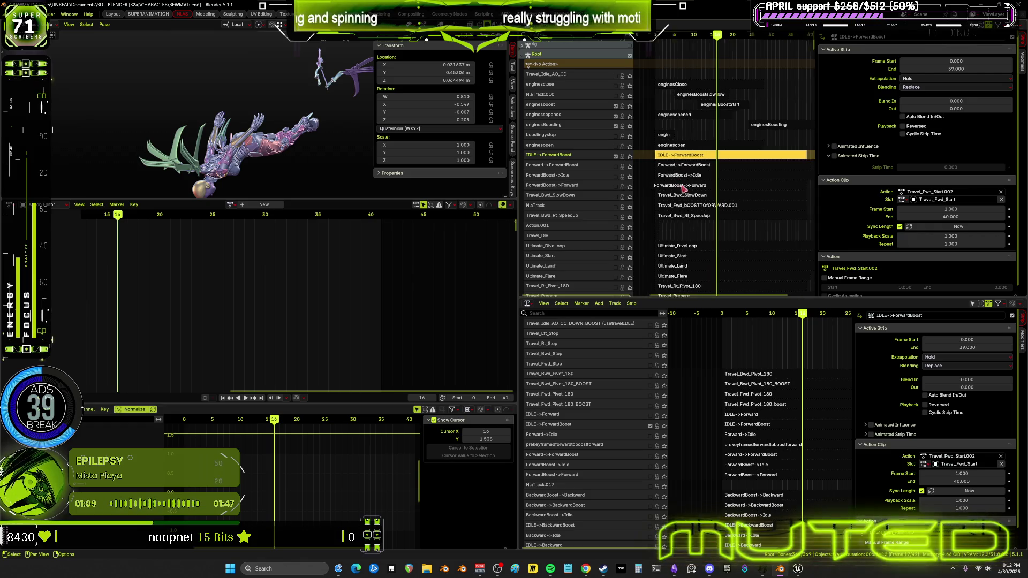
scroll(680, 174, down, 2)
key(shift+Left)
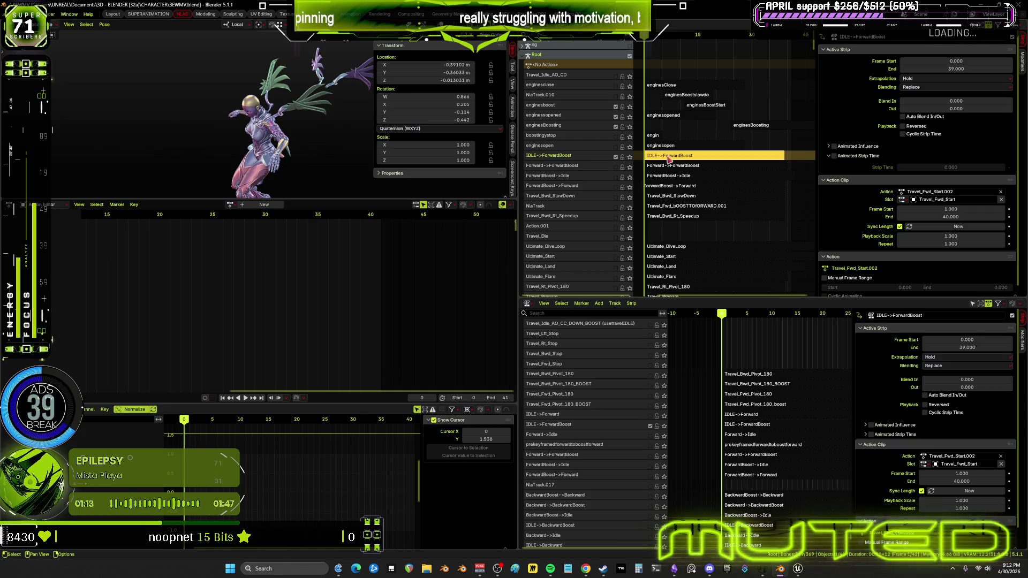
key(Tab)
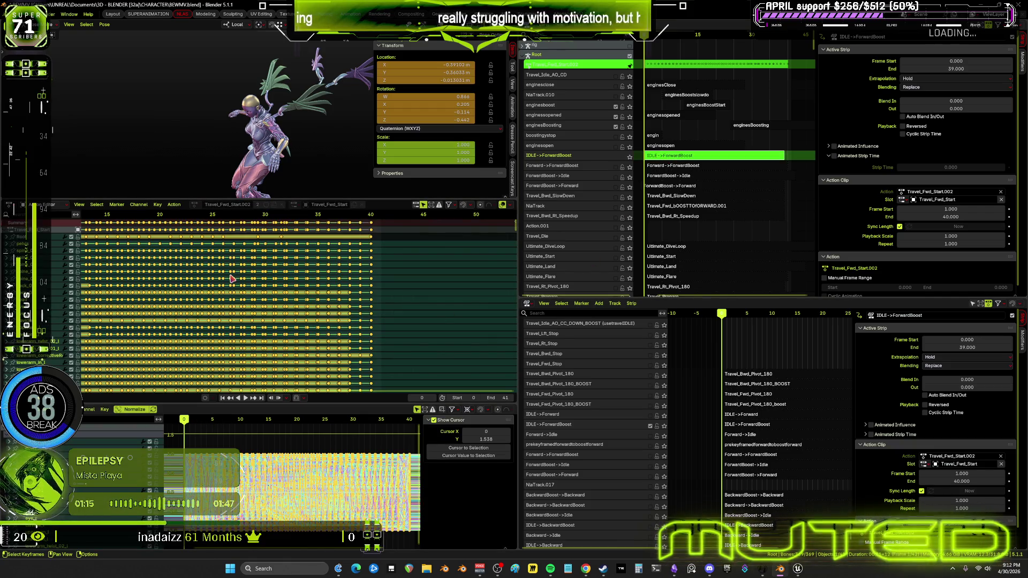
key(Home)
middle_drag(375, 288, 388, 286)
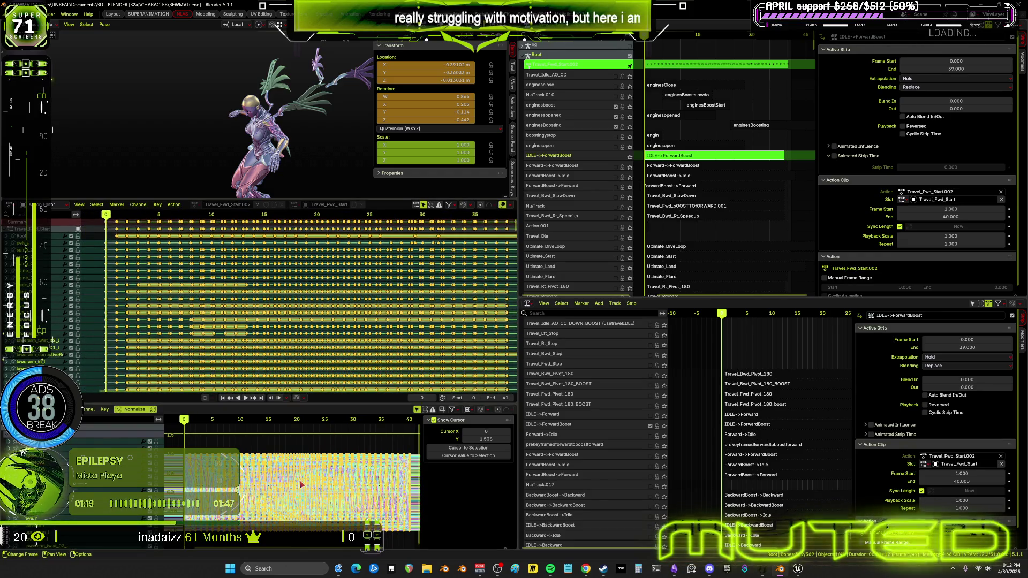
- Snap the action's selected keys to the nearest whole frame and scrub through to check the motion
click(104, 409)
mouse_move(133, 431)
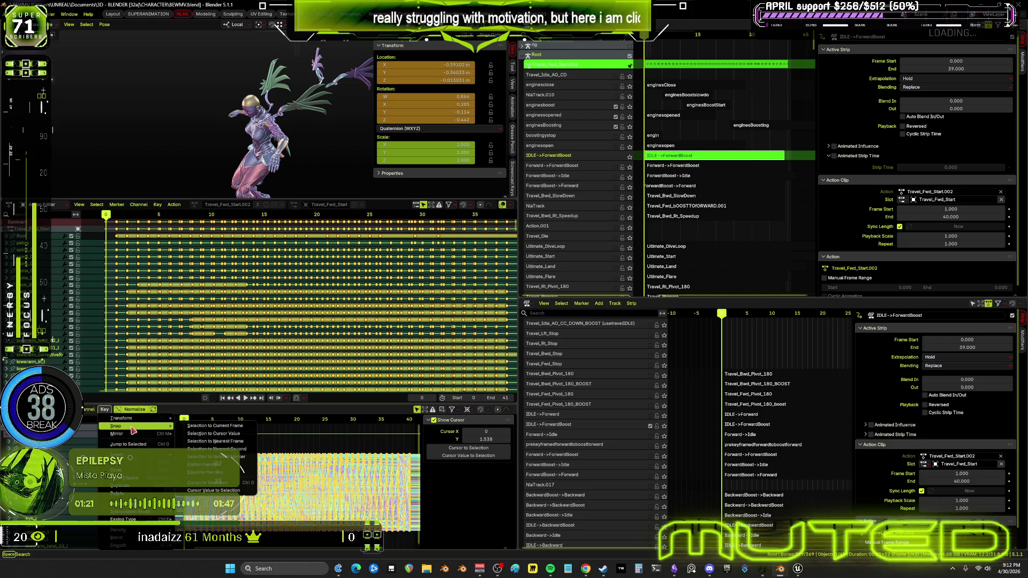
click(231, 442)
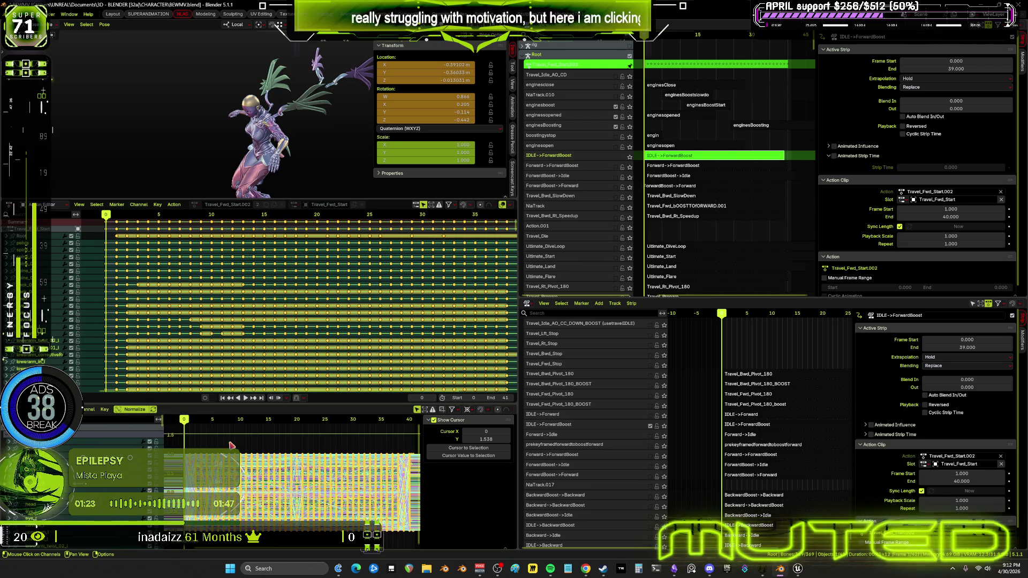
drag(184, 426, 368, 435)
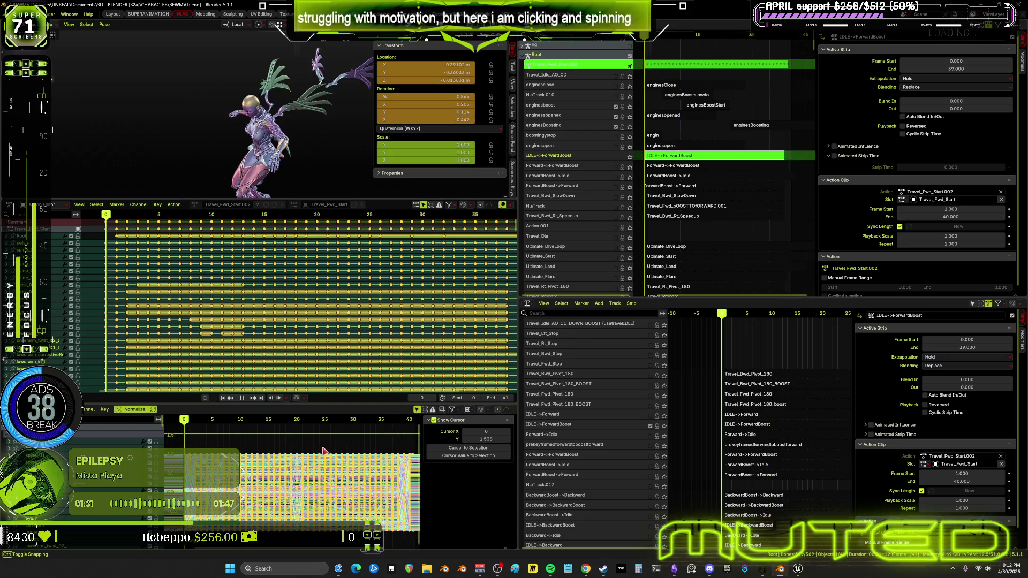
drag(188, 422, 419, 437)
key(Escape)
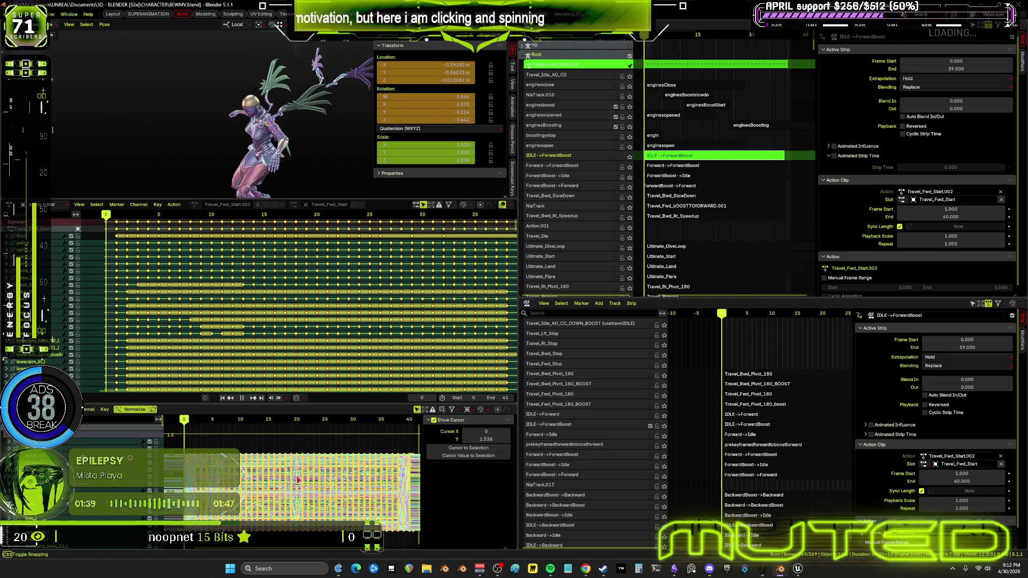
click(105, 25)
- Bake Travel_Fwd_Start.002's pose animation with end frame 39, then exit tweak mode
mouse_move(161, 68)
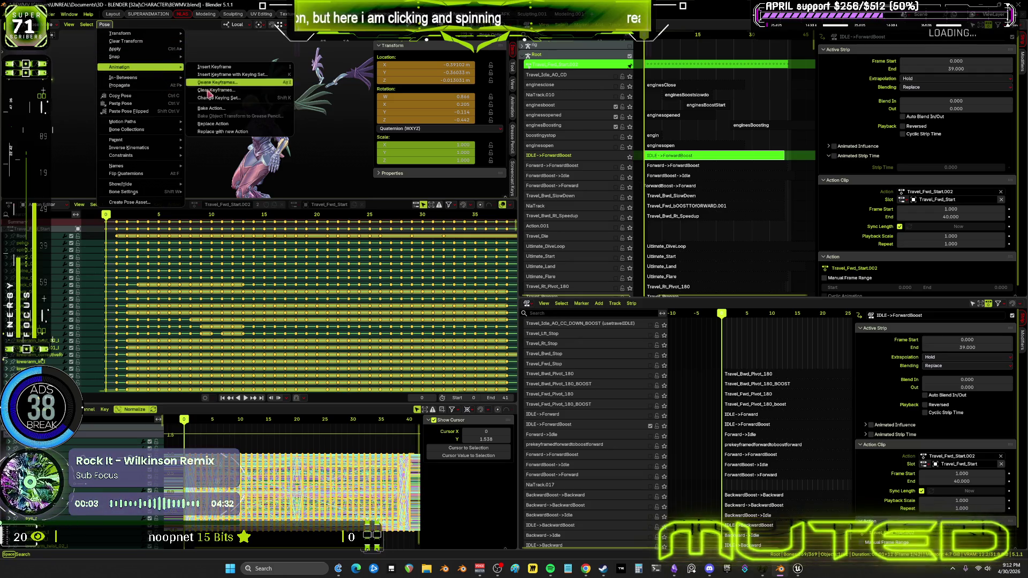
click(203, 111)
click(285, 121)
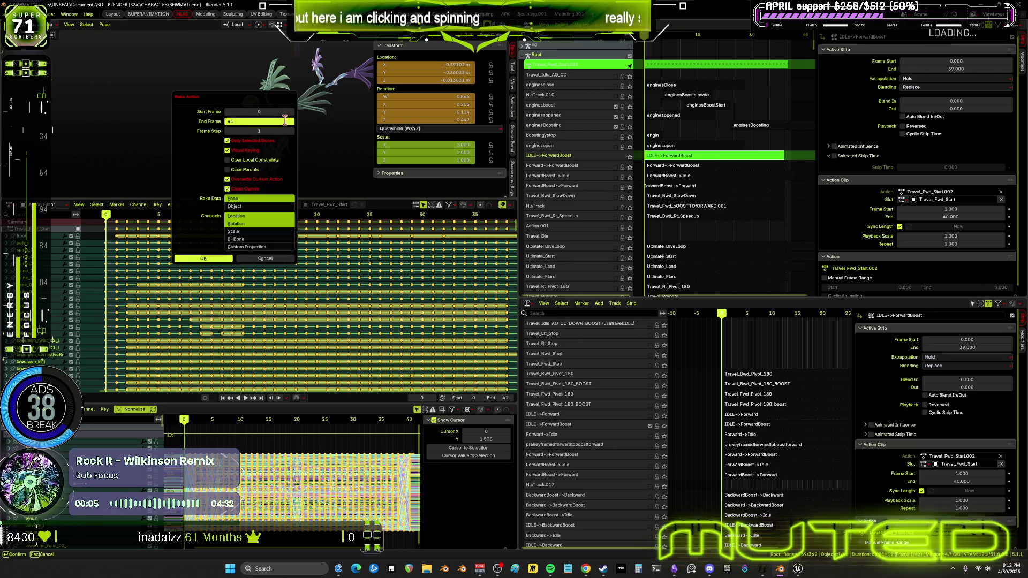
text(39)
key(Return)
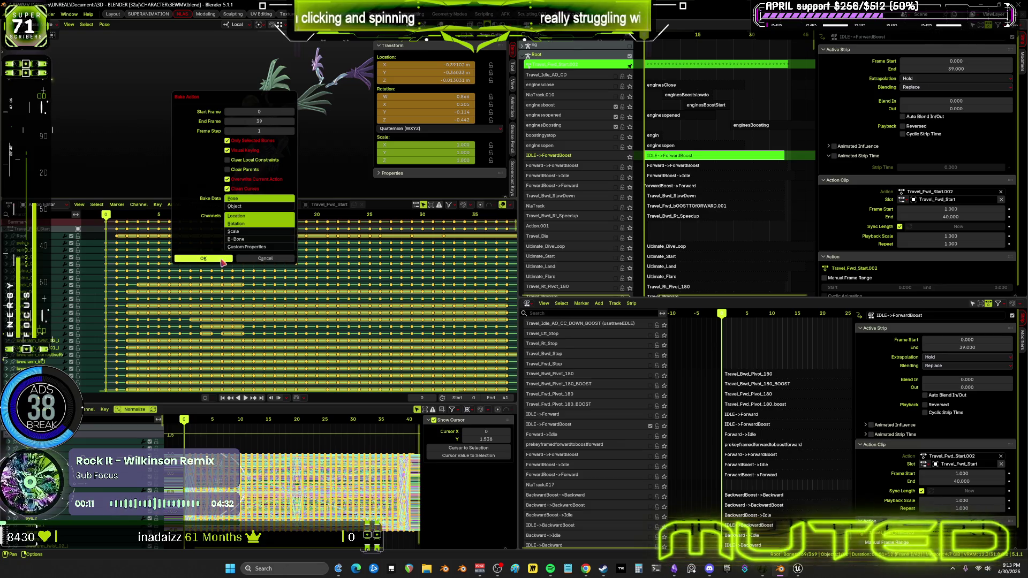
click(222, 260)
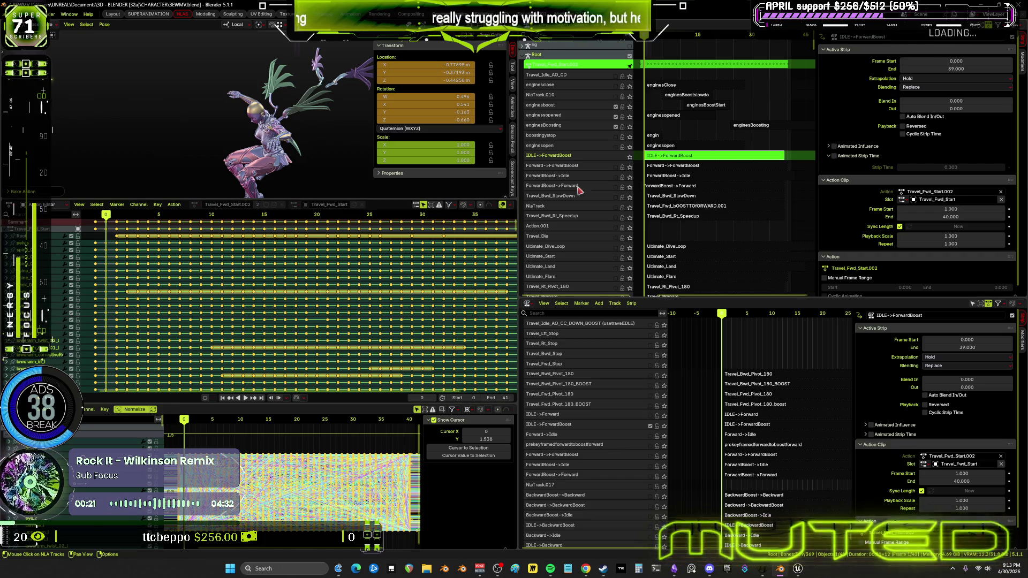
key(Tab)
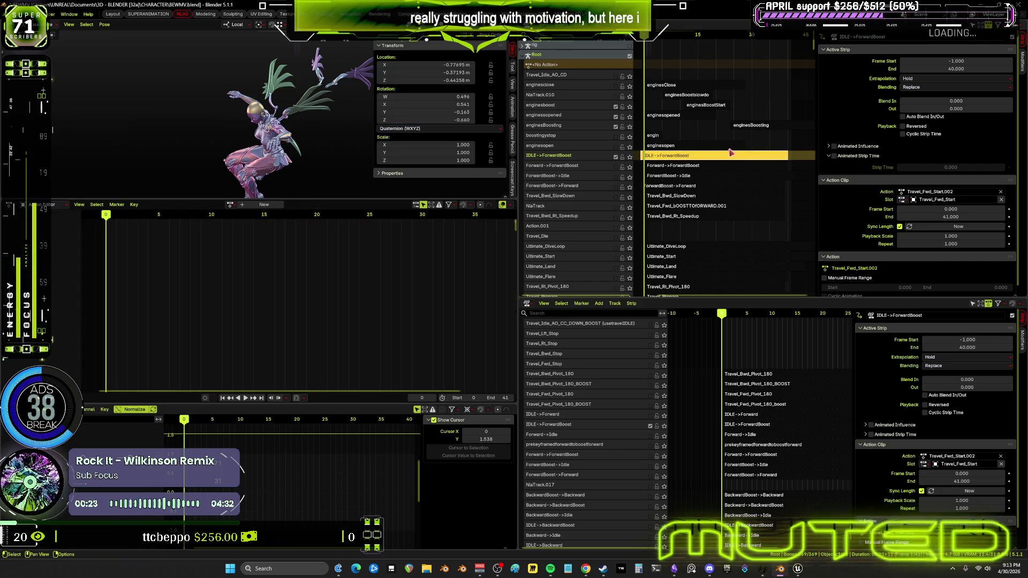
- Set the strip to span frames 0 to 39 and move its track to the bottom of the NLA stack
click(946, 61)
text(0)
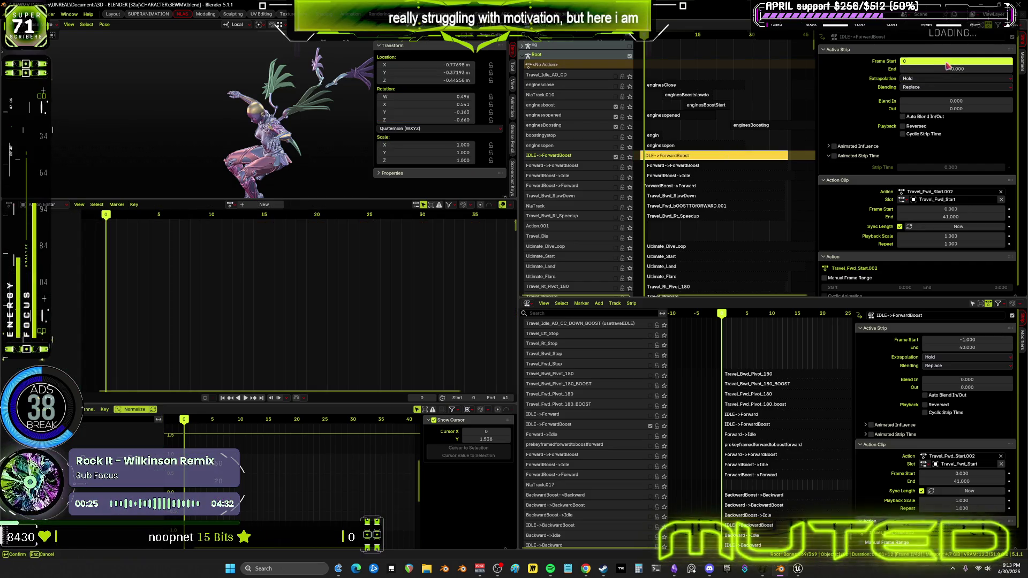
key(Return)
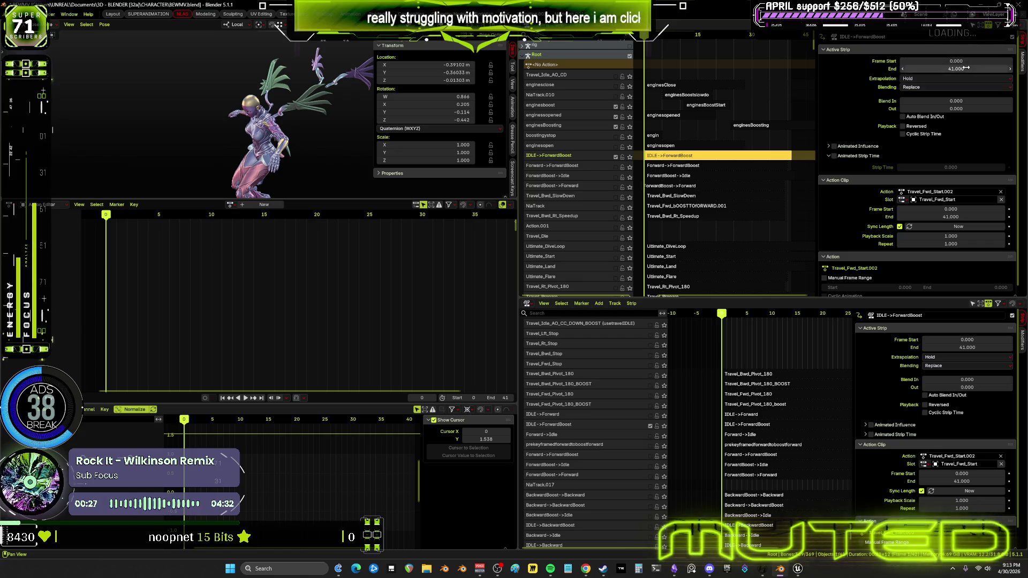
click(966, 68)
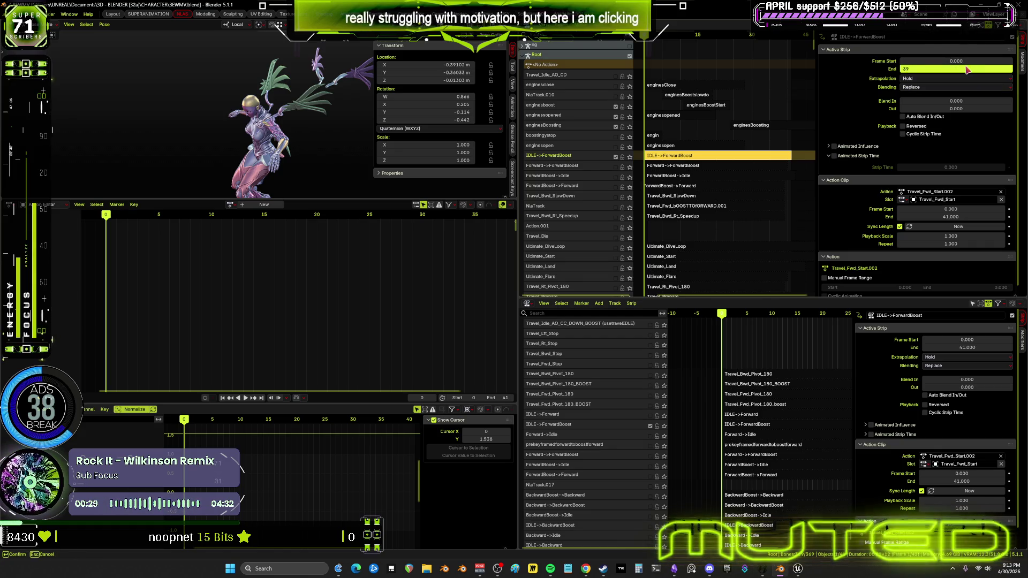
key(Return)
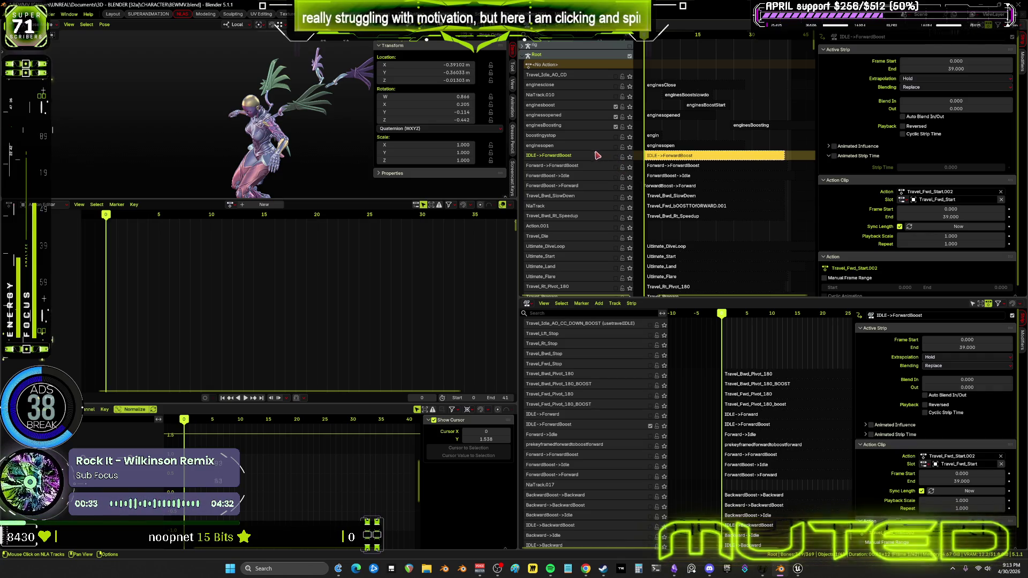
right_click(598, 156)
mouse_move(599, 156)
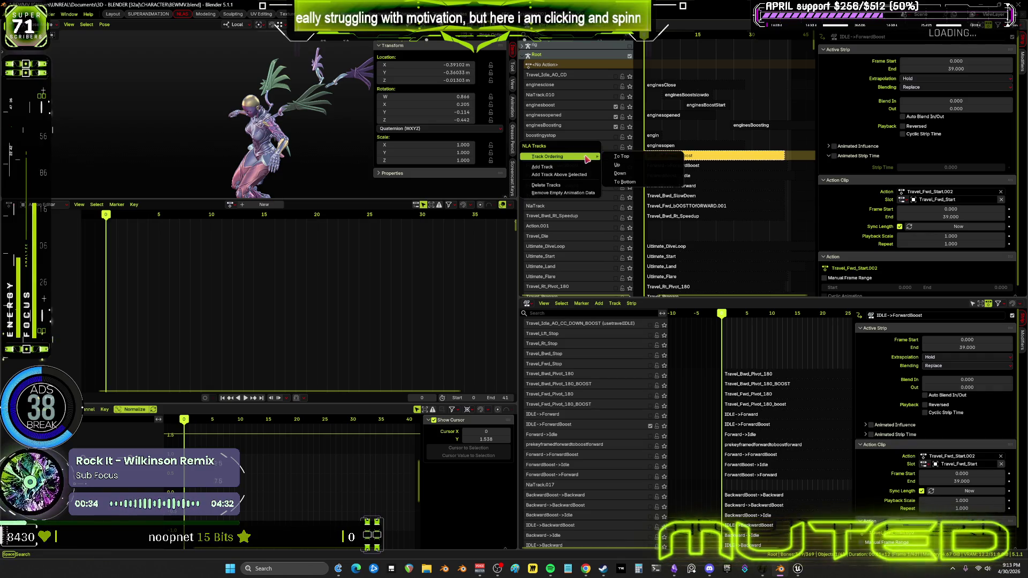
click(635, 182)
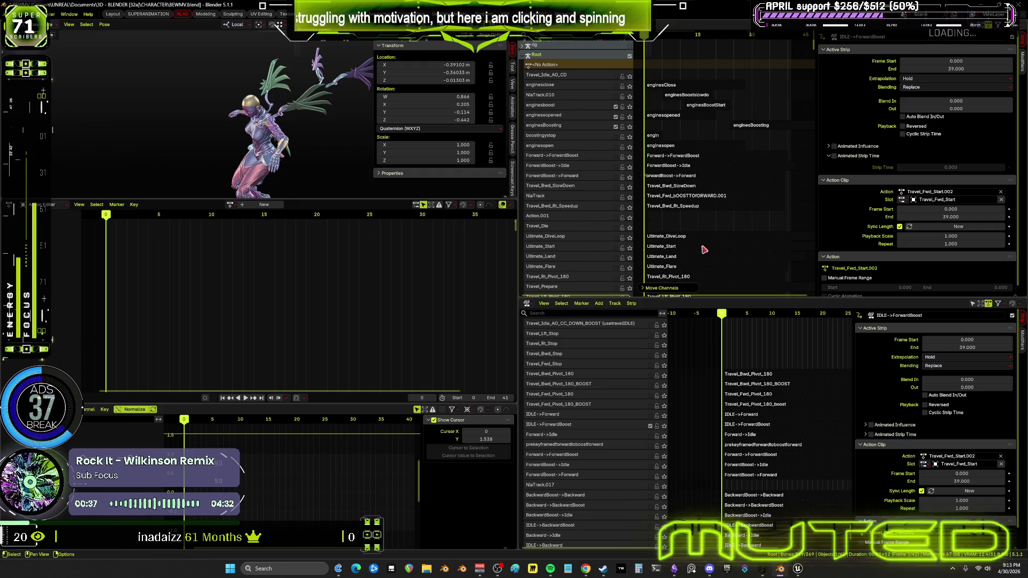
- Scrub through the animation, return to frame 0, and select the Travel_Lft_Start_BOOST strip
shift+scroll(686, 256, down, 5)
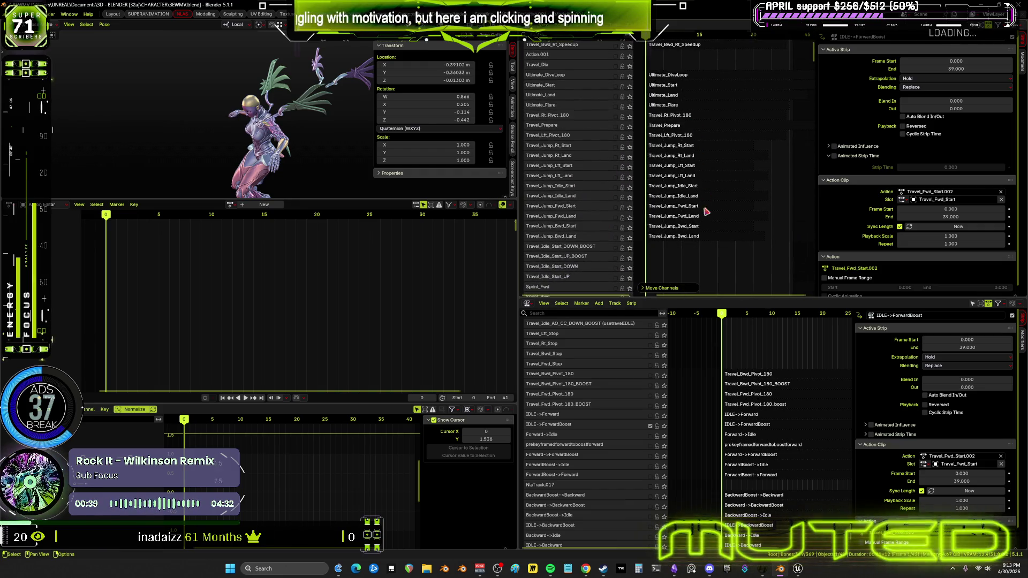
scroll(707, 207, down, 6)
scroll(696, 252, down, 10)
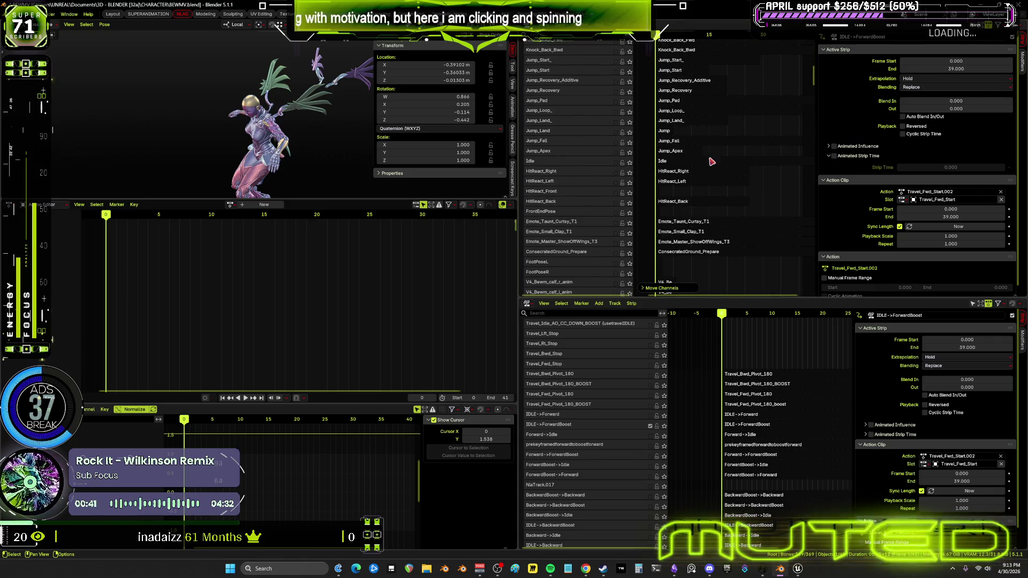
scroll(707, 214, down, 10)
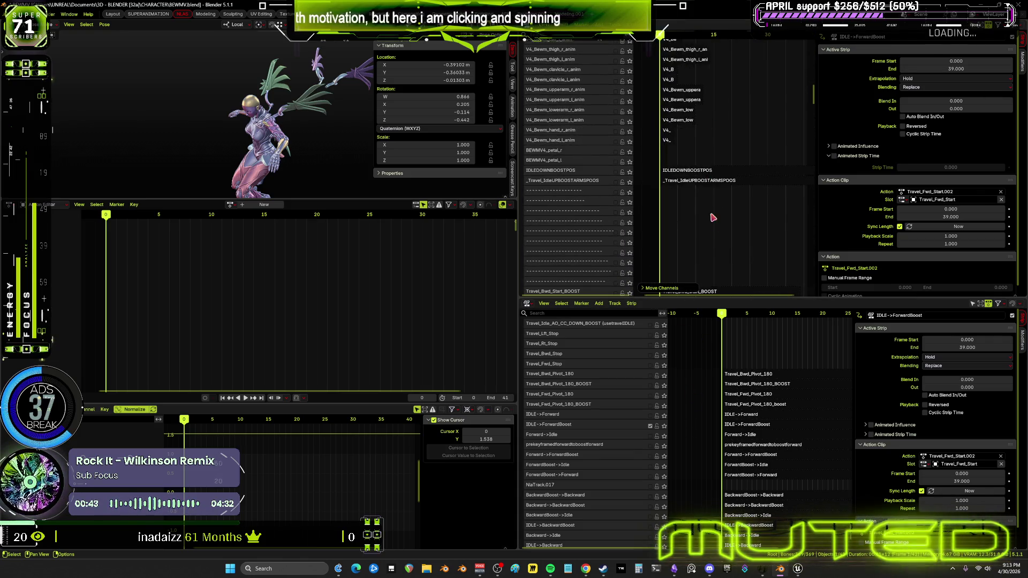
mouse_move(682, 196)
ctrl+middle_down()
mouse_move(741, 185)
mouse_move(715, 187)
mouse_move(734, 166)
mouse_move(701, 172)
mouse_move(725, 169)
ctrl+middle_up()
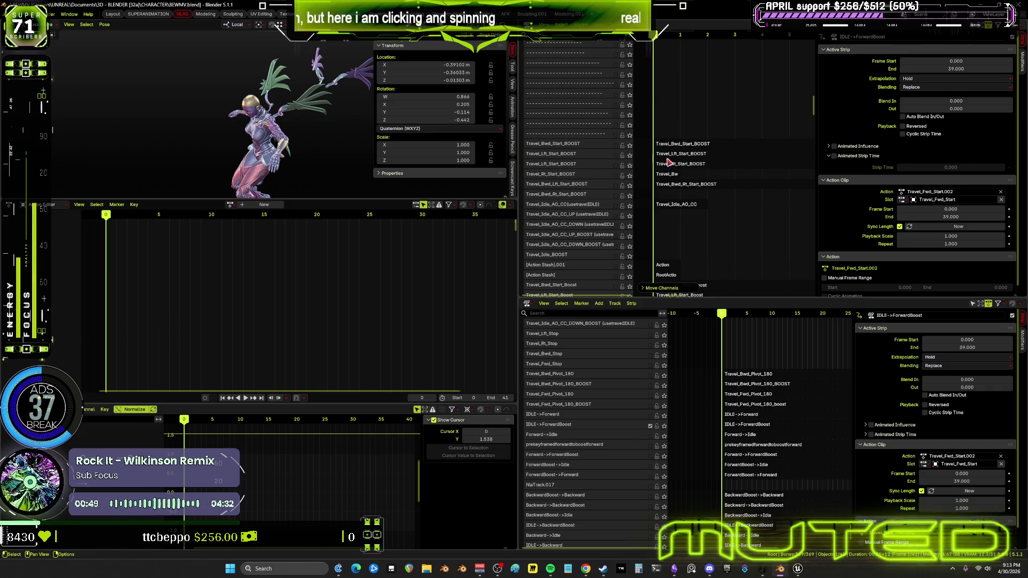
mouse_move(110, 216)
mouse_down()
mouse_move(361, 246)
mouse_move(444, 218)
mouse_move(480, 224)
mouse_move(149, 257)
mouse_move(443, 261)
mouse_up()
key(Escape)
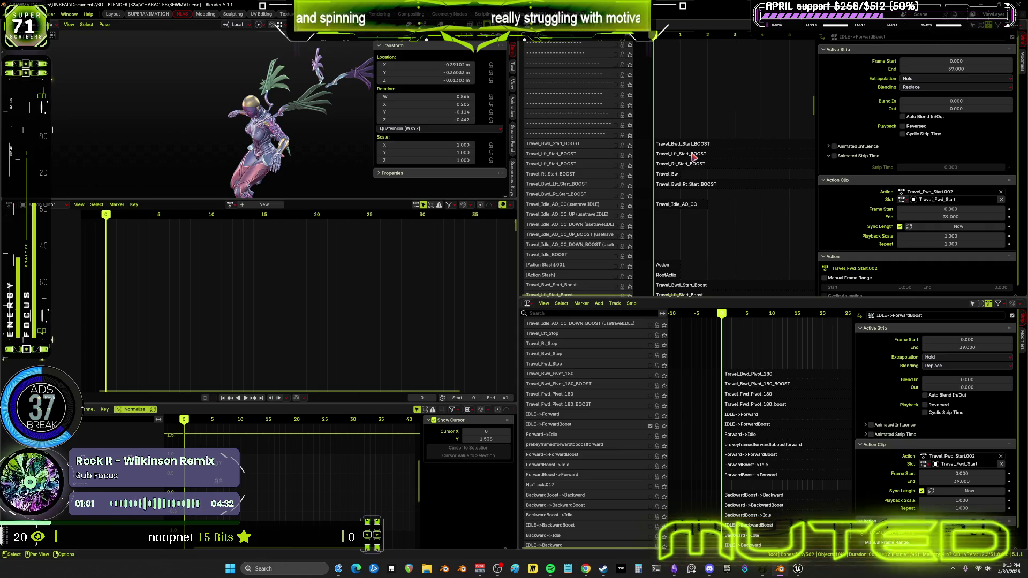
click(691, 157)
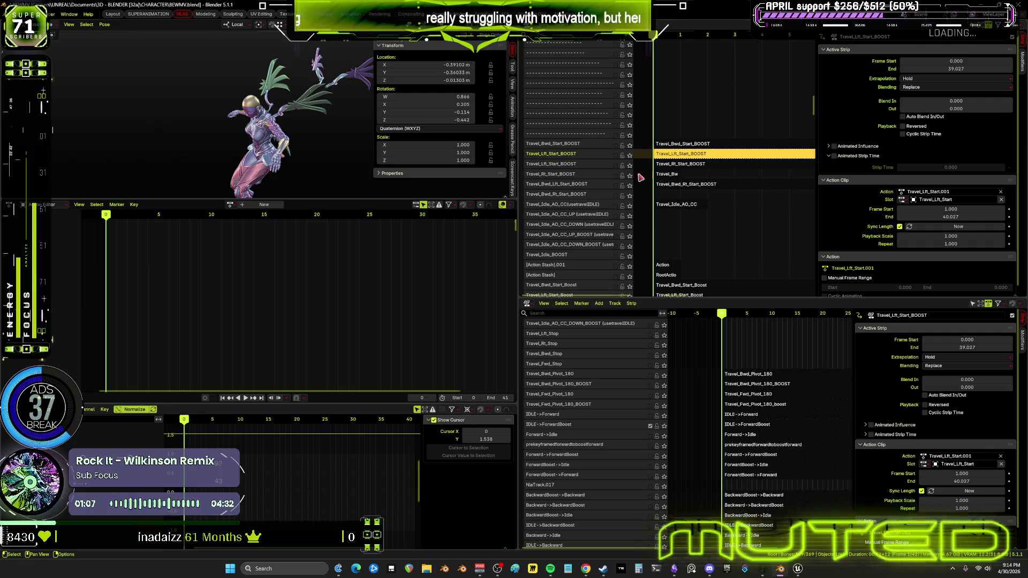
- Rename the existing Travel_Rt_Start_BOOST track to the placeholder 'dsagdsagasdg'
click(558, 165)
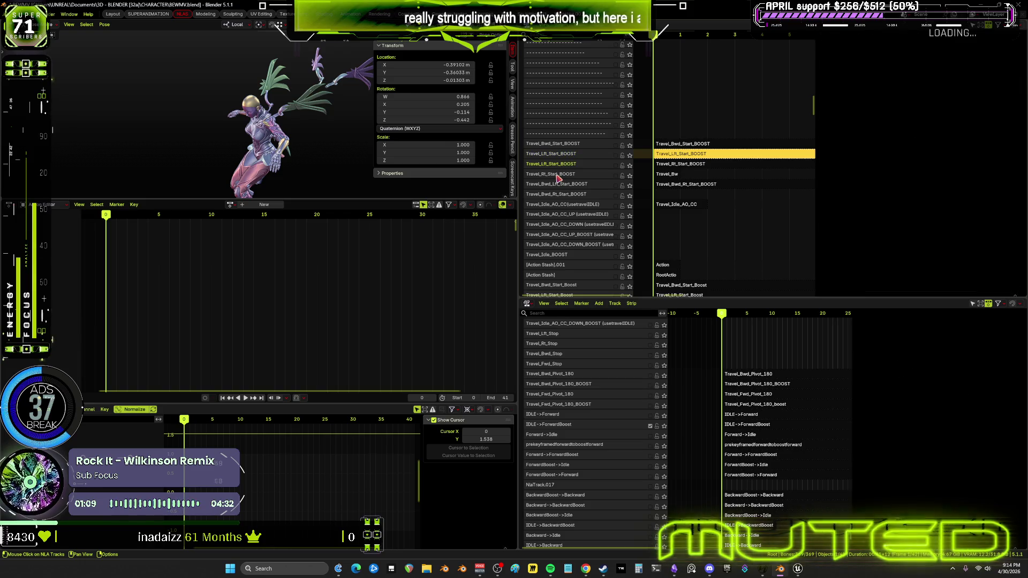
double_click(558, 177)
text(dsagdsagasdg)
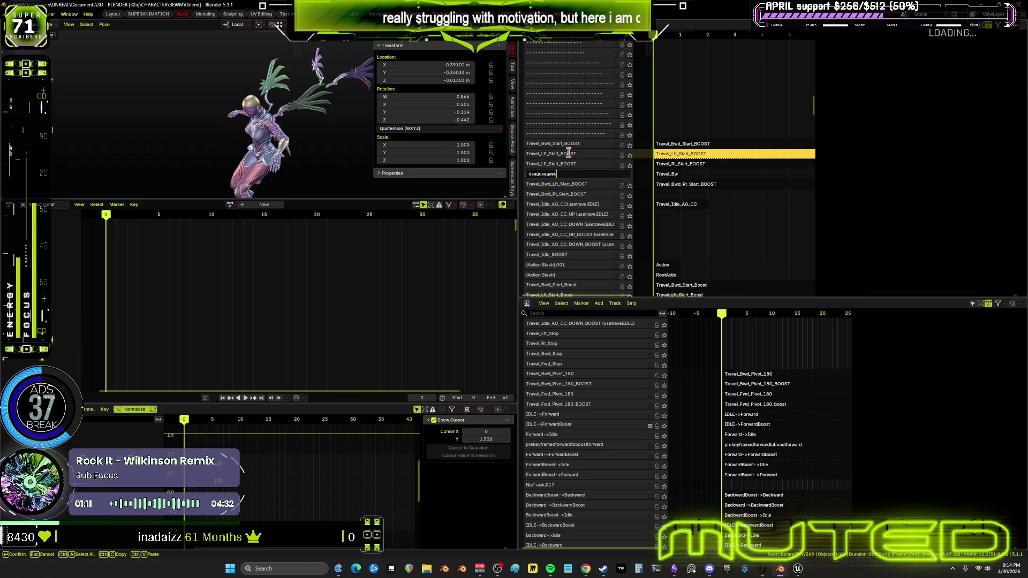
key(Return)
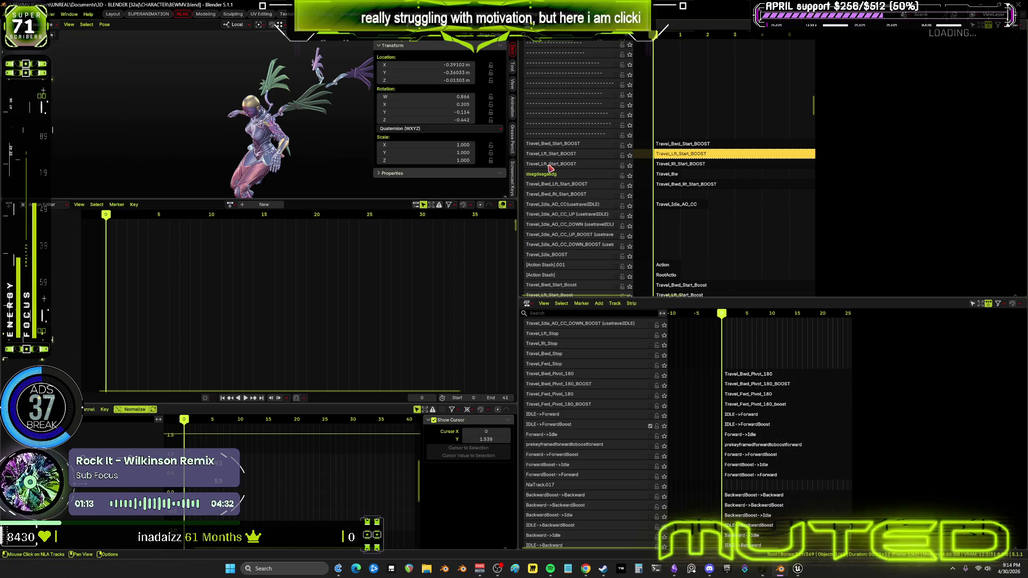
- Rename the second Travel_Lft_Start_BOOST track to Travel_Rt_Start_BOOST and reselect the Travel_Lft_Start_BOOST strip
double_click(548, 166)
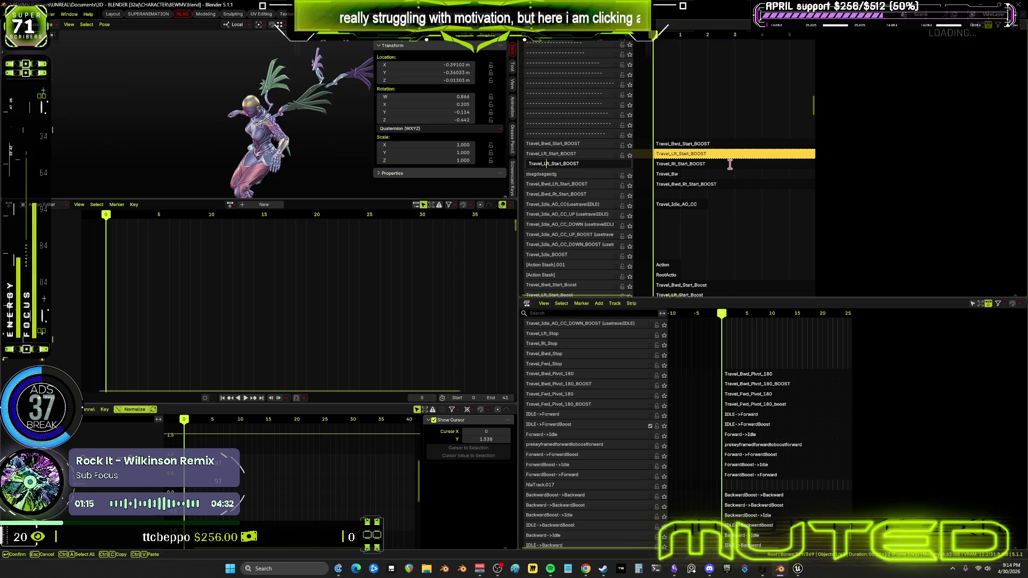
text(Rt)
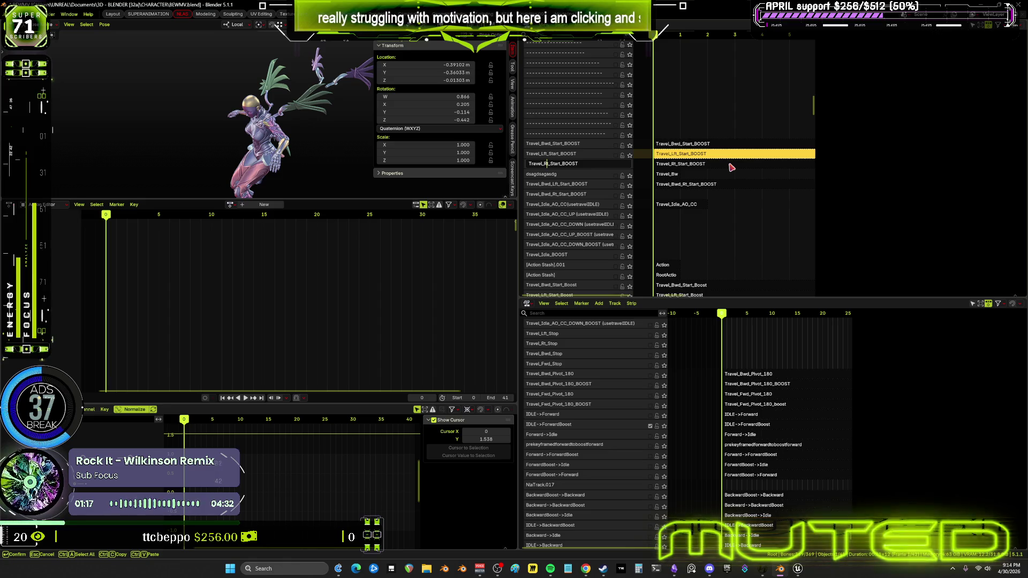
key(Return)
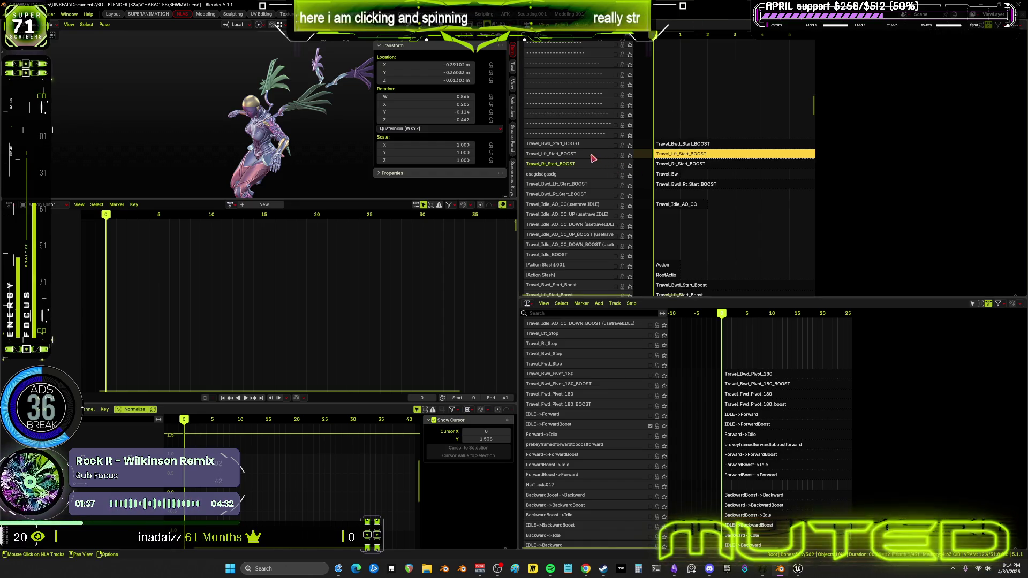
click(683, 155)
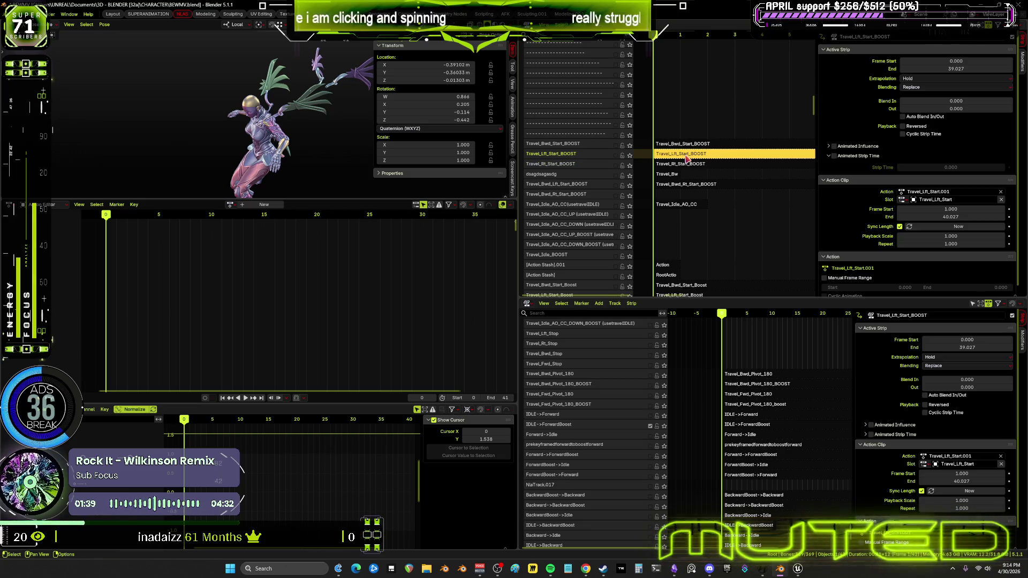
- Enter tweak mode on Travel_Lft_Start.001 and snap all its keyframes to the nearest whole frame
key(Tab)
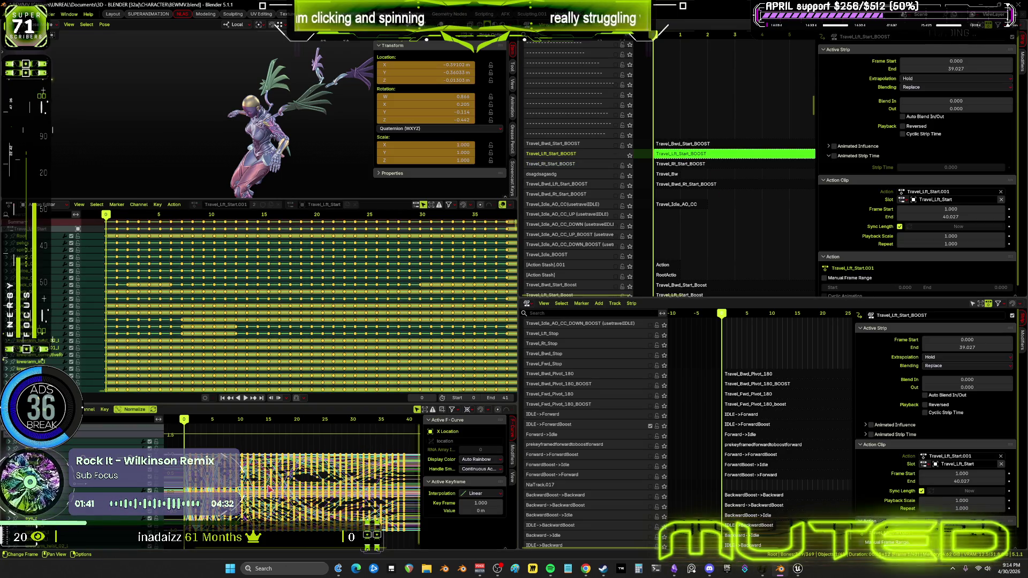
click(104, 409)
mouse_move(137, 427)
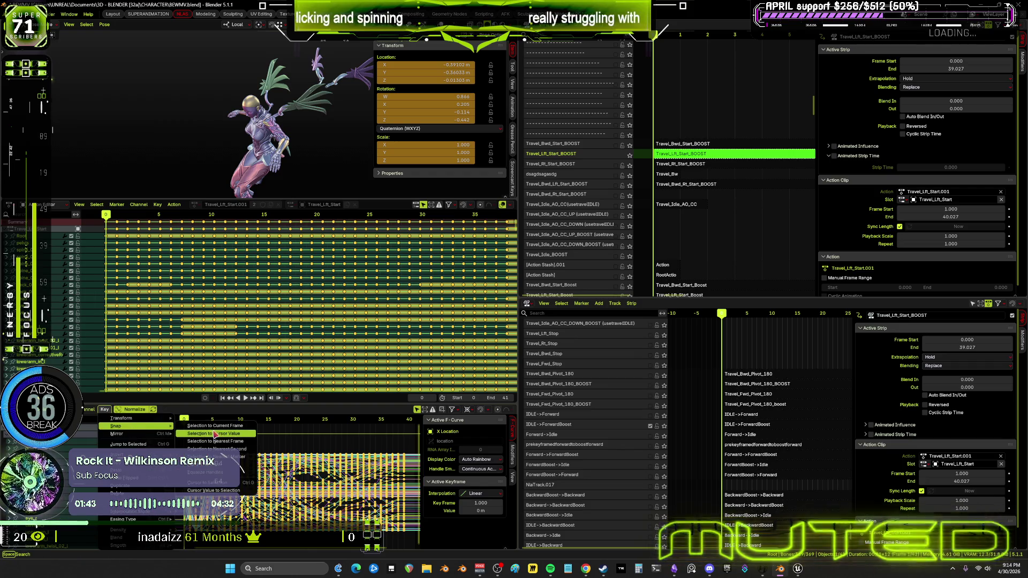
click(224, 441)
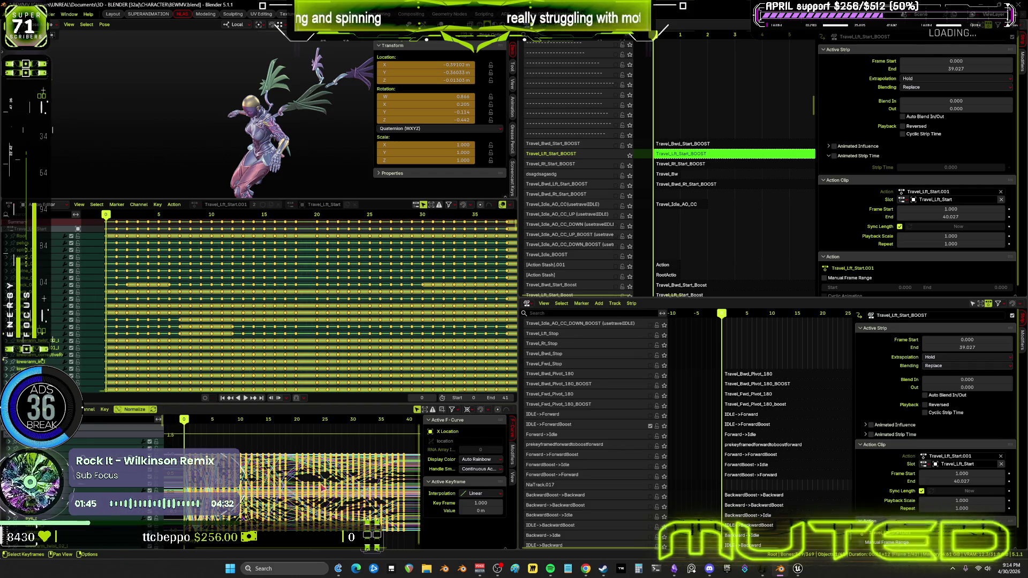
key(alt+a)
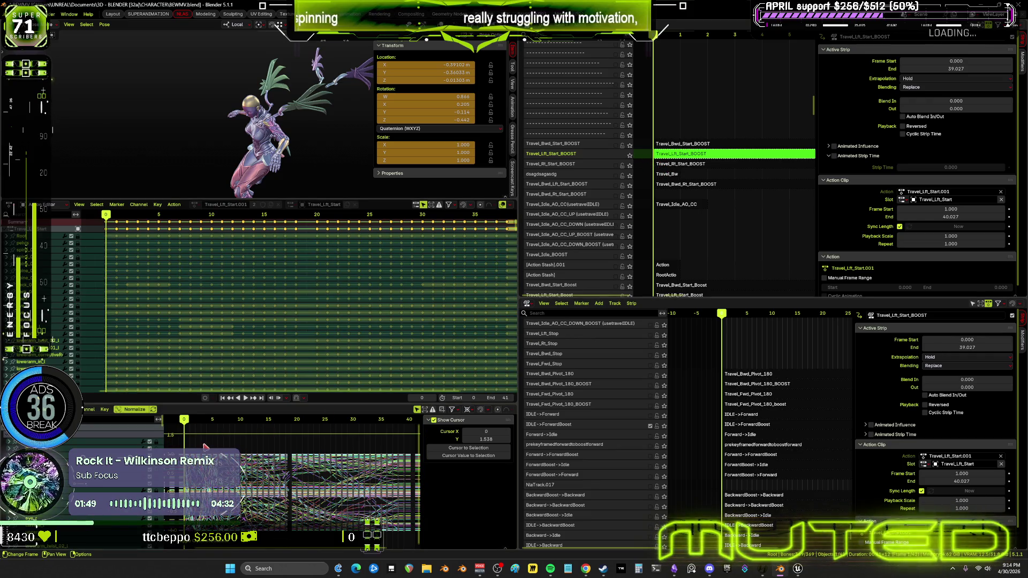
middle_drag(160, 472, 264, 474)
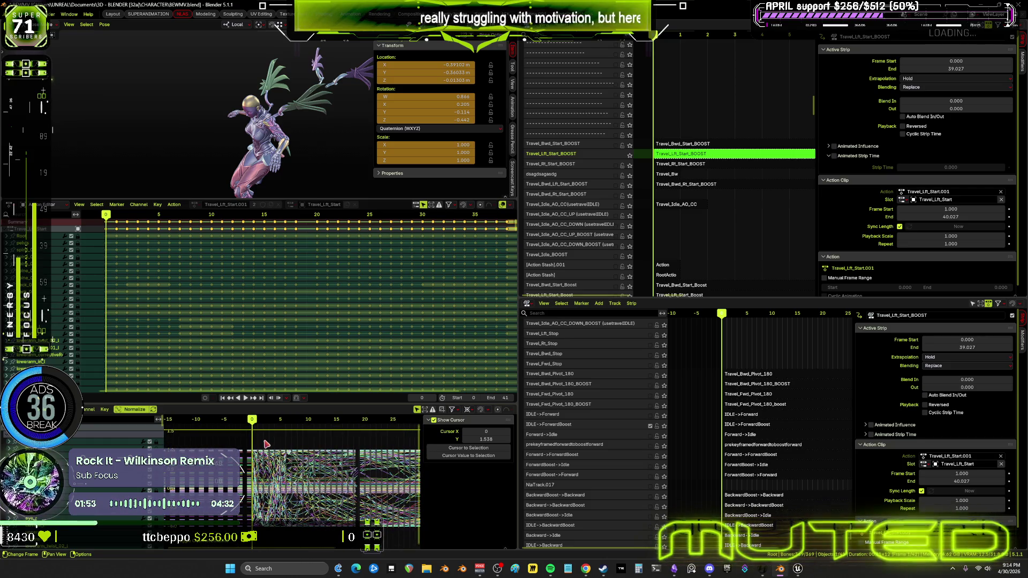
key(a)
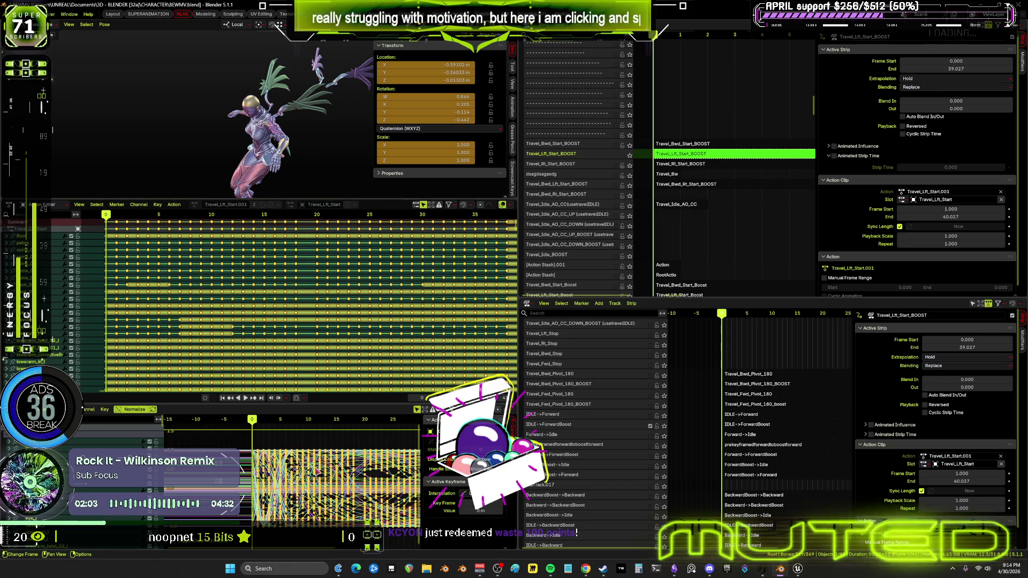
mouse_move(347, 446)
middle_down()
mouse_move(274, 439)
mouse_move(412, 450)
middle_up()
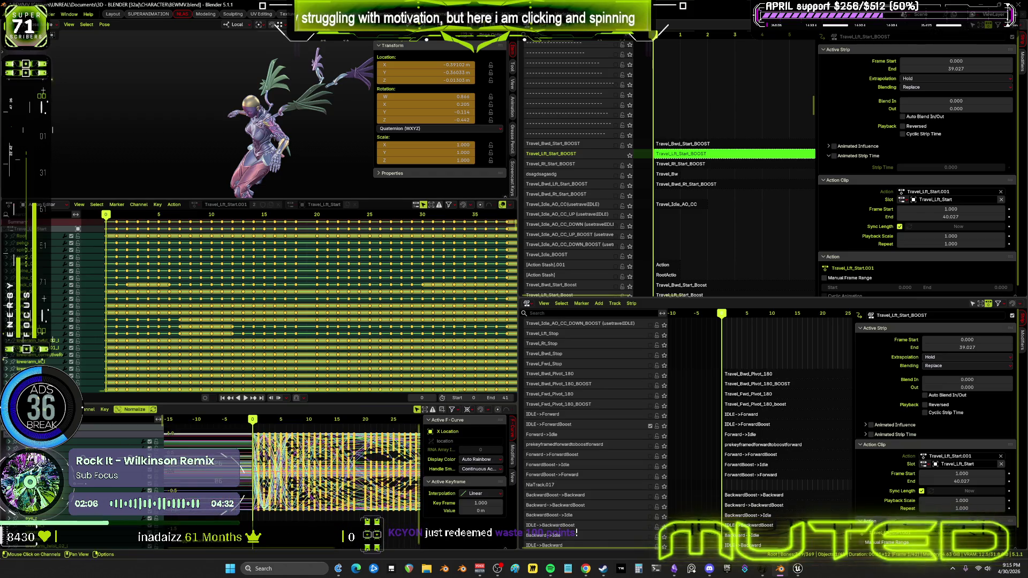
click(106, 26)
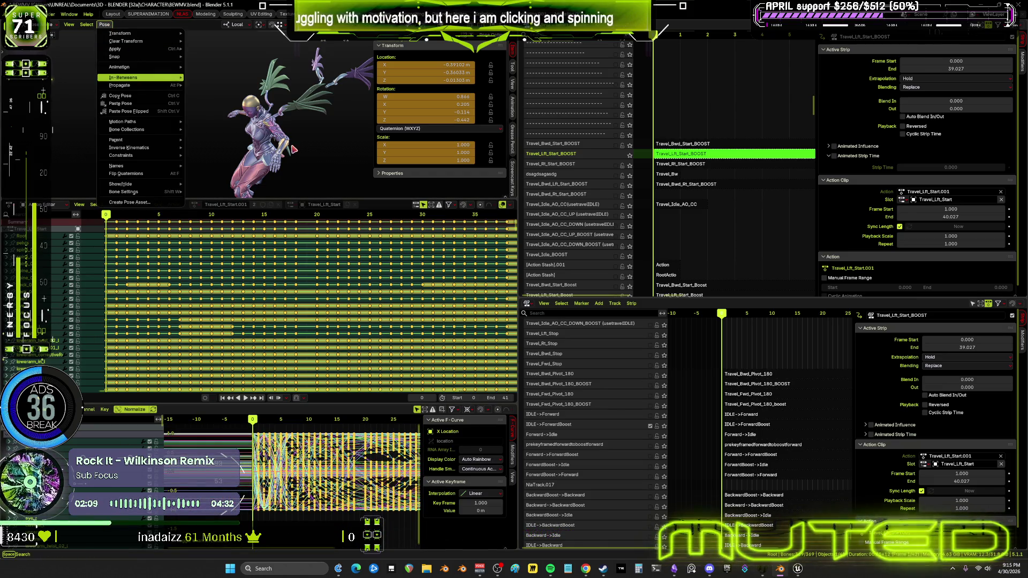
- Insert a keyframe for the current pose and make the wing_track_l bone active
right_click(289, 149)
click(289, 149)
middle_drag(289, 150, 274, 131)
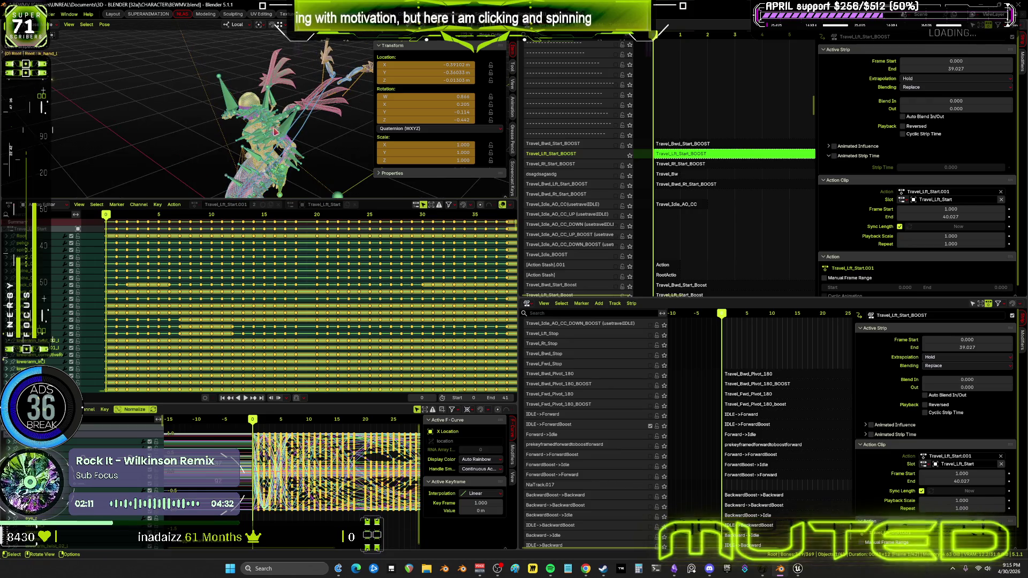
click(295, 135)
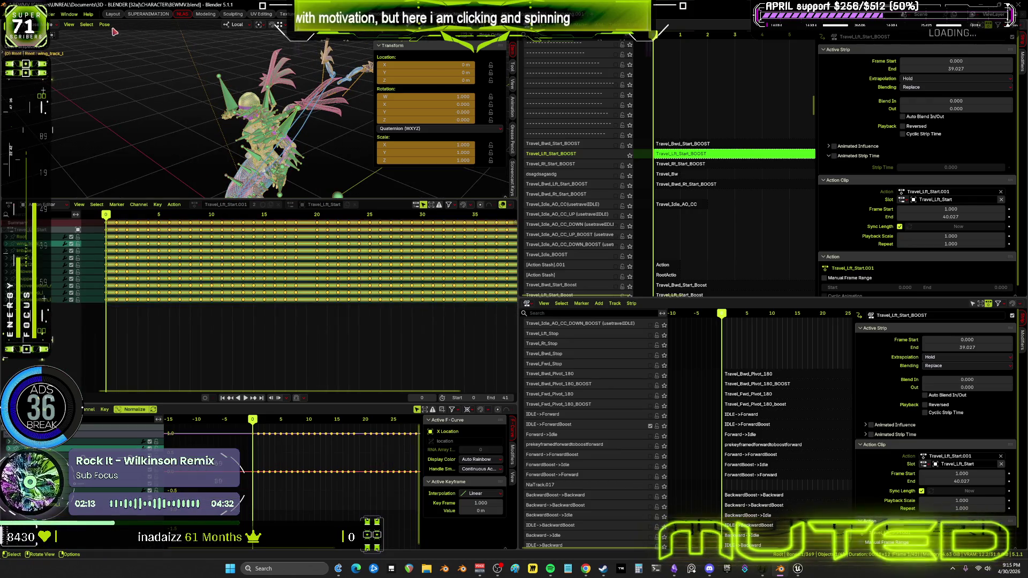
- Bake the strip's action over frames 0 to 39 into a new action
click(104, 25)
mouse_move(137, 68)
click(241, 107)
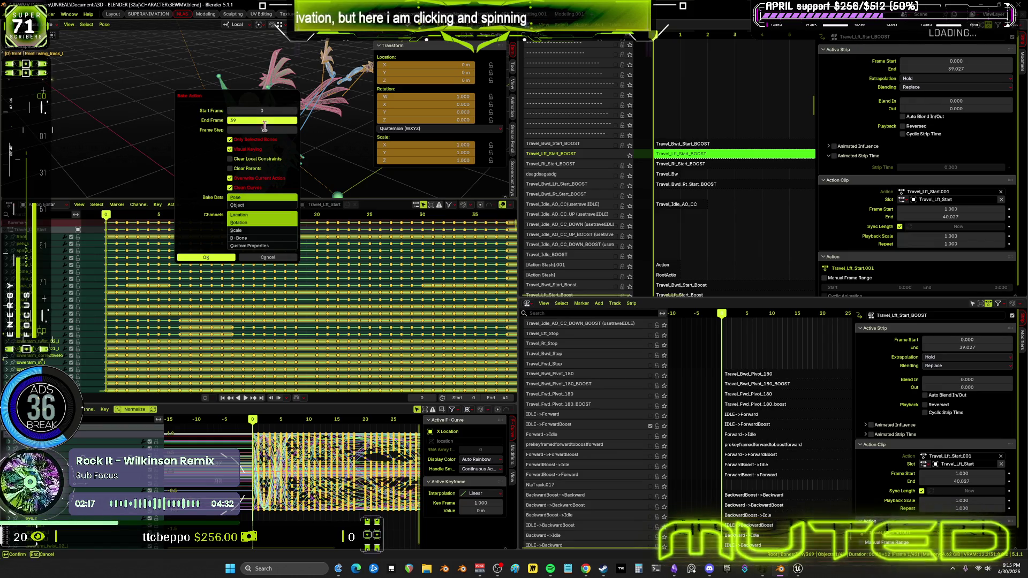
key(Return)
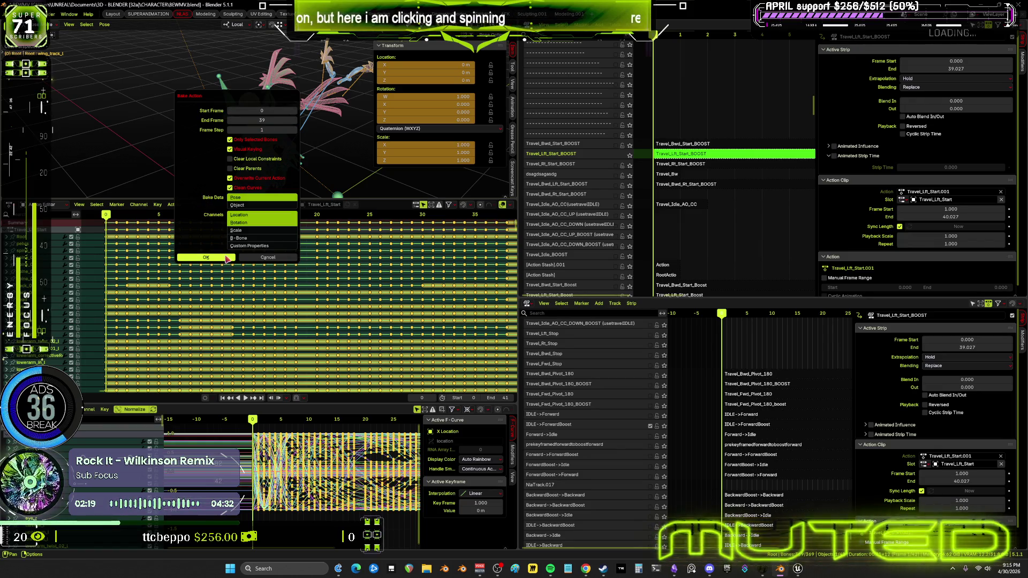
click(221, 259)
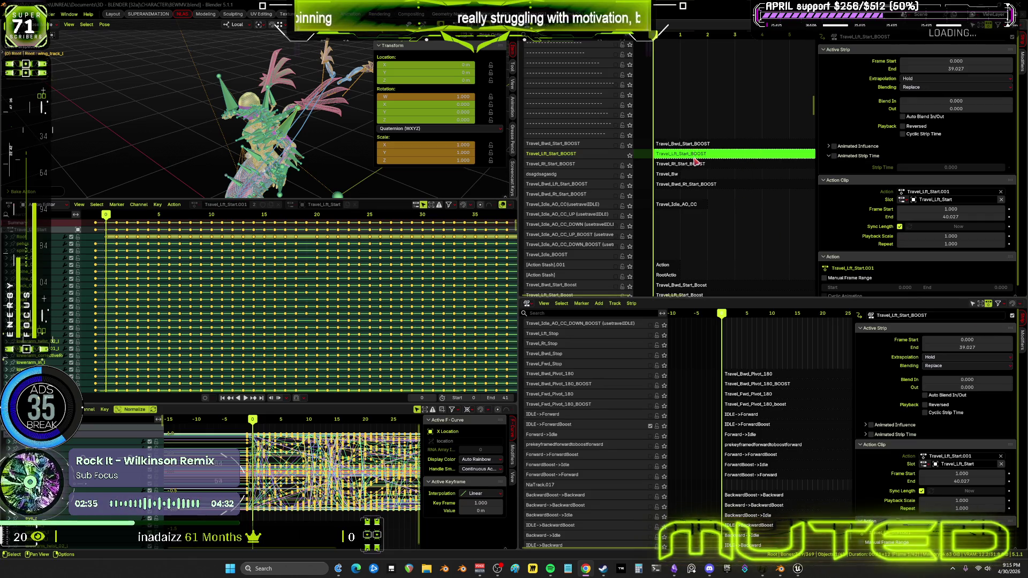
- Leave tweak mode and set the Travel_Lft_Start_BOOST strip to run from frame 0 to 39
key(Tab)
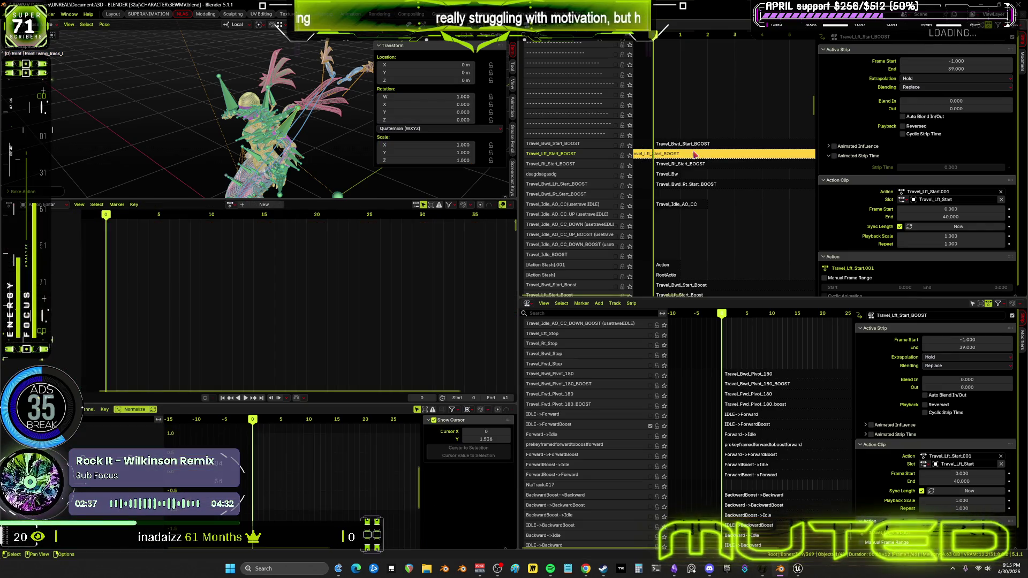
key(ctrl+z)
key(ctrl+shift+z)
click(963, 69)
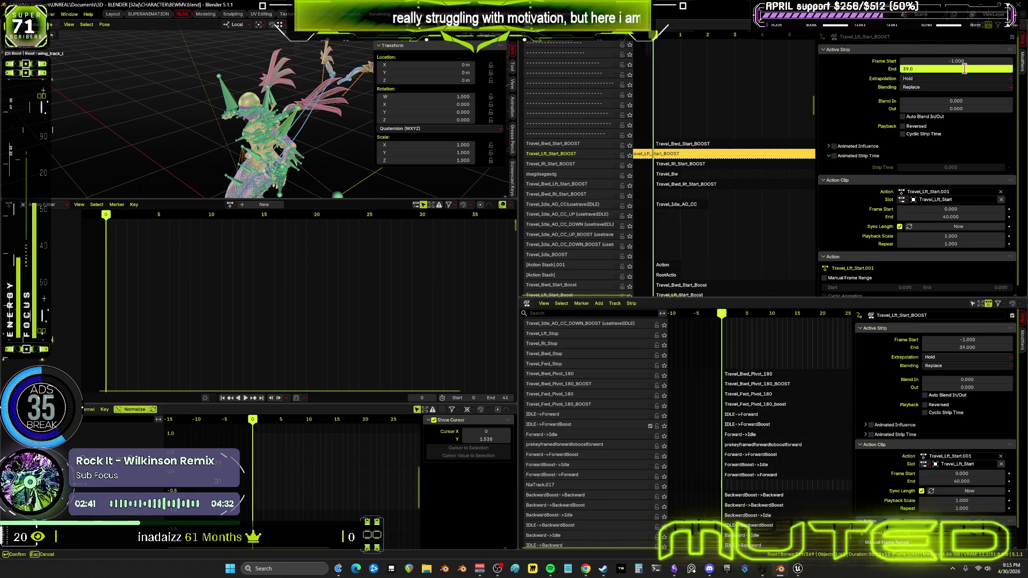
key(Return)
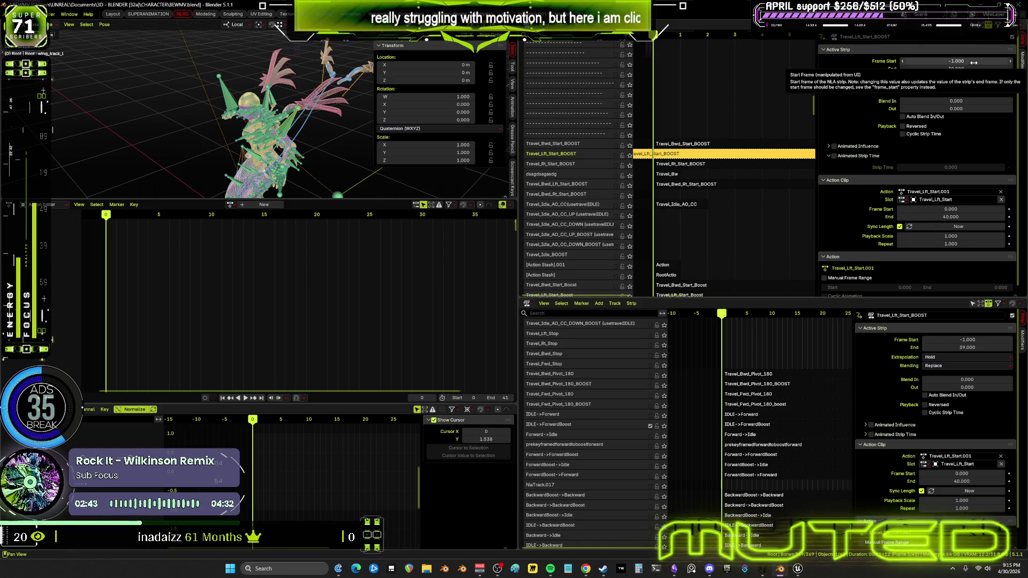
click(958, 61)
text(0.)
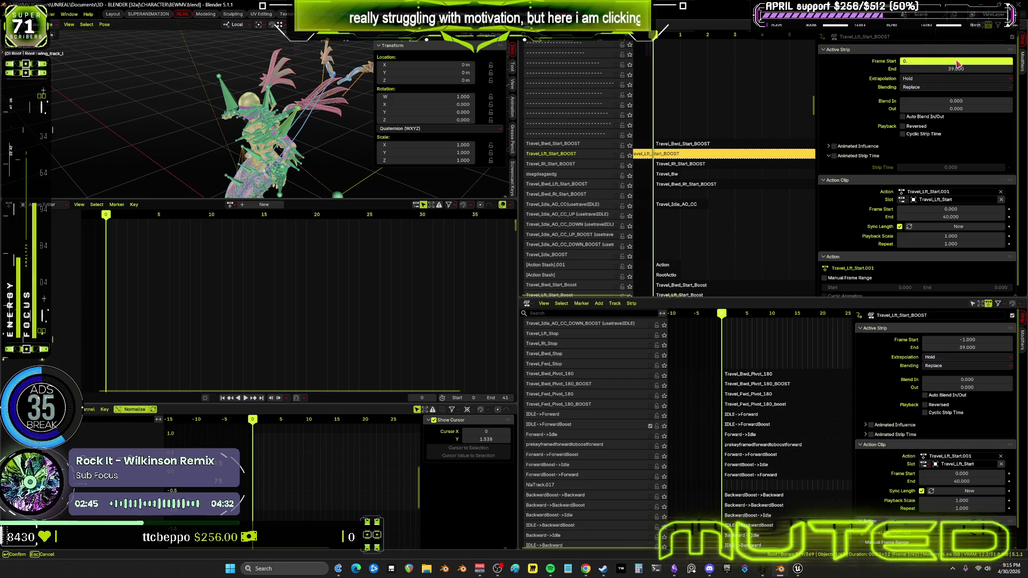
click(973, 68)
text(40.0)
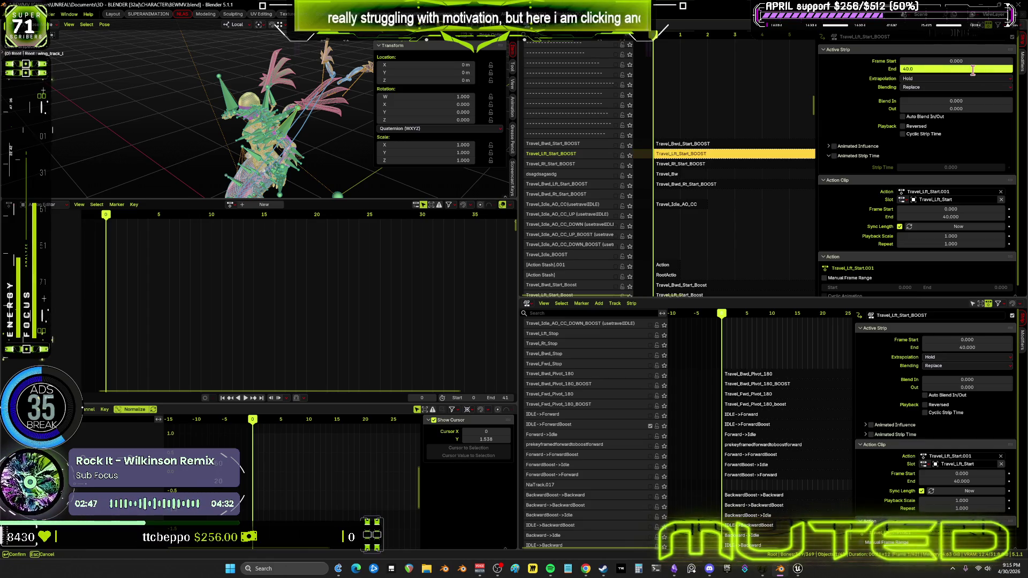
key(Return)
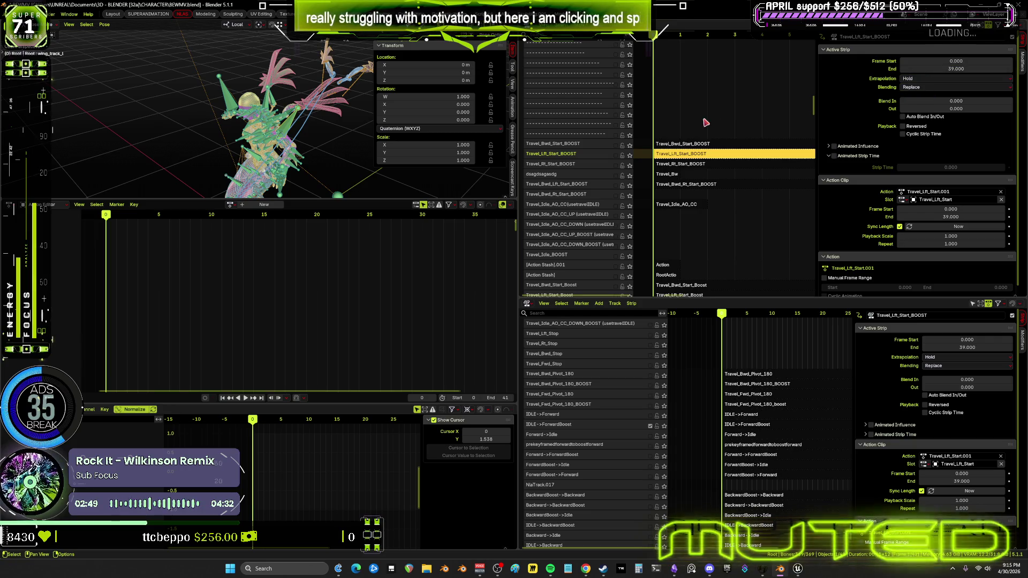
- Move the track to the bottom of the NLA stack and enable the Travel_Rt_Start_BOOST track
right_click(583, 159)
mouse_move(593, 156)
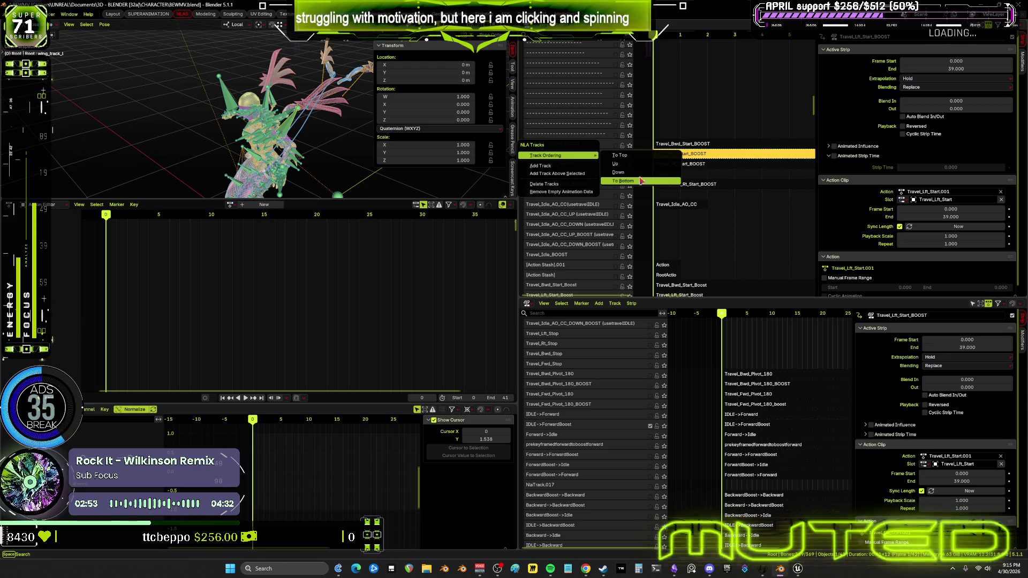
click(640, 181)
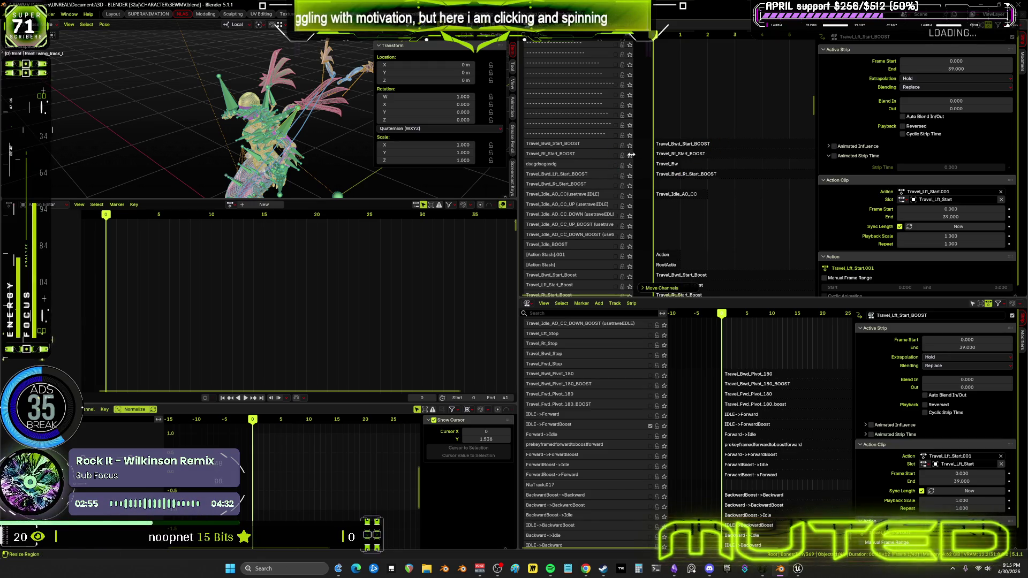
click(616, 156)
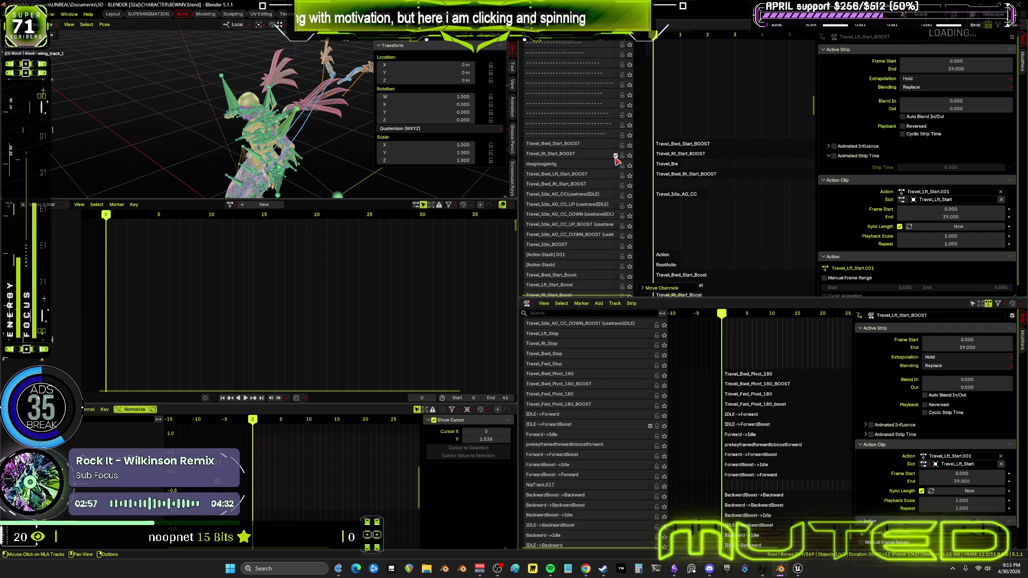
click(669, 155)
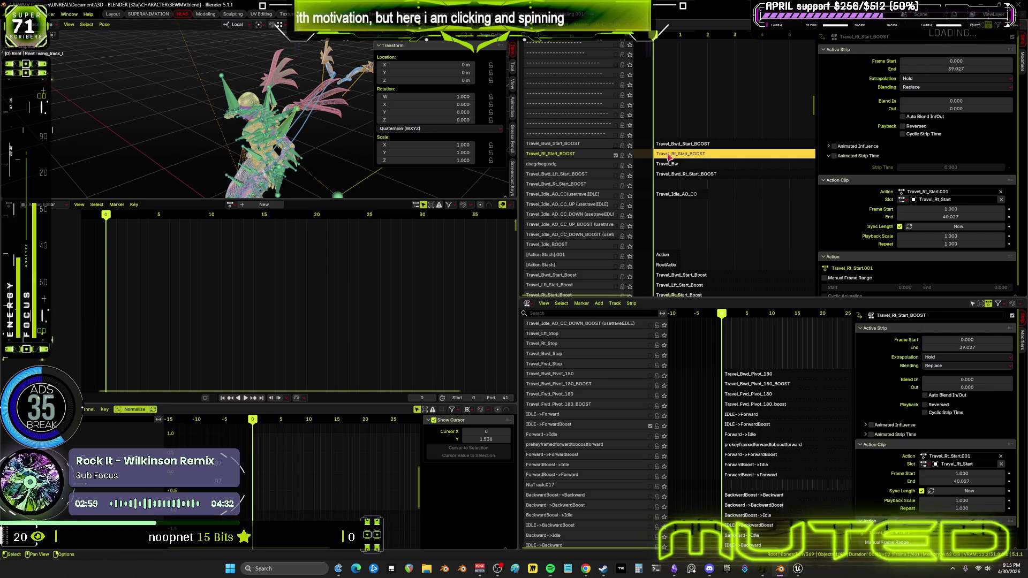
- Enter tweak mode on the Travel_Rt_Start_BOOST strip and select all bones of the rig
key(Tab)
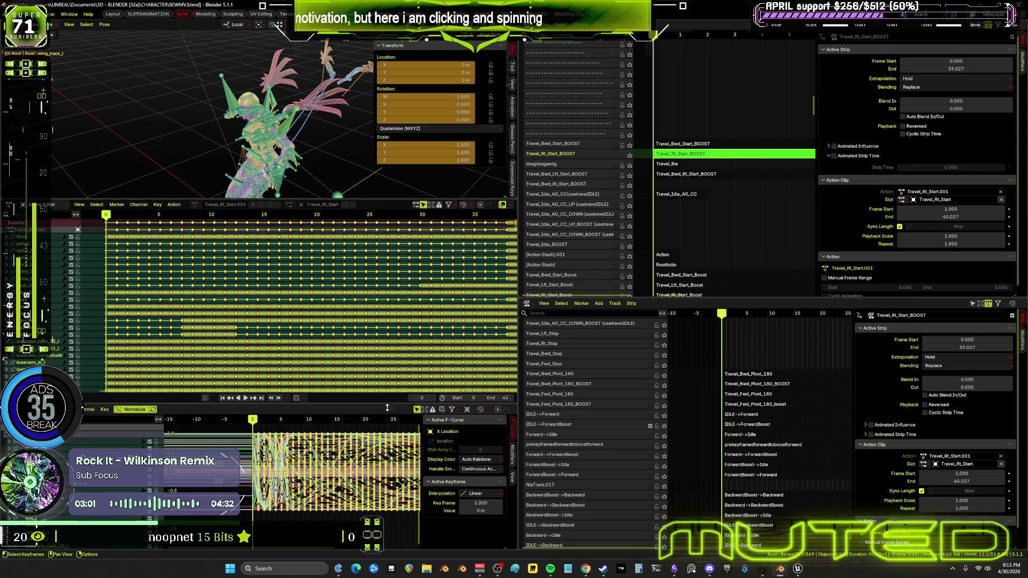
click(256, 140)
key(a)
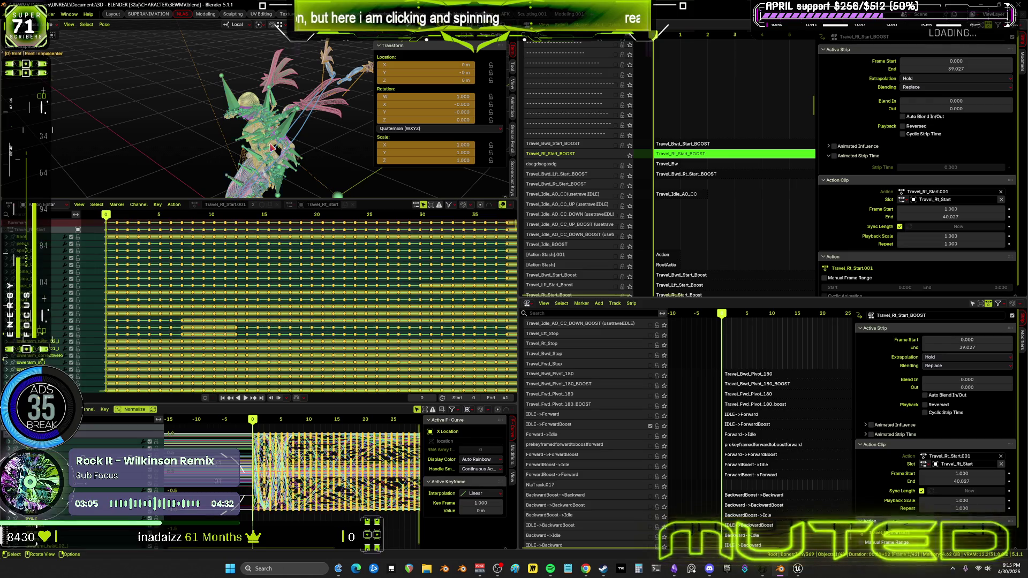
click(105, 409)
mouse_move(123, 426)
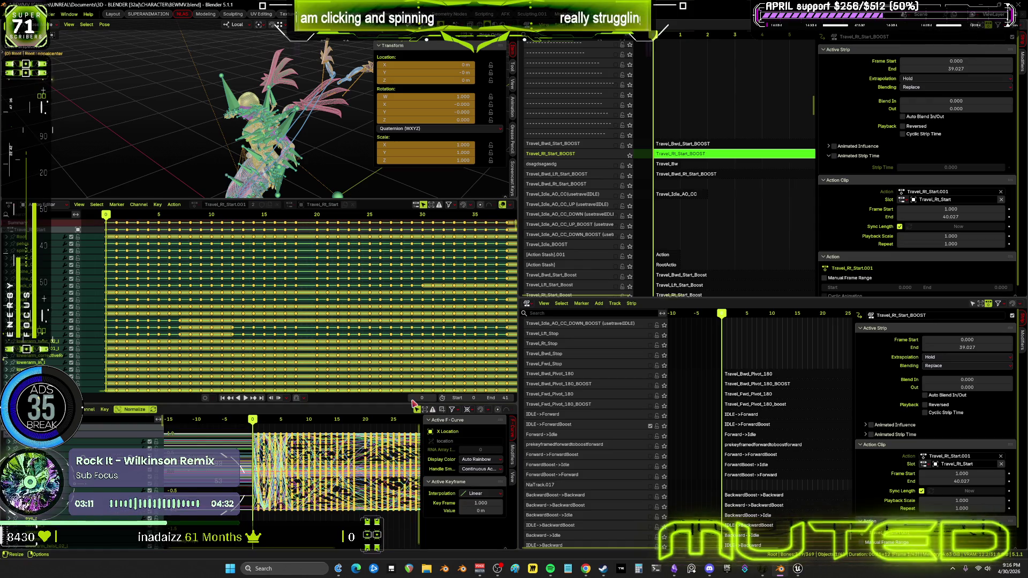
- Bake Travel_Rt_Start.001 for all bones with end frame 39
click(105, 24)
mouse_move(150, 67)
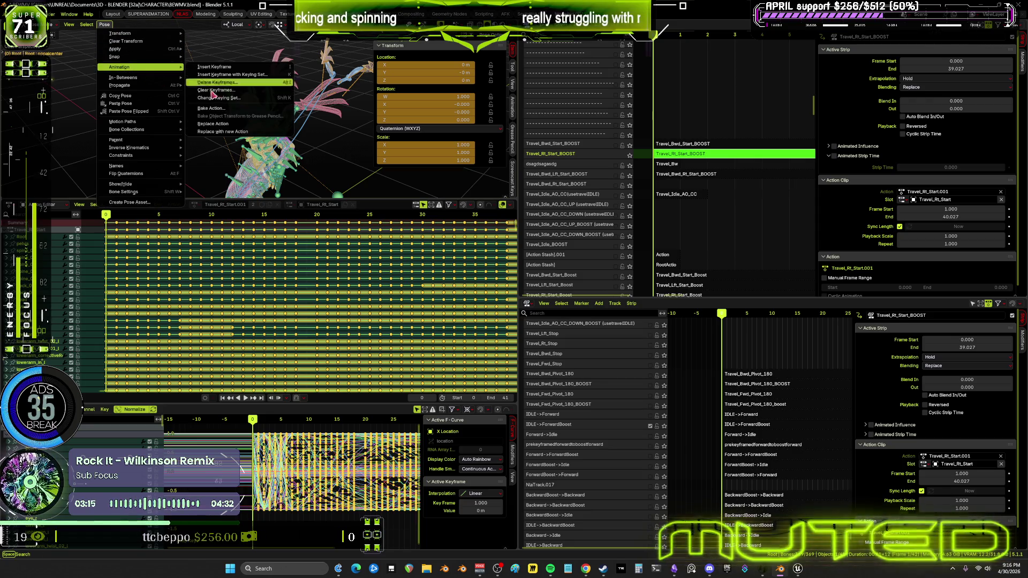
click(236, 115)
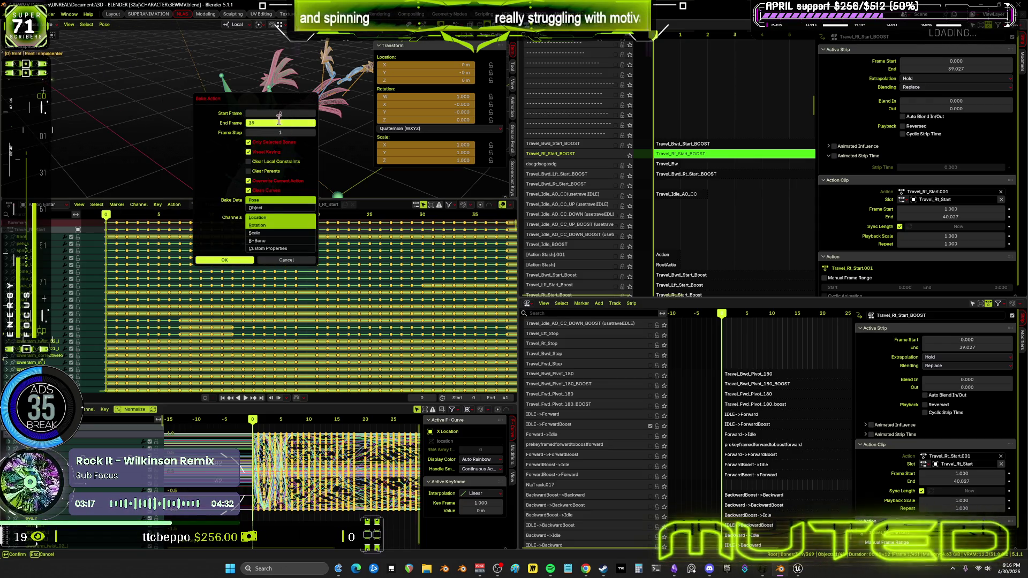
text(9)
key(Return)
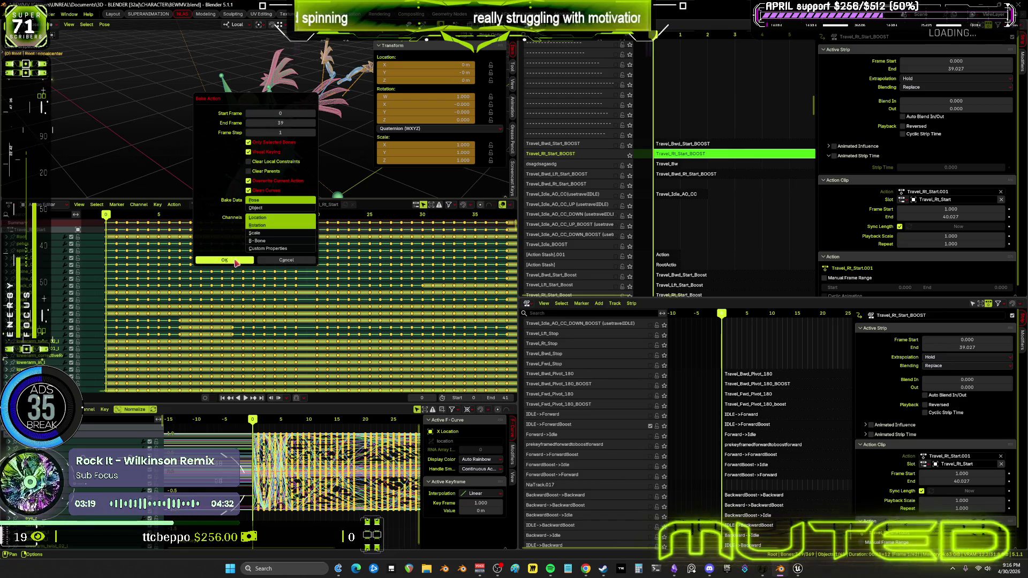
key(Return)
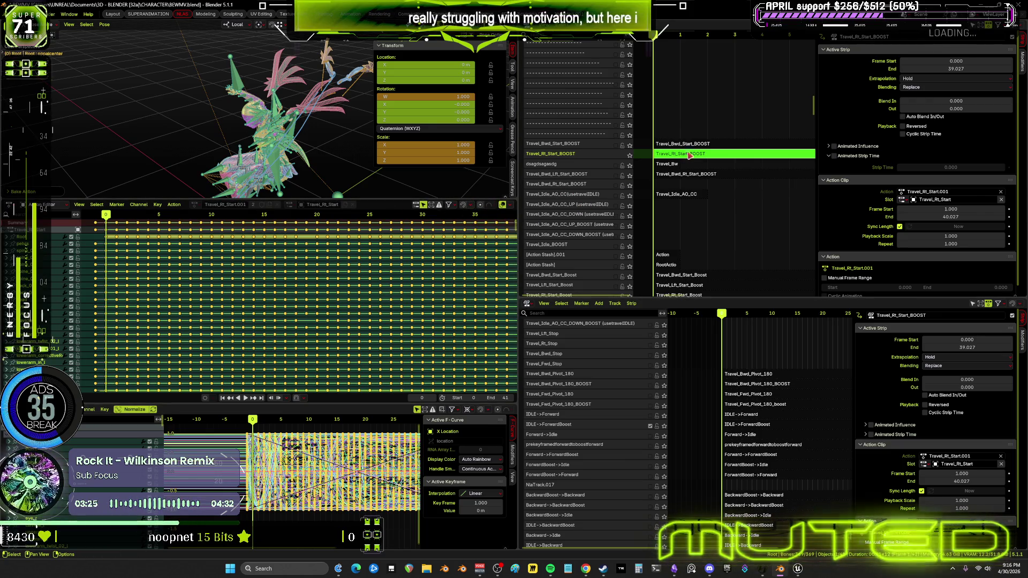
- Exit tweak mode and set the Travel_Rt_Start_BOOST strip to frames 0 through 39
key(Tab)
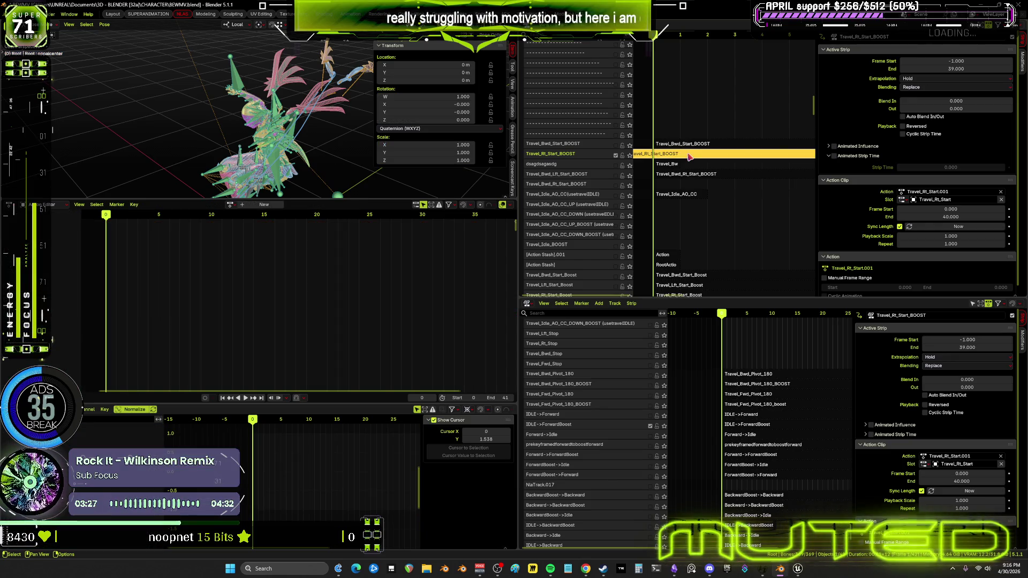
click(956, 61)
text(0)
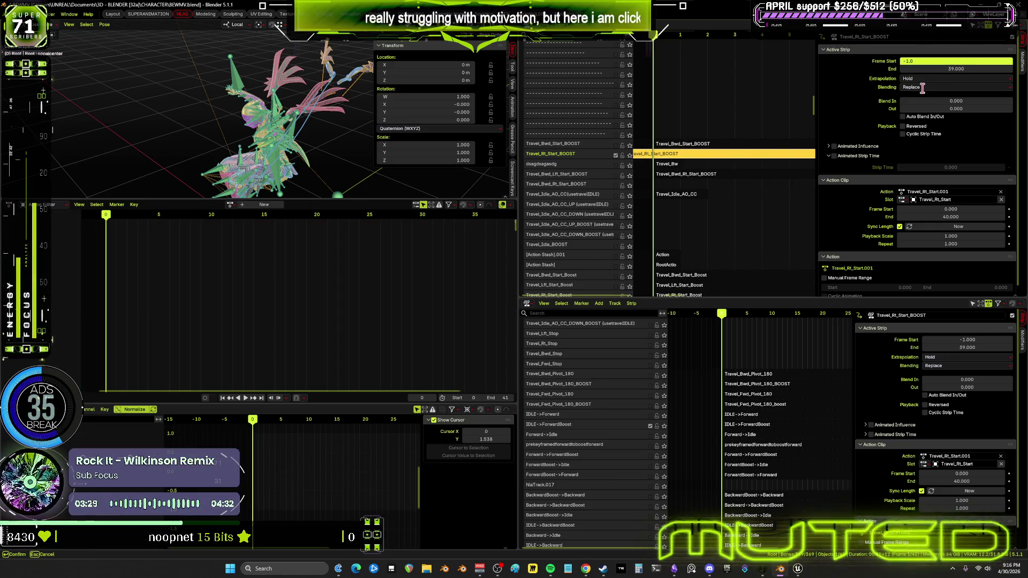
click(940, 68)
click(940, 71)
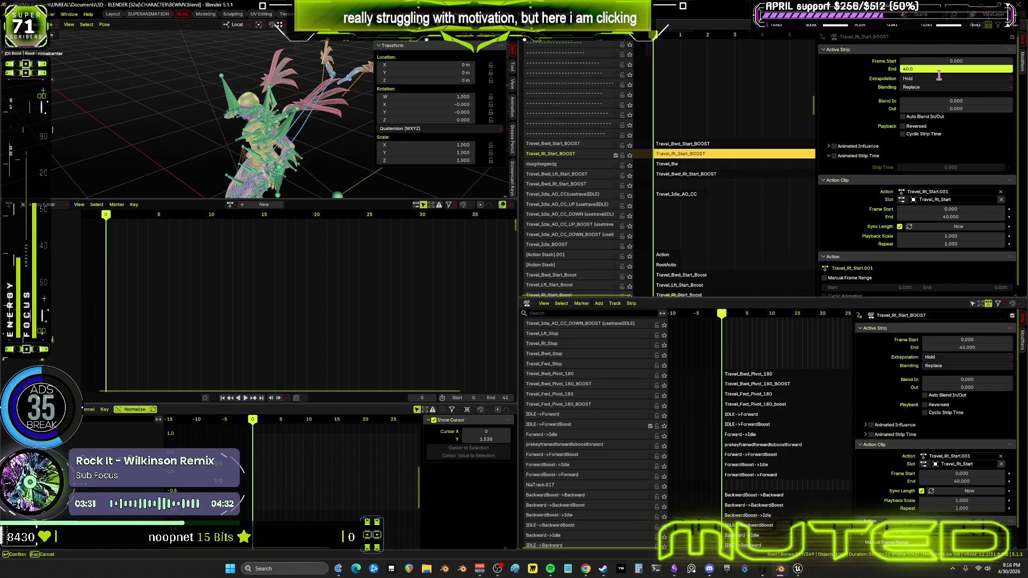
text(39)
key(Return)
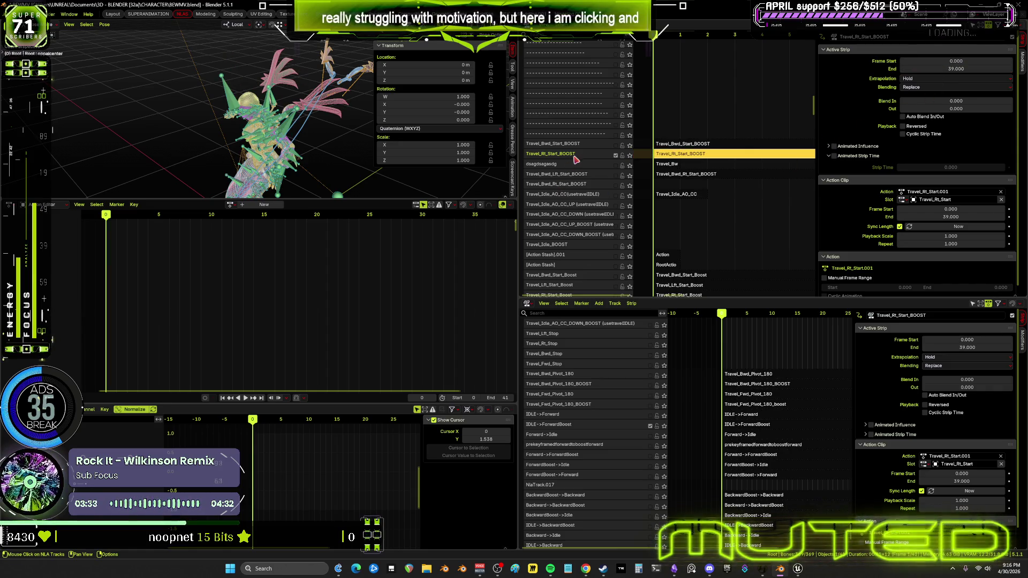
- Move the track to the bottom of the NLA stack and toggle the Travel_Bwd_Lft_Start_BOOST track
right_click(585, 159)
mouse_move(594, 156)
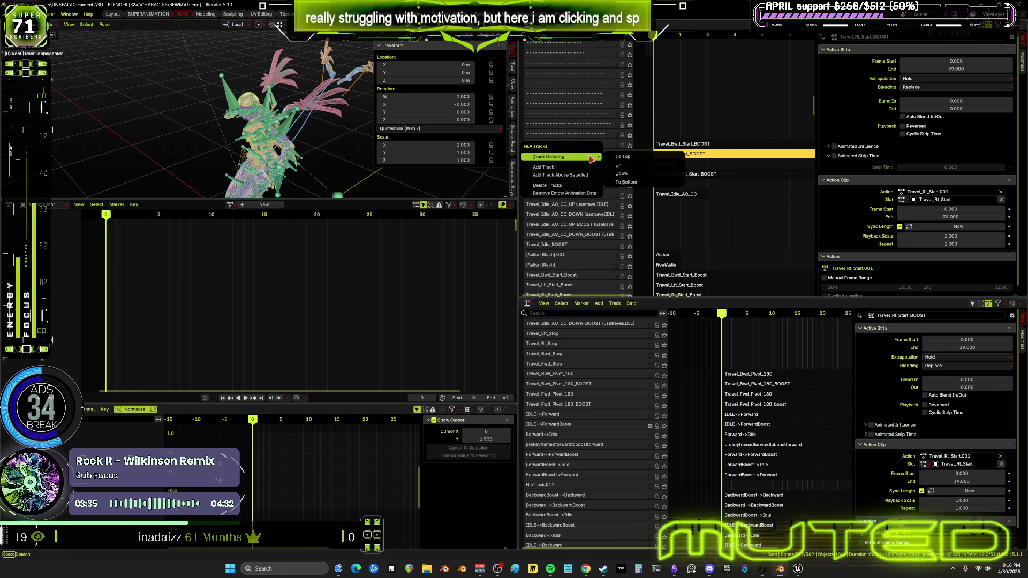
click(641, 183)
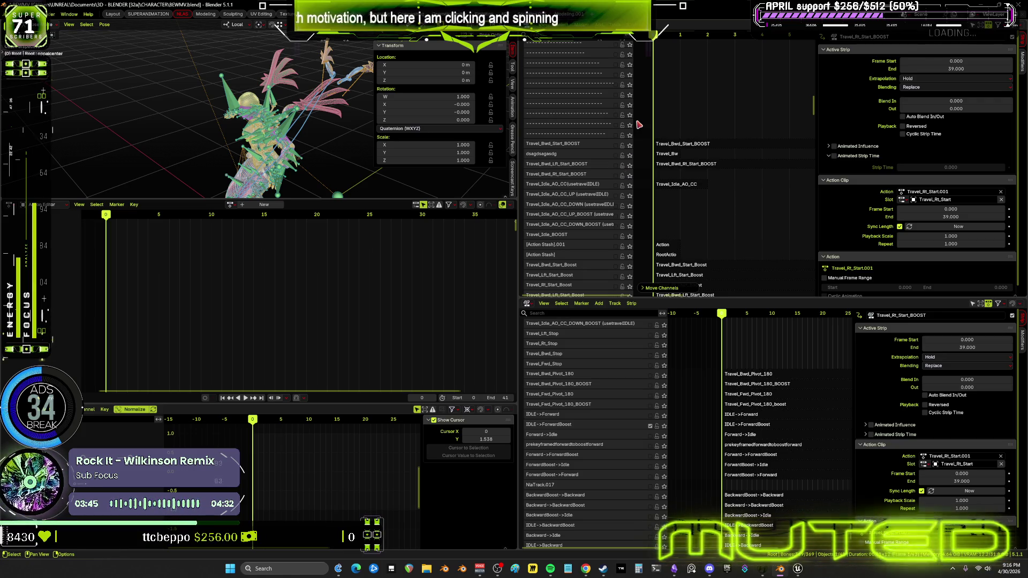
click(616, 166)
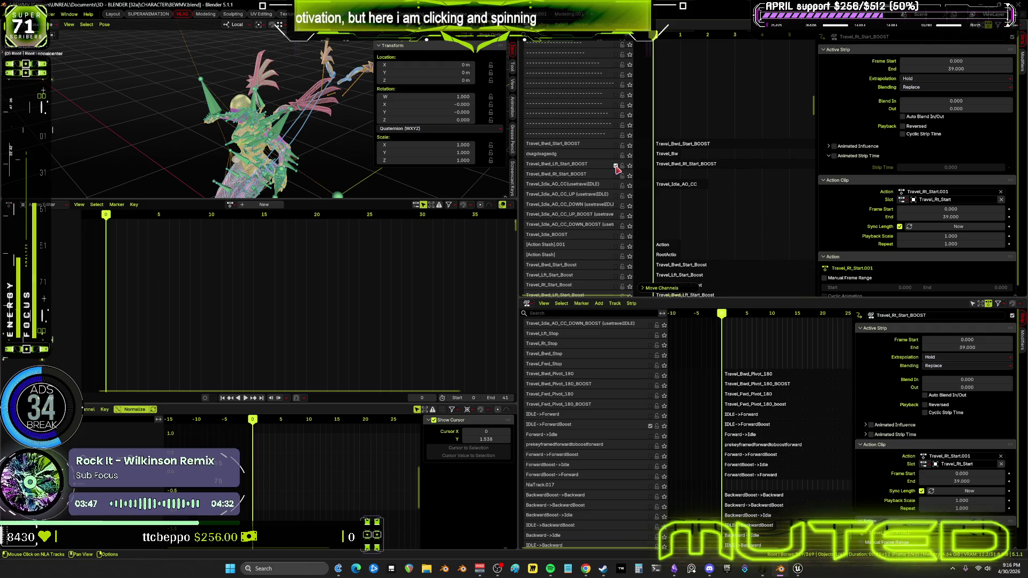
- Check the pose at frame 21, enable the Travel_Bwd_Start_BOOST track and play it
drag(106, 220, 332, 220)
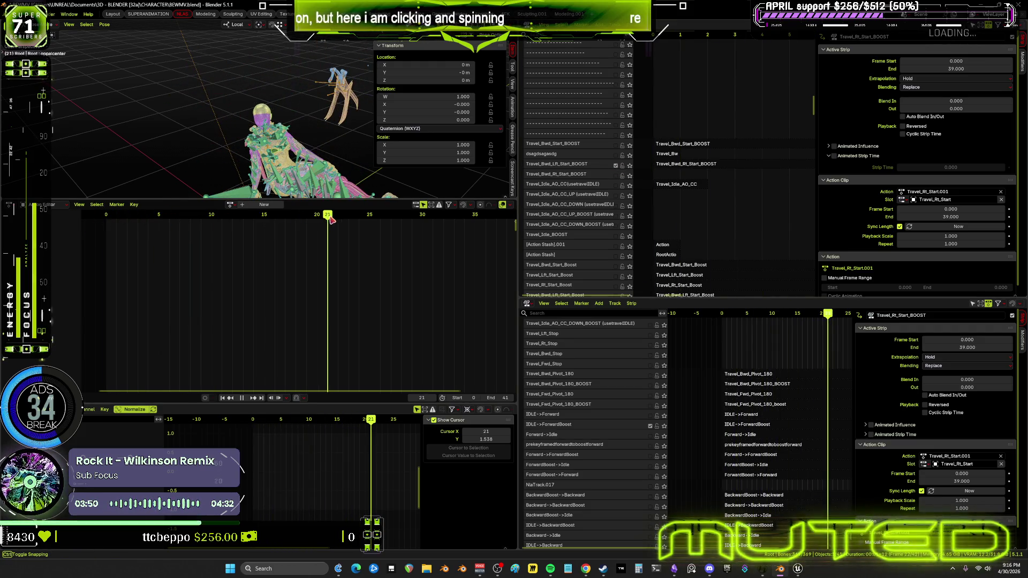
click(685, 166)
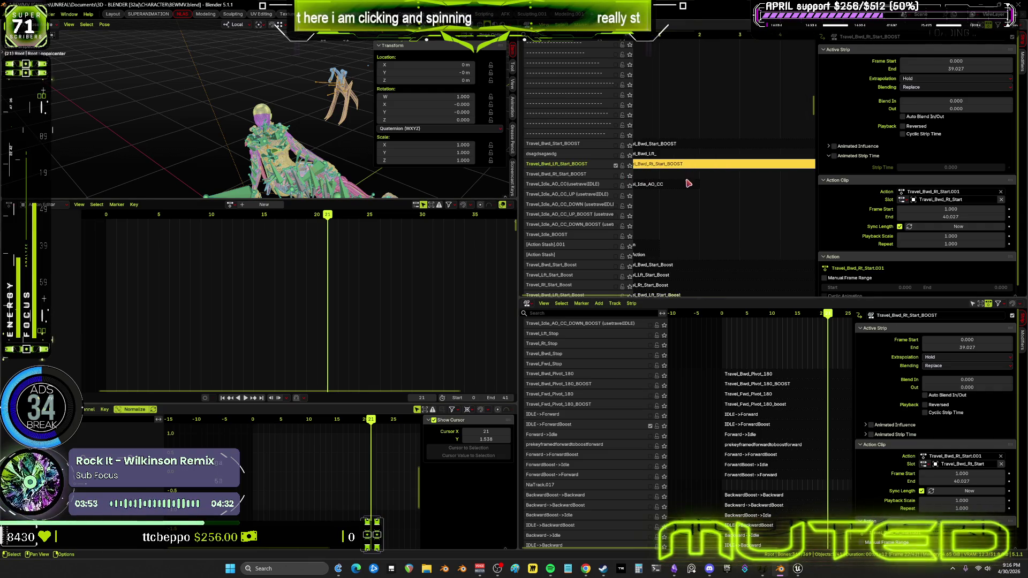
ctrl+middle_drag(688, 180, 717, 189)
click(616, 152)
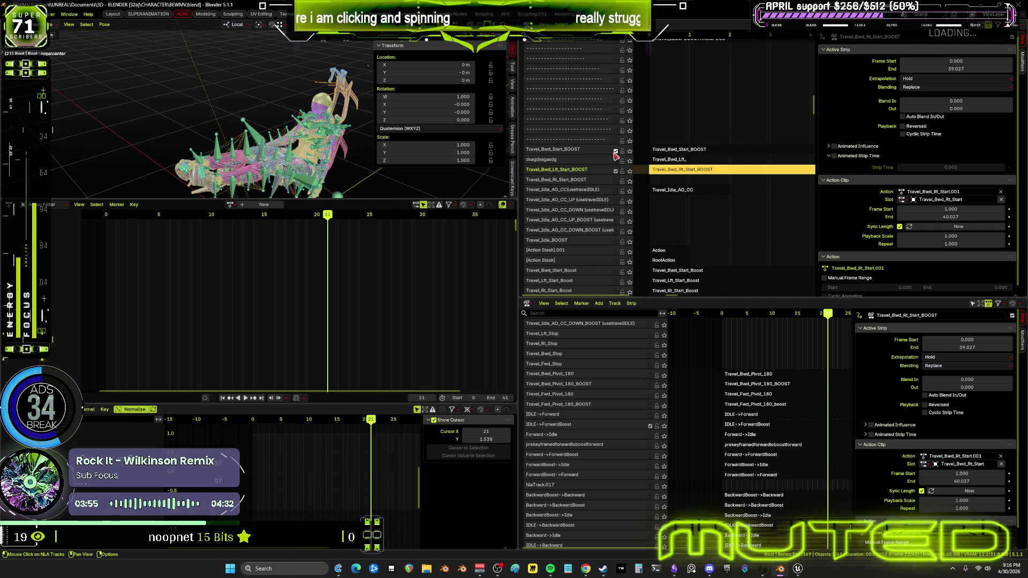
key(space)
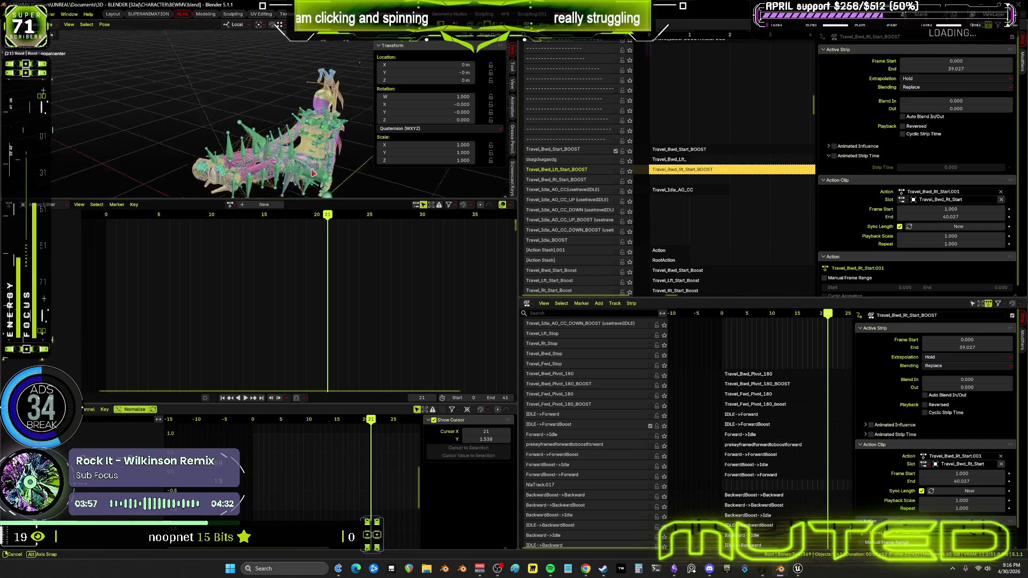
- Inspect frame 31, select the Travel_Bwd_Start_BOOST strip, replay, and view it full-screen in solid shading
drag(102, 234, 438, 216)
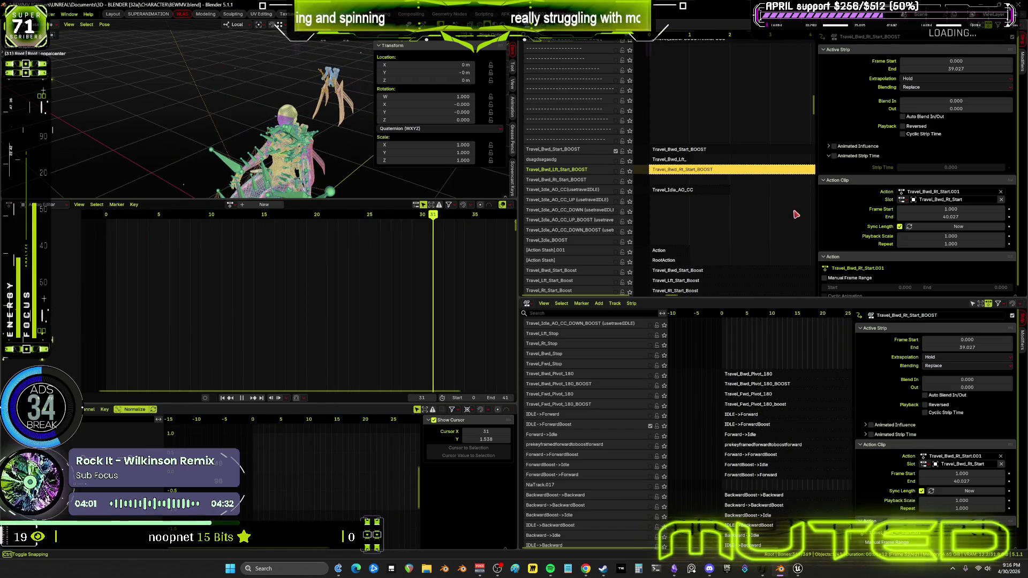
key(space)
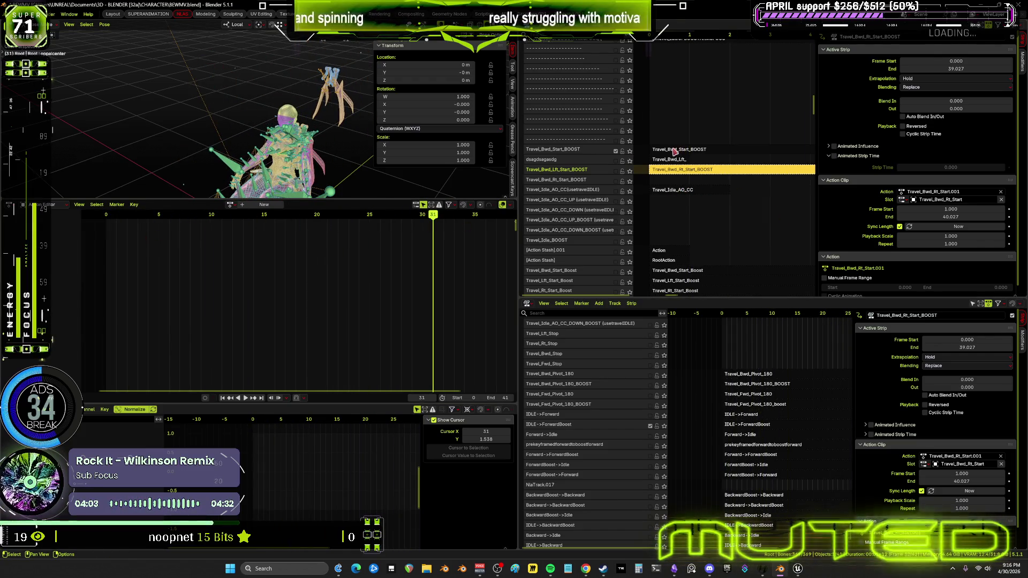
click(676, 150)
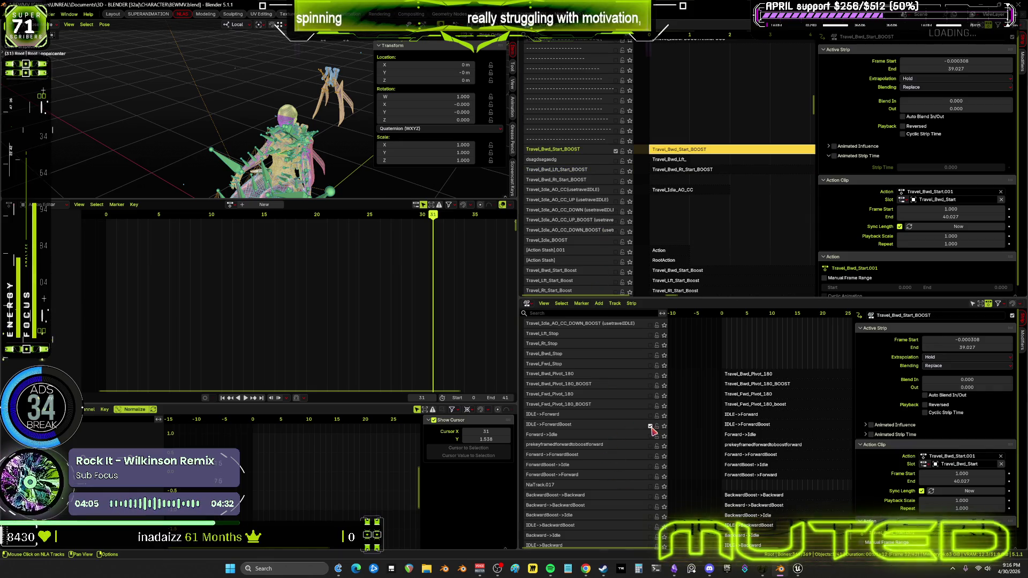
scroll(614, 503, down, 2)
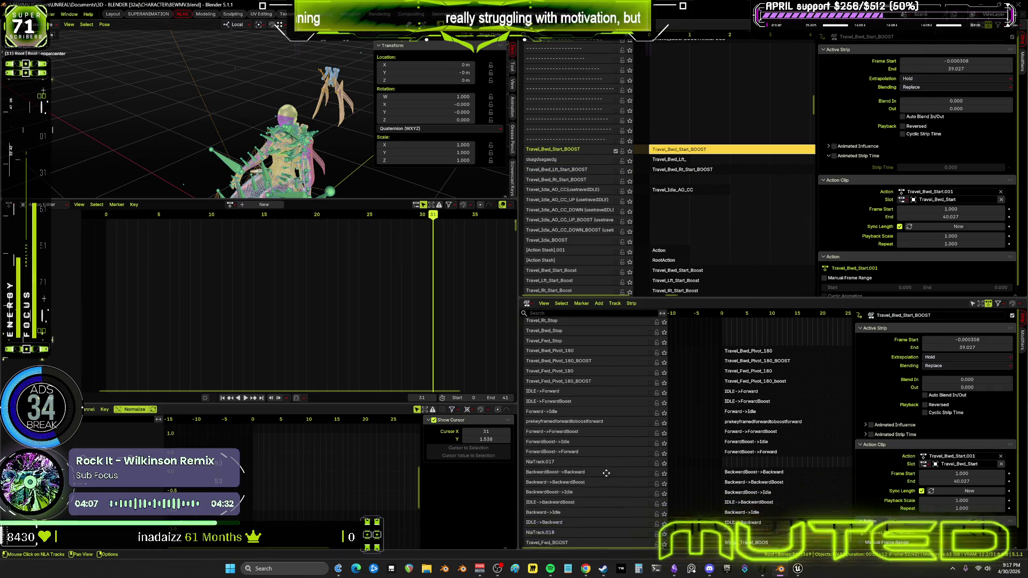
middle_drag(603, 459, 604, 456)
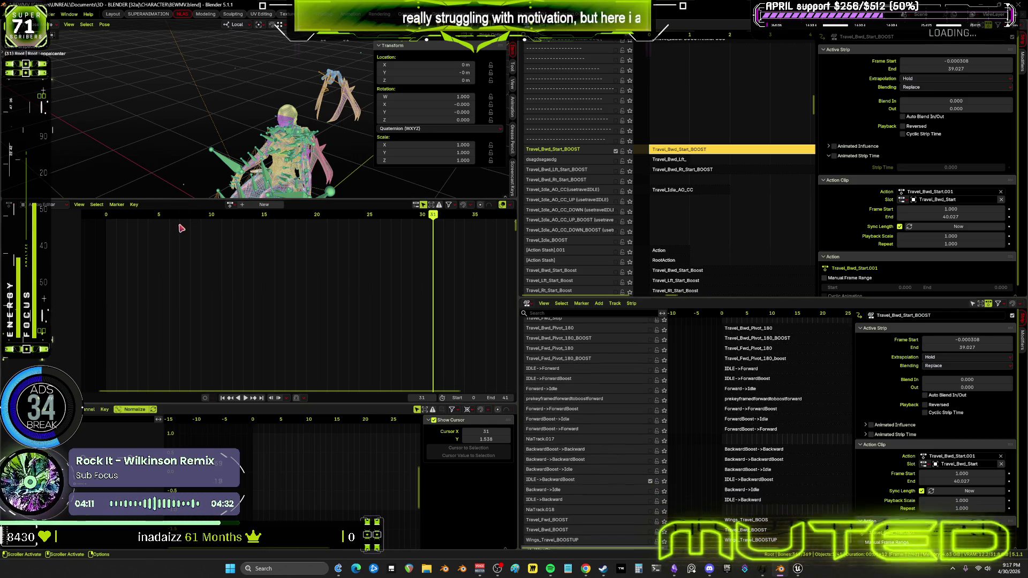
click(245, 398)
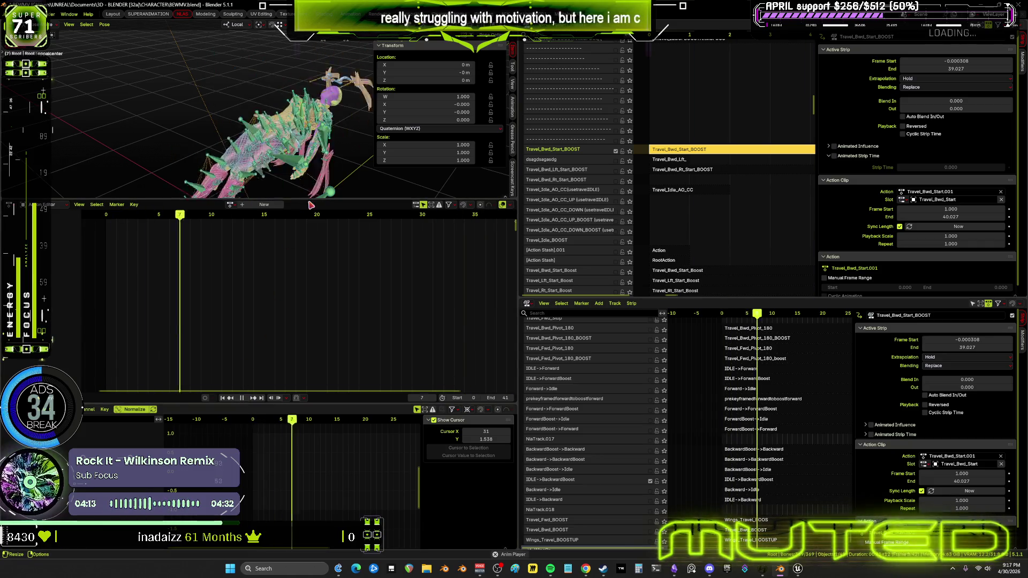
key(ctrl+space)
key(alt+z)
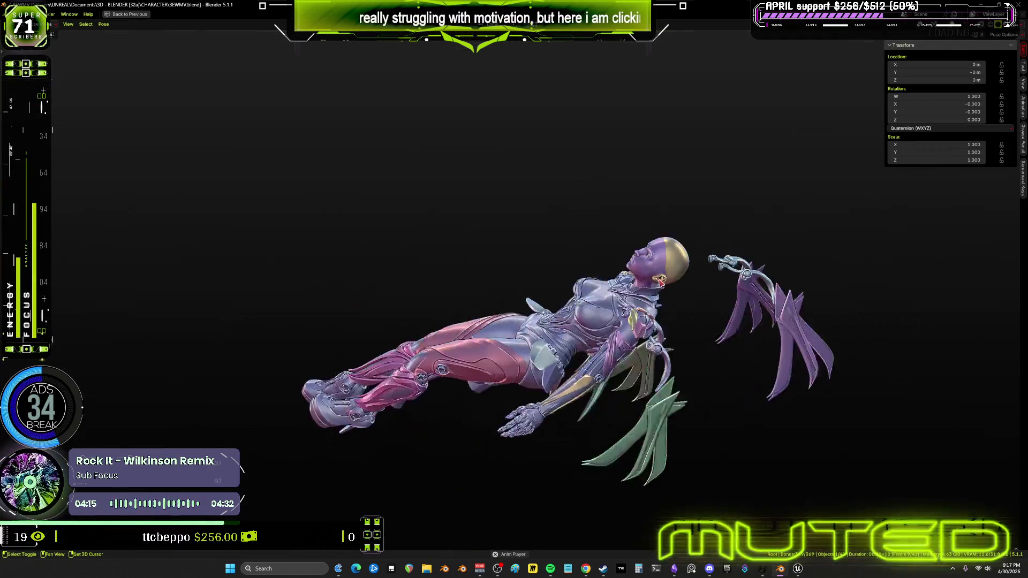
- Orbit the character from behind and side-on, then restore the full multi-editor layout
scroll(515, 237, up, 3)
middle_drag(496, 230, 589, 215)
mouse_move(450, 244)
middle_down()
mouse_move(484, 233)
mouse_move(466, 236)
middle_up()
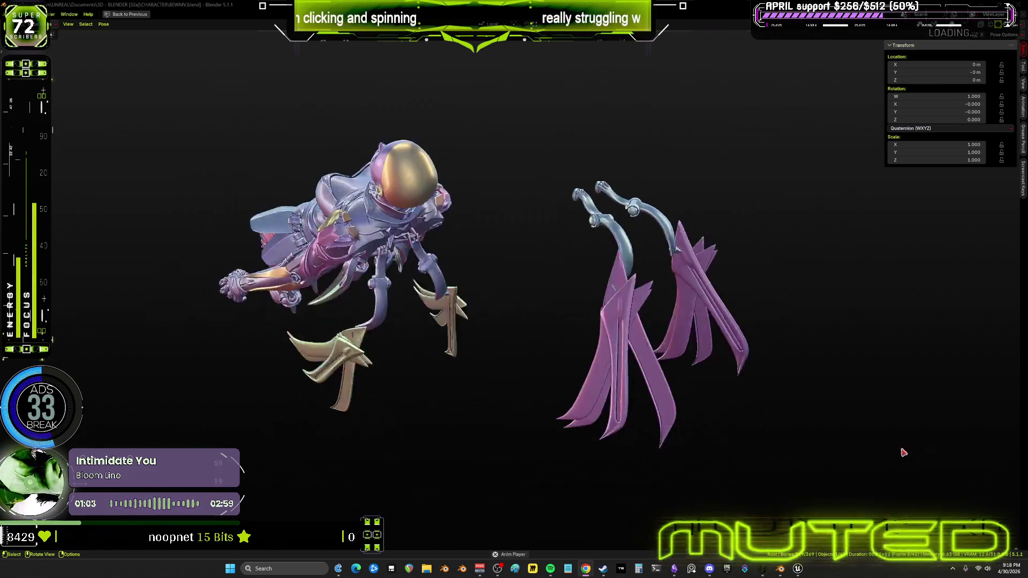
key(ctrl+space)
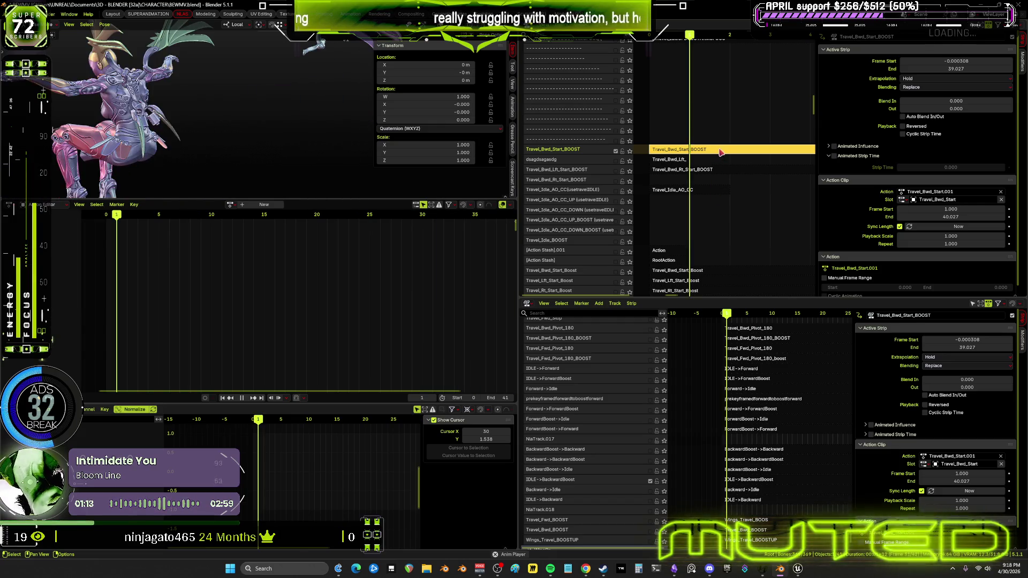
- Enter tweak mode on Travel_Bwd_Start_BOOST, show rig overlays, stop playback and return to frame 0
key(Tab)
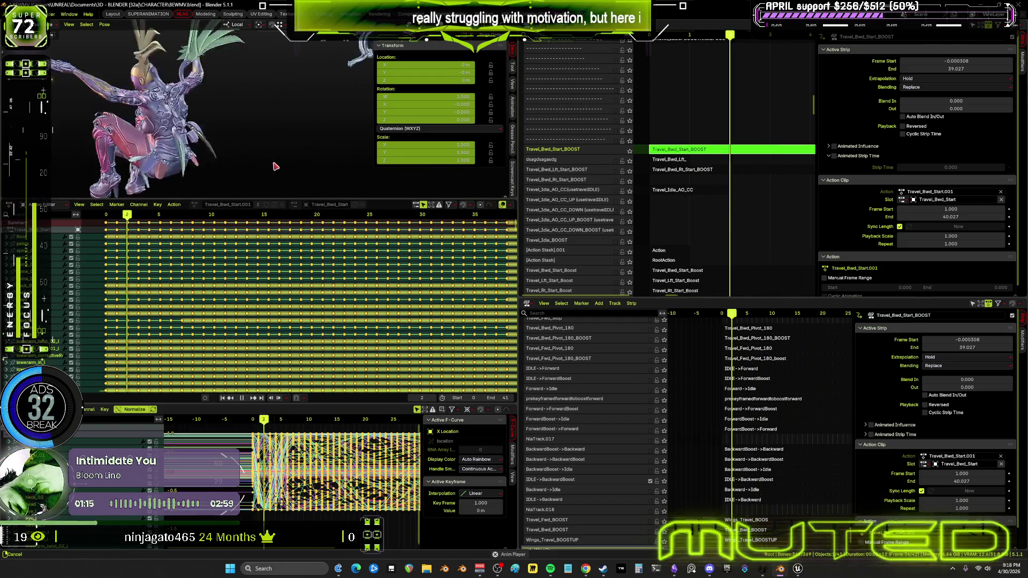
key(shift+alt+z)
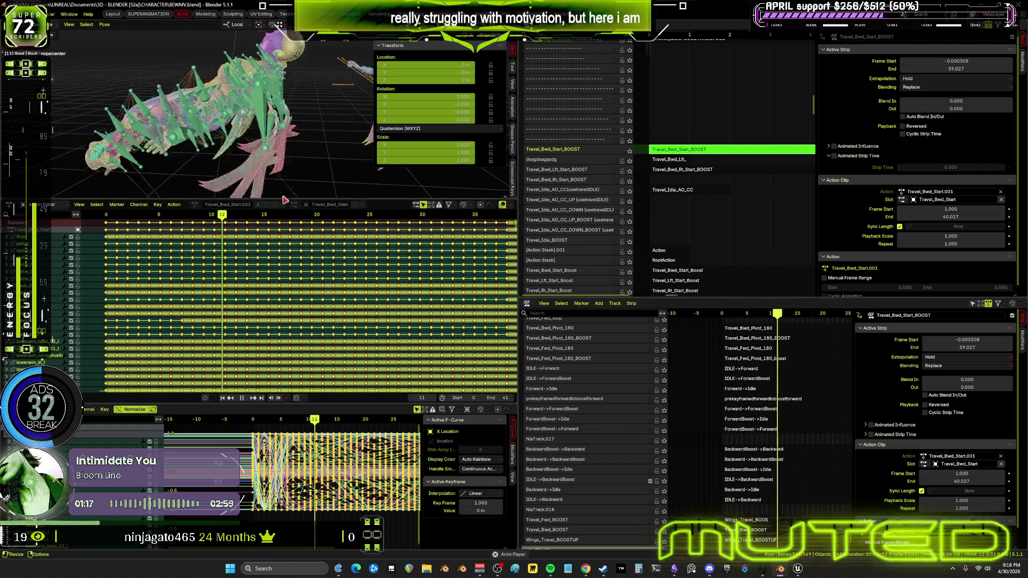
key(space)
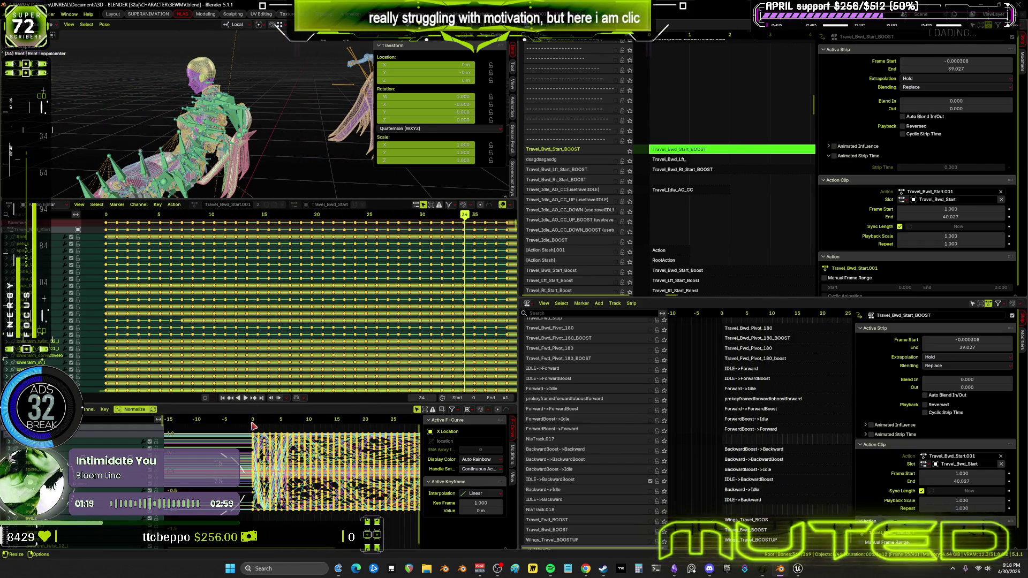
click(253, 423)
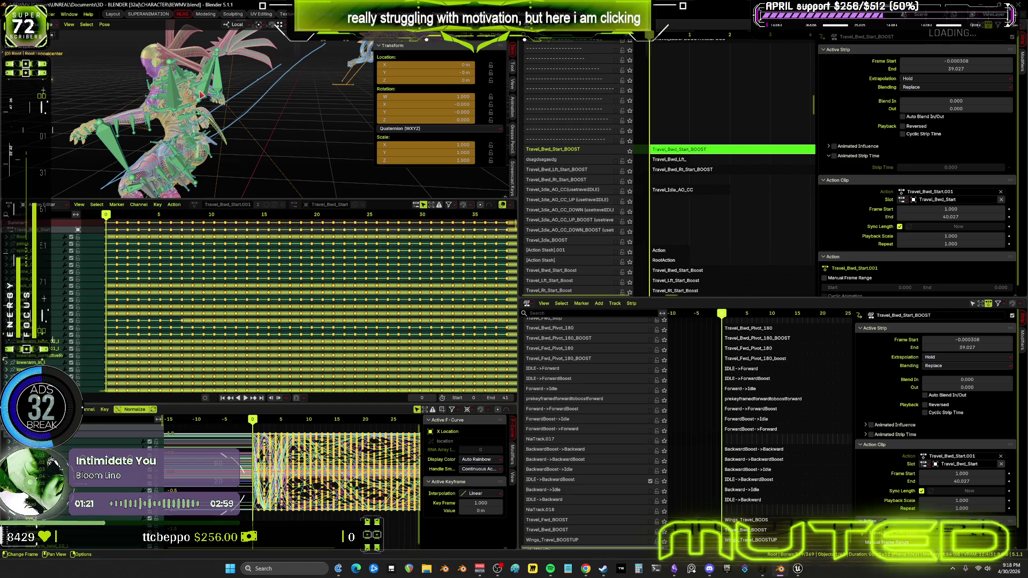
- Select all bones and show their curves in a maximized Graph Editor framed on frames 5–45
click(202, 95)
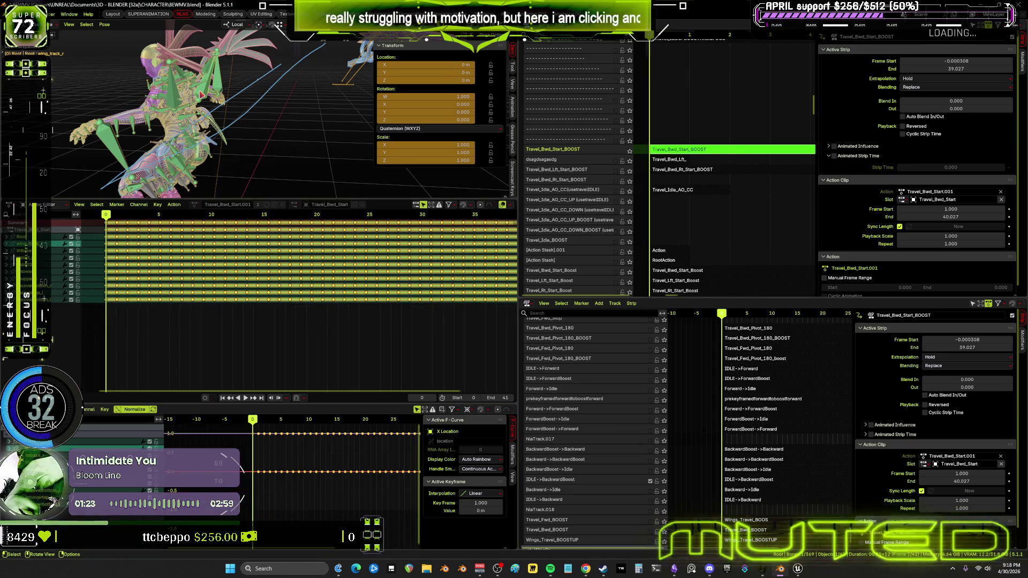
key(a)
key(ctrl+space)
key(Home)
mouse_move(805, 264)
middle_down()
mouse_move(641, 343)
mouse_move(499, 320)
middle_up()
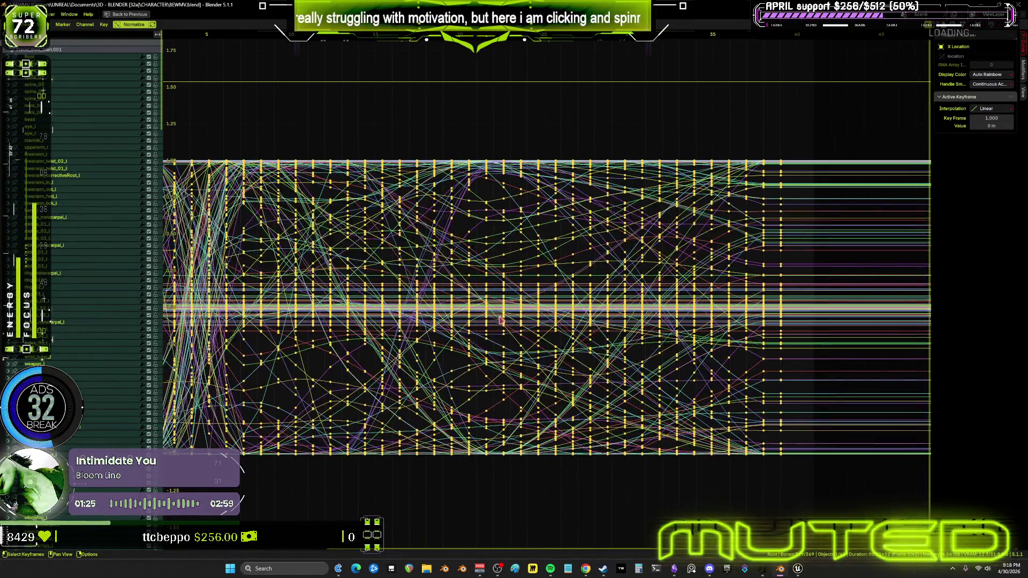
- Snap the selected Travel_Bwd_Start.001 keyframes to the nearest frame, then restore the layout
click(104, 25)
mouse_move(136, 41)
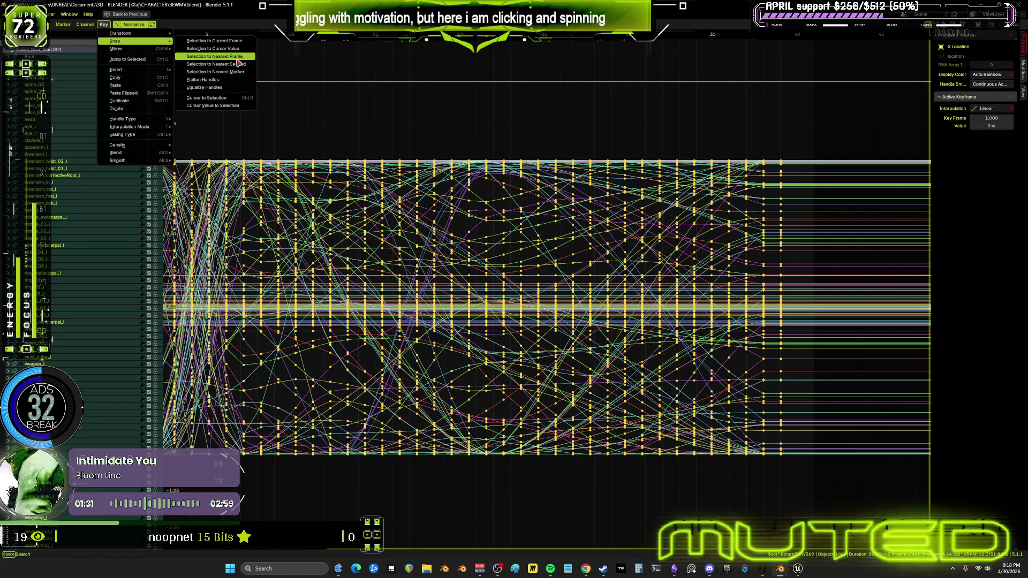
click(238, 62)
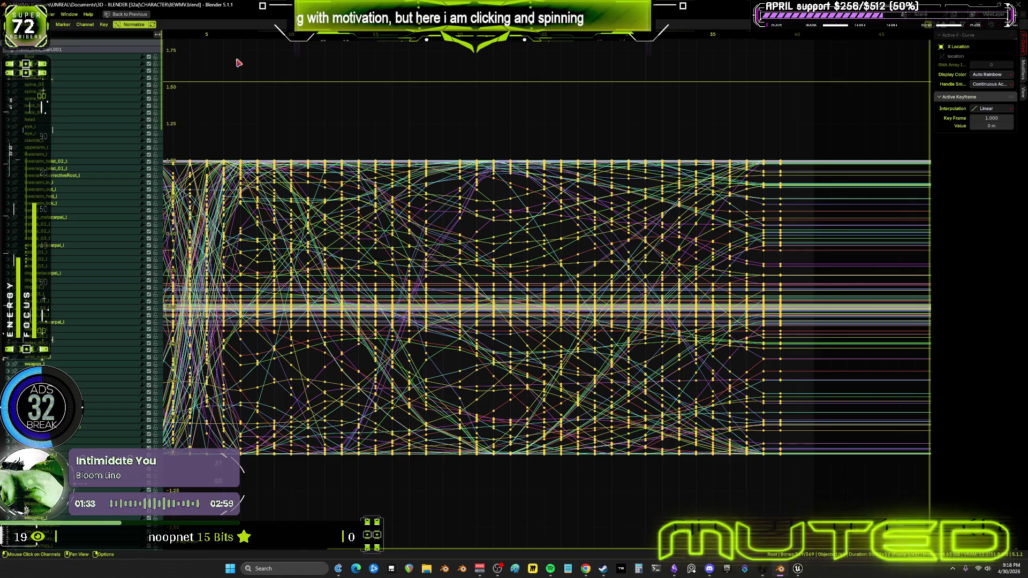
ctrl+scroll(583, 270, up, 2)
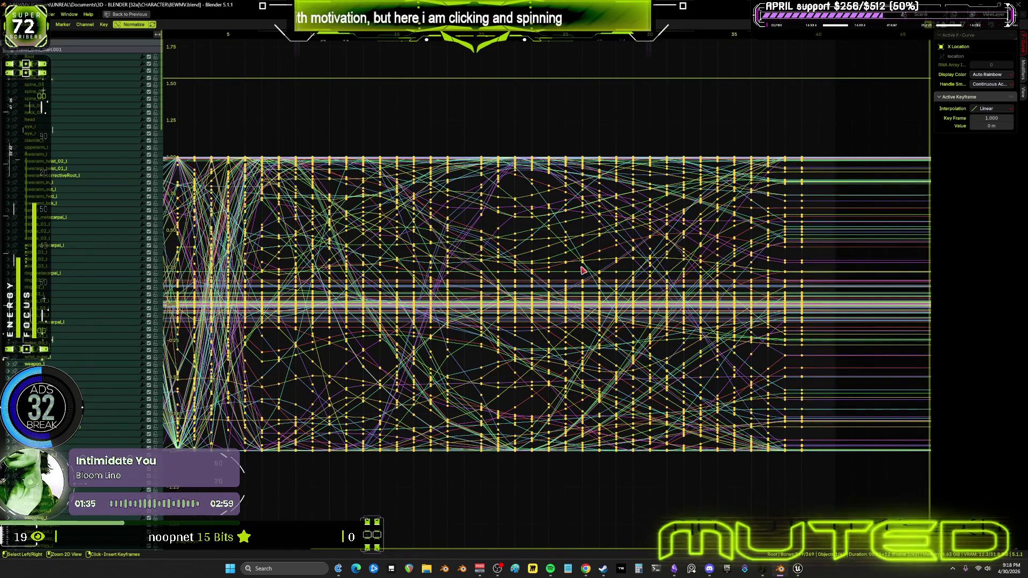
key(ctrl+space)
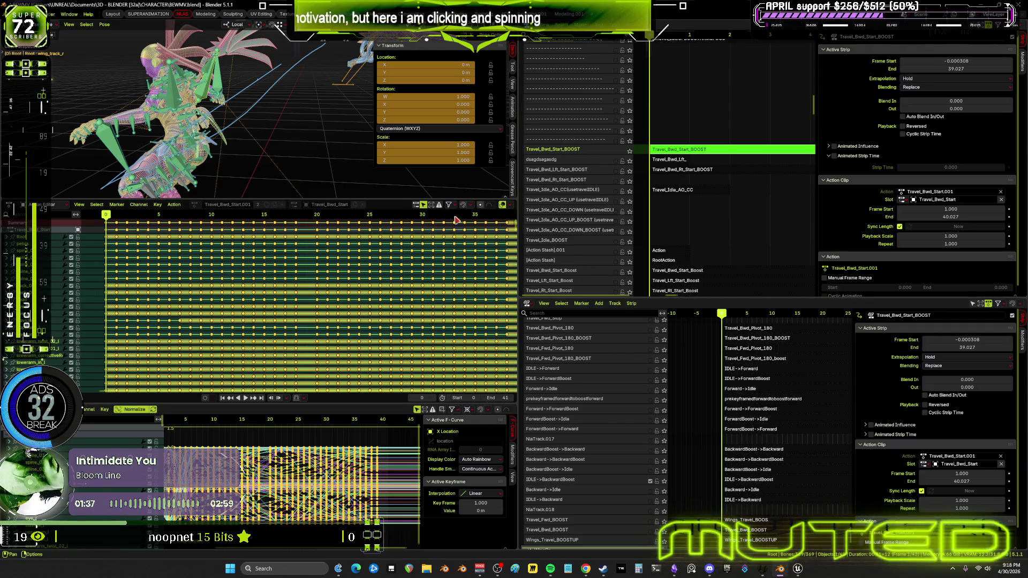
- Run Pose > Animation > Bake Action with end frame 39 into a new action
click(105, 24)
mouse_move(132, 62)
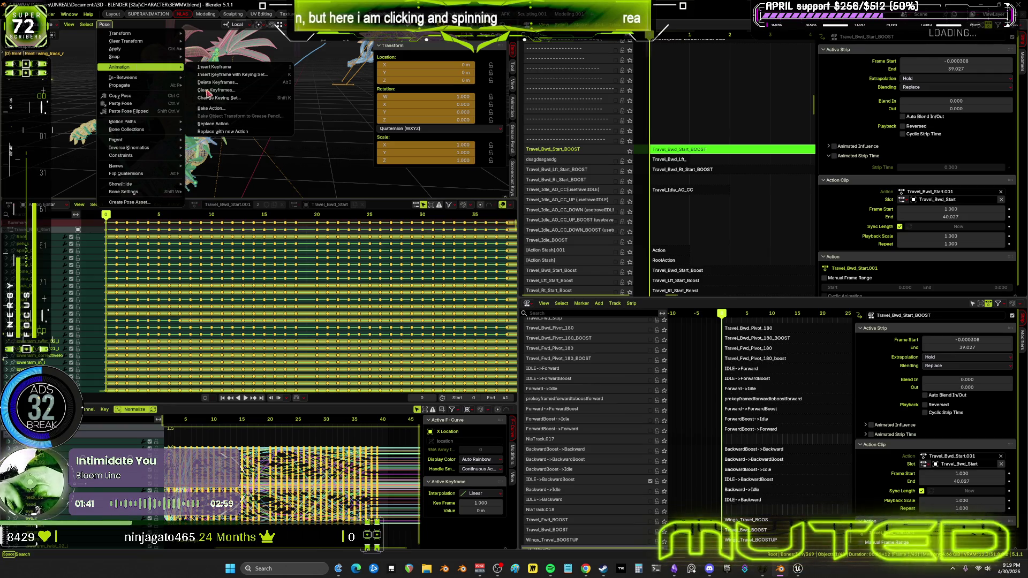
click(213, 109)
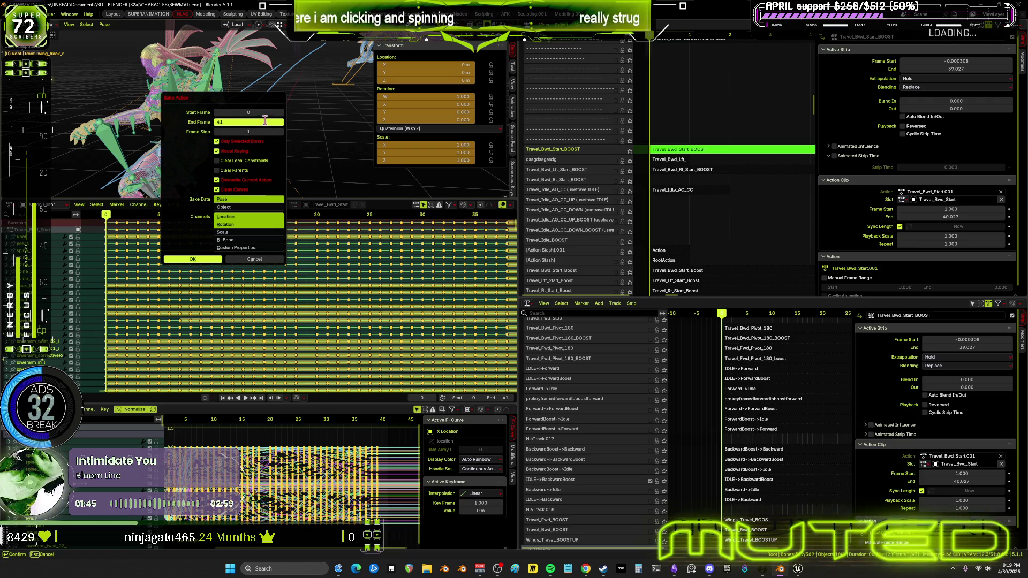
key(Return)
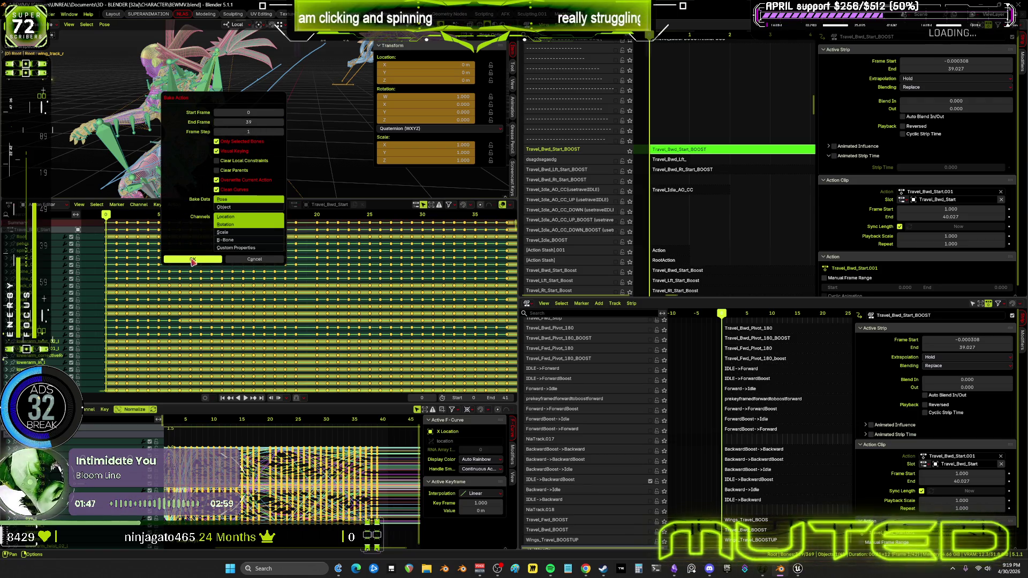
click(192, 261)
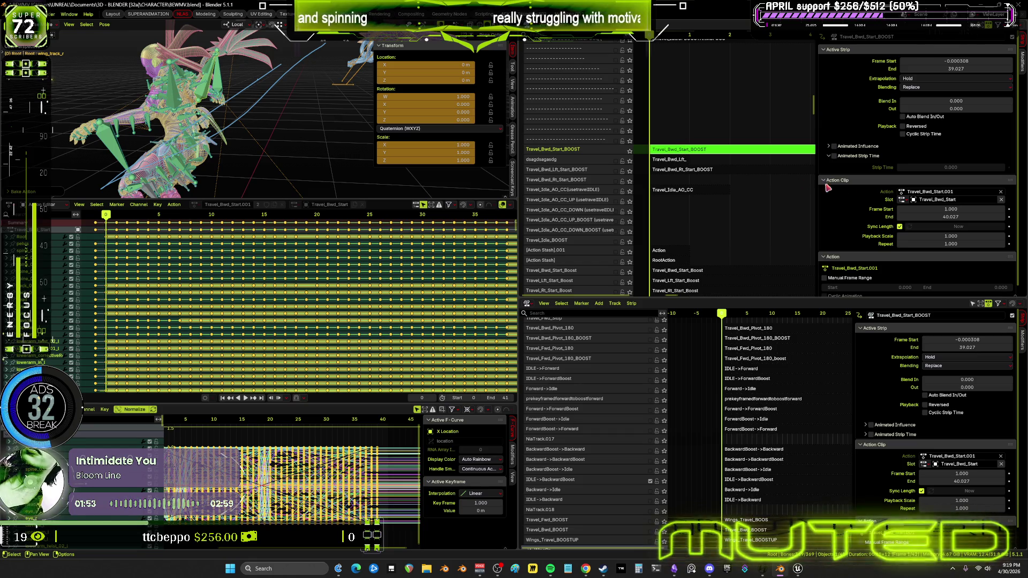
- Leave tweak mode and set the Travel_Bwd_Start_BOOST strip's Frame Start to 0 and End to 39
key(Tab)
drag(955, 61, 956, 61)
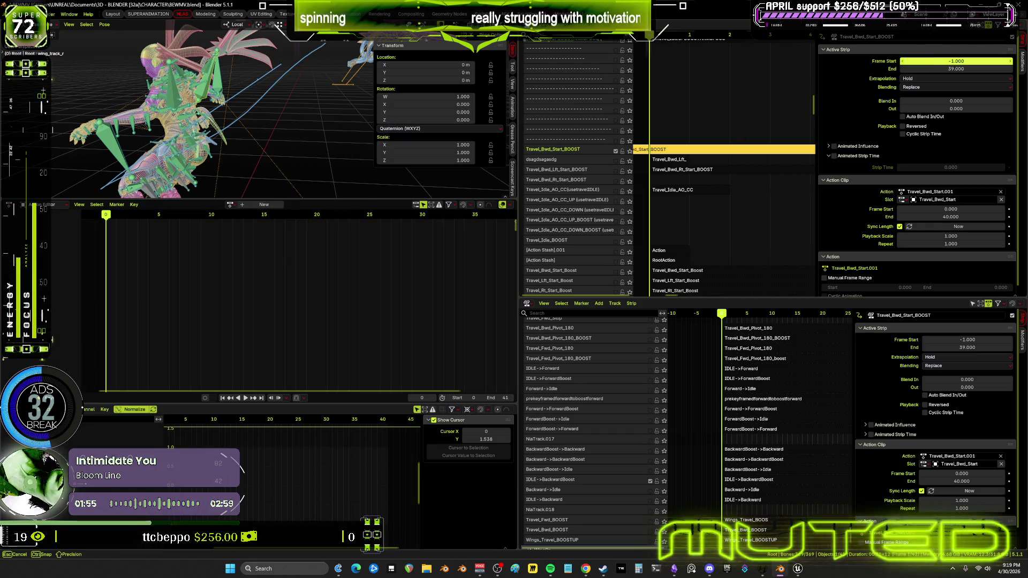
click(951, 68)
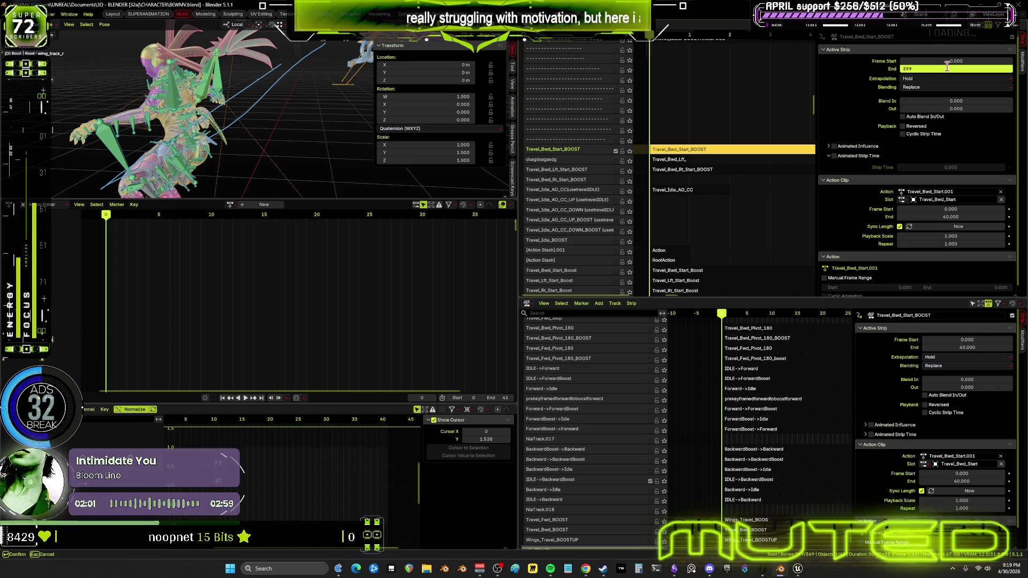
key(Return)
click(947, 68)
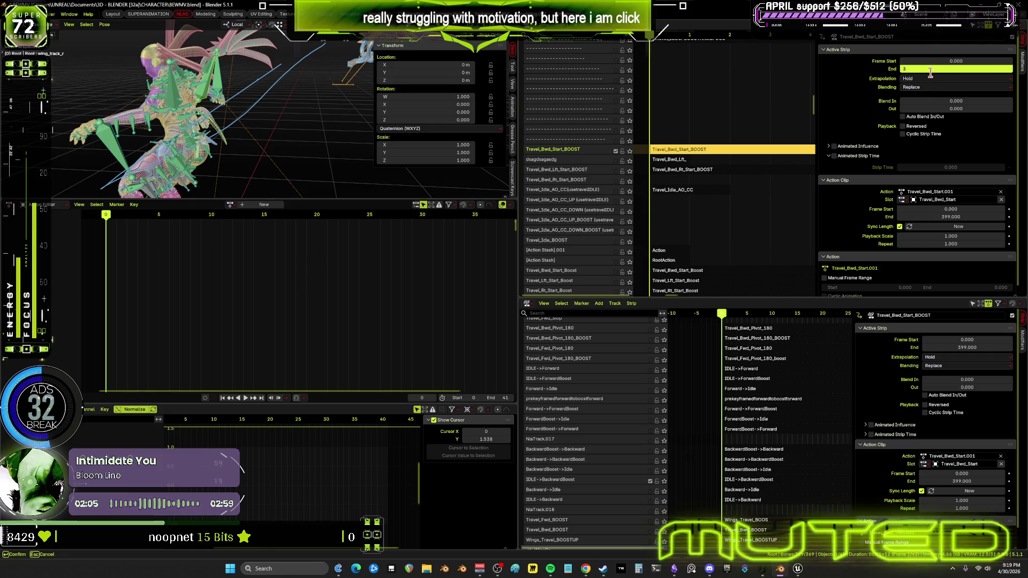
text(9)
key(Return)
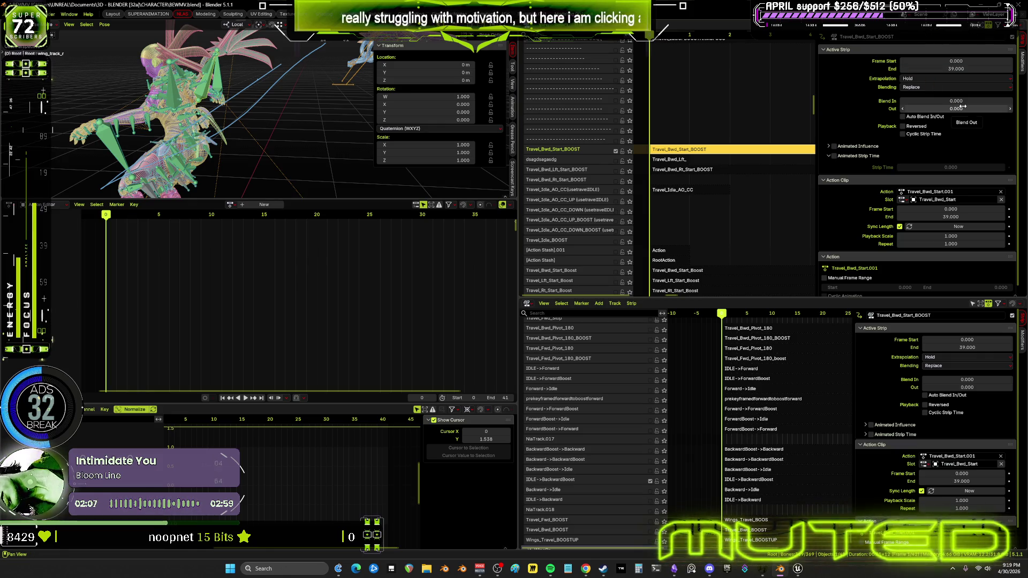
- Move the Travel_Bwd_Start_BOOST track to the bottom with Track Ordering > To Bottom
click(625, 150)
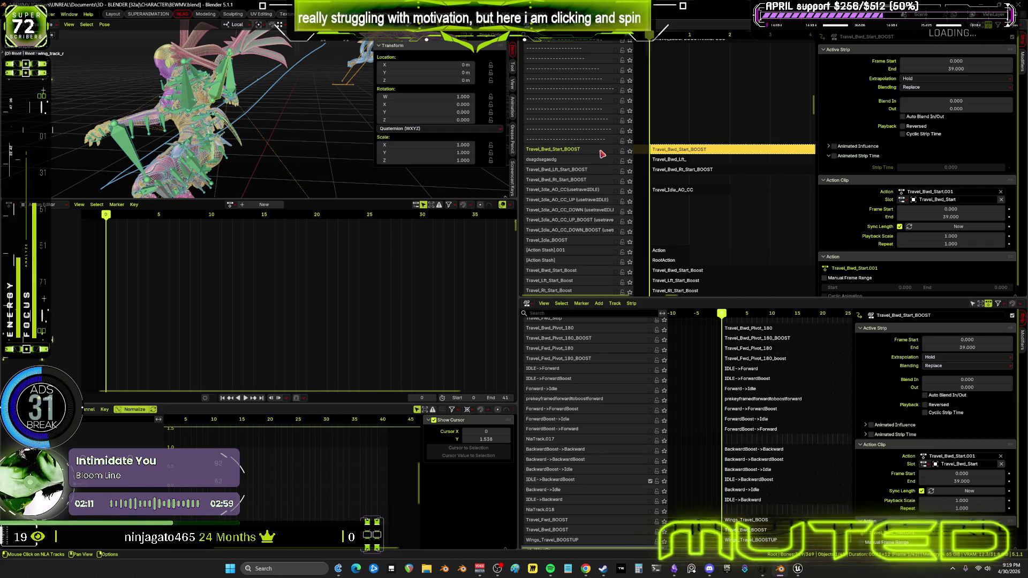
click(615, 152)
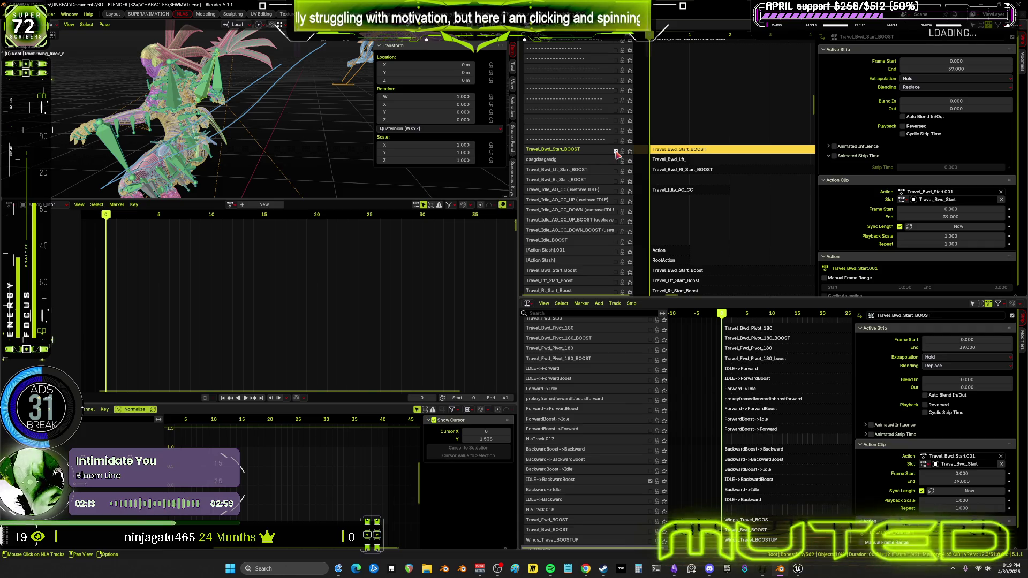
right_click(601, 153)
mouse_move(608, 151)
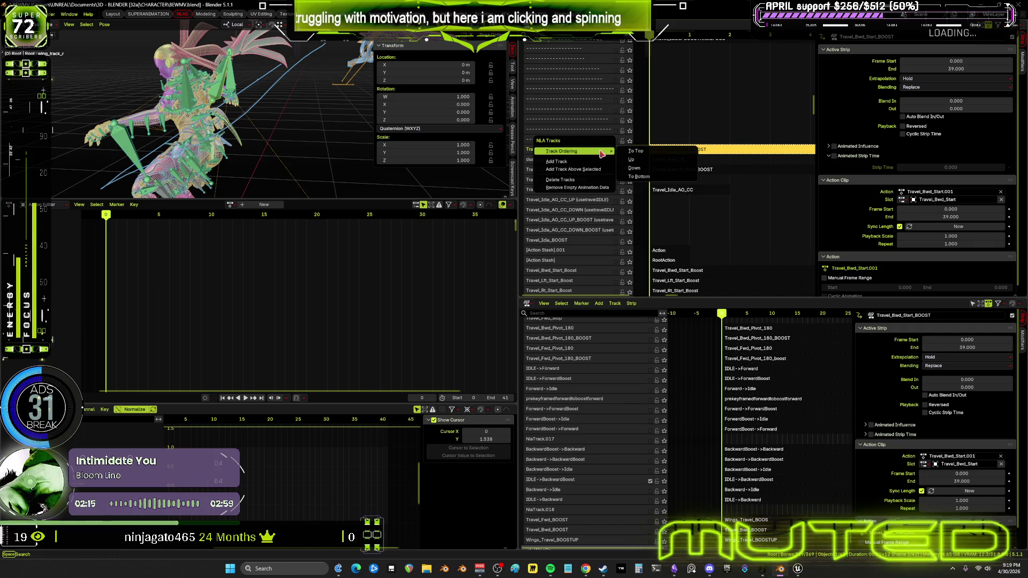
key(Return)
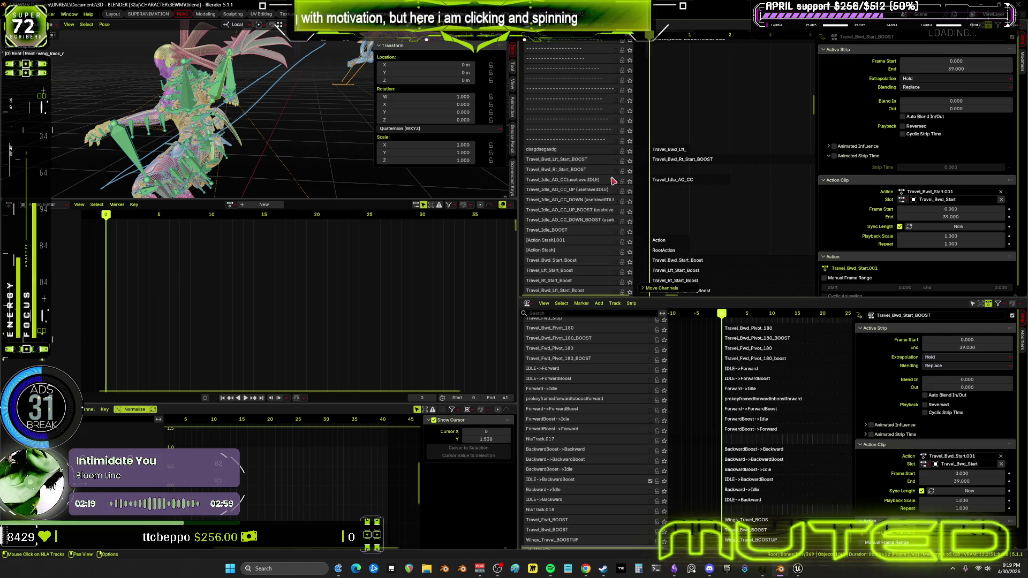
- Select the Travel_Bwd_Rt_Start_BOOST strip to show its settings
scroll(669, 169, up, 2)
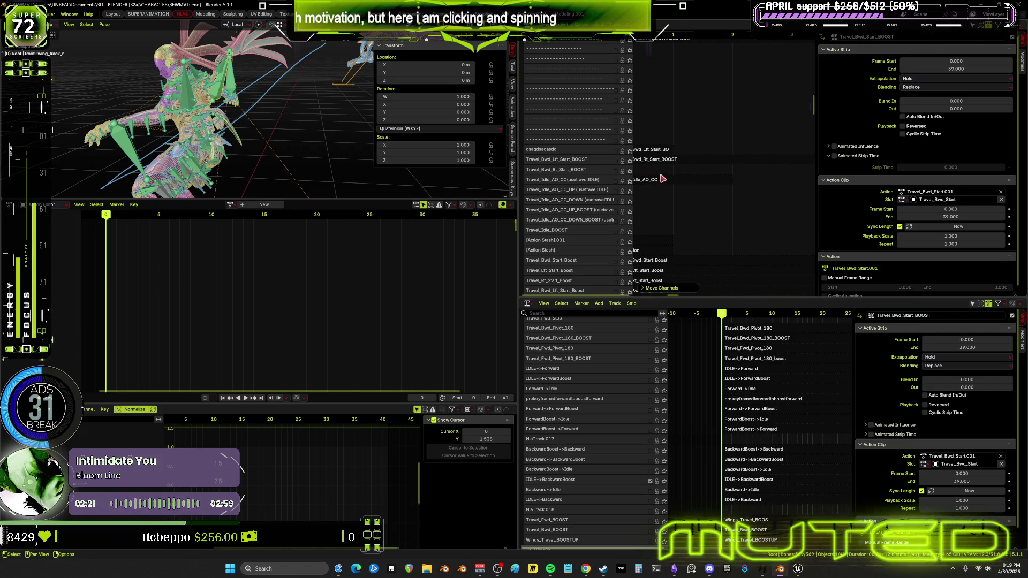
click(664, 160)
ctrl+scroll(721, 172, left, 3)
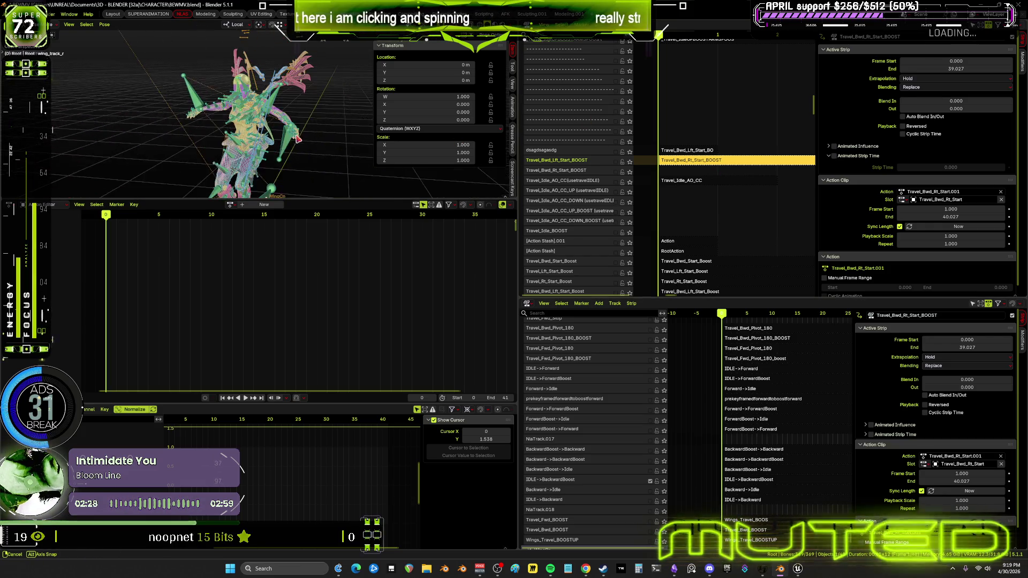
- Toggle solo on the Travel_Bwd_Lft_Start_BOOST and dsagdsagasdg tracks while previewing frames 17, 15 and 8
click(630, 161)
drag(110, 229, 284, 227)
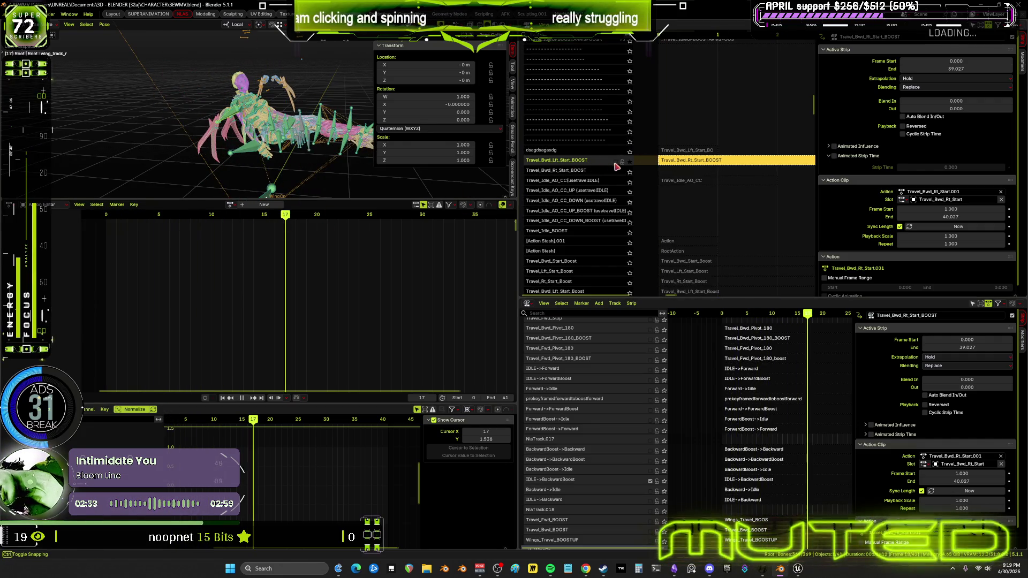
click(631, 152)
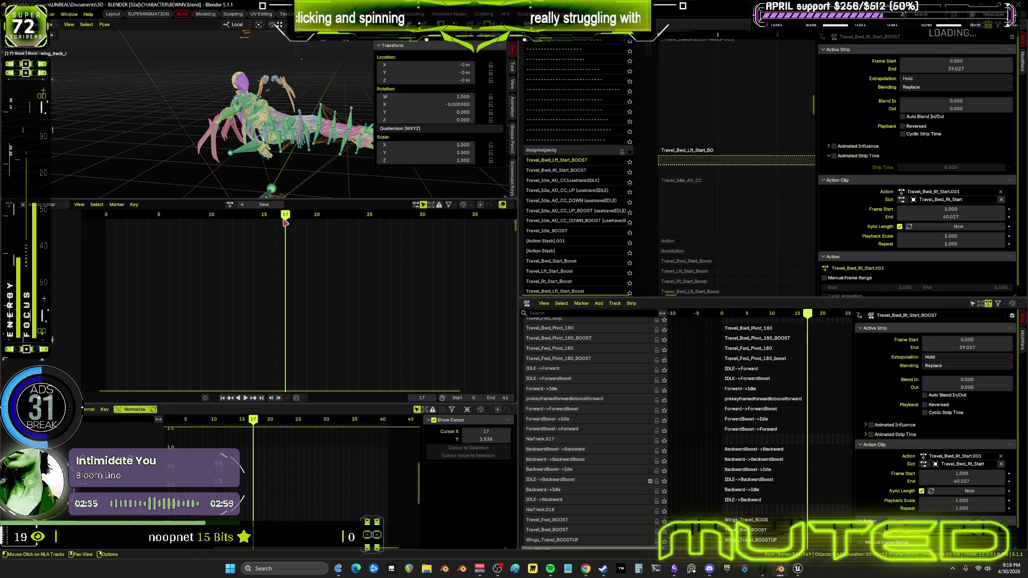
drag(265, 219, 190, 220)
click(629, 151)
click(630, 153)
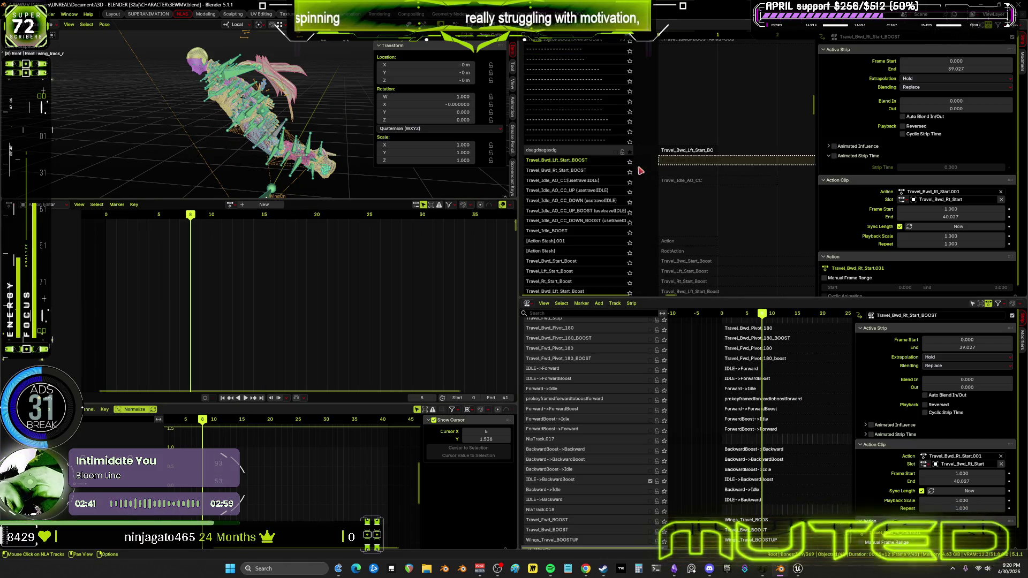
- Play the Travel_Bwd_Lft_Start_BOOST strip, unsolo the dsagdsagasdg track, and save BEWMV.blend
click(677, 153)
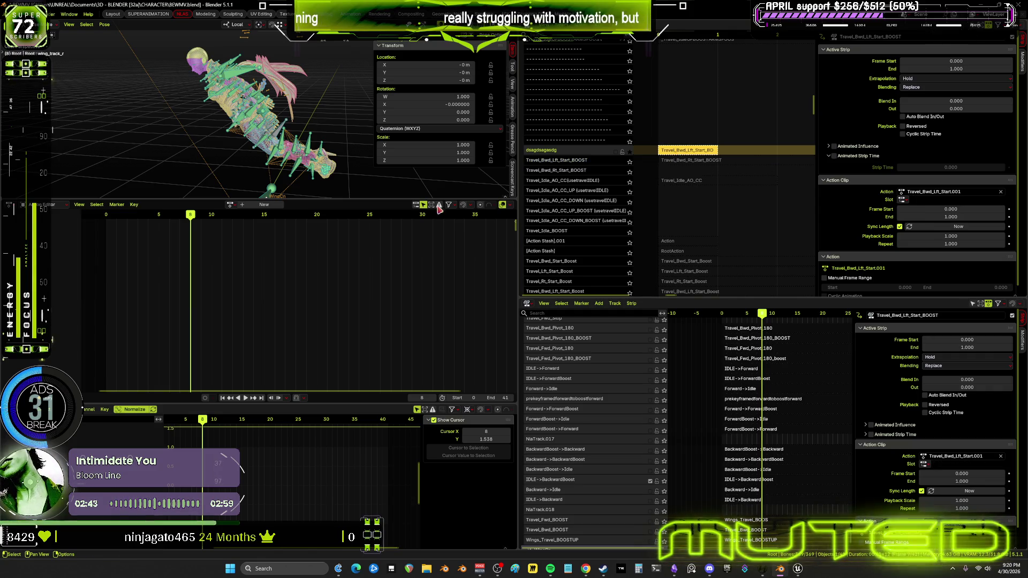
key(space)
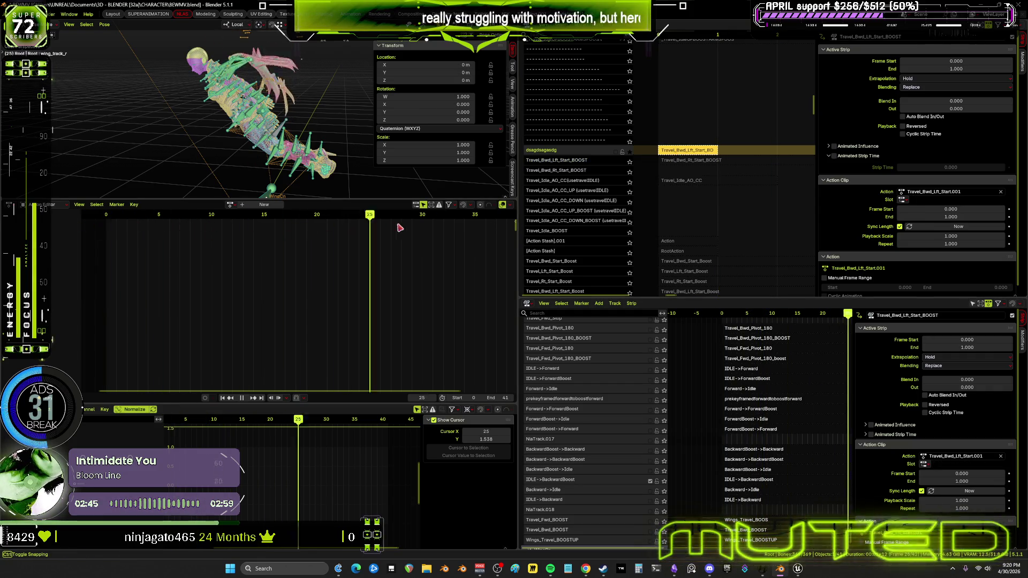
click(630, 152)
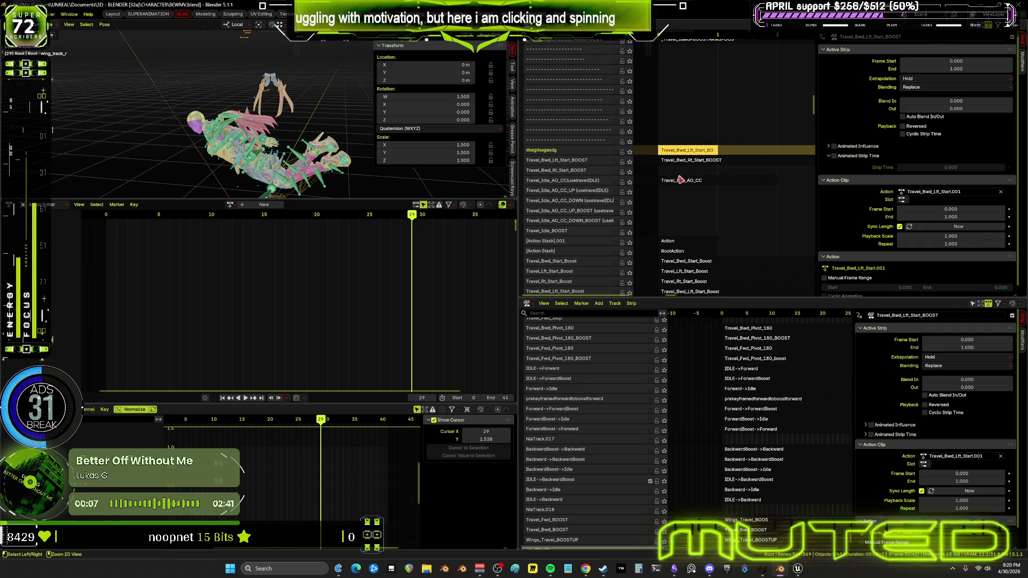
key(ctrl+s)
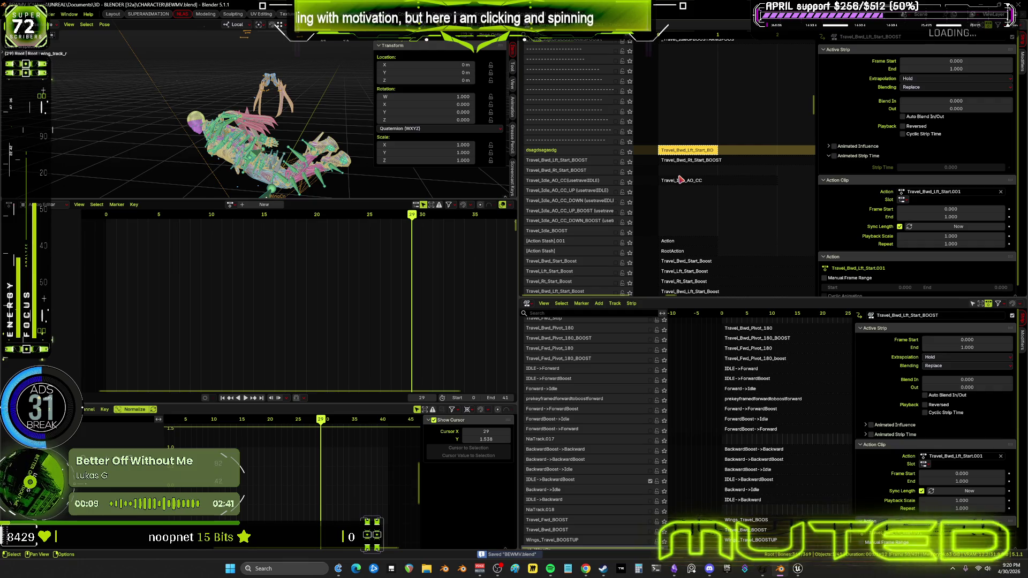
- In the Obsidian flowchart, box-select the red Start_Boost nodes and colour them green
key(alt+Tab)
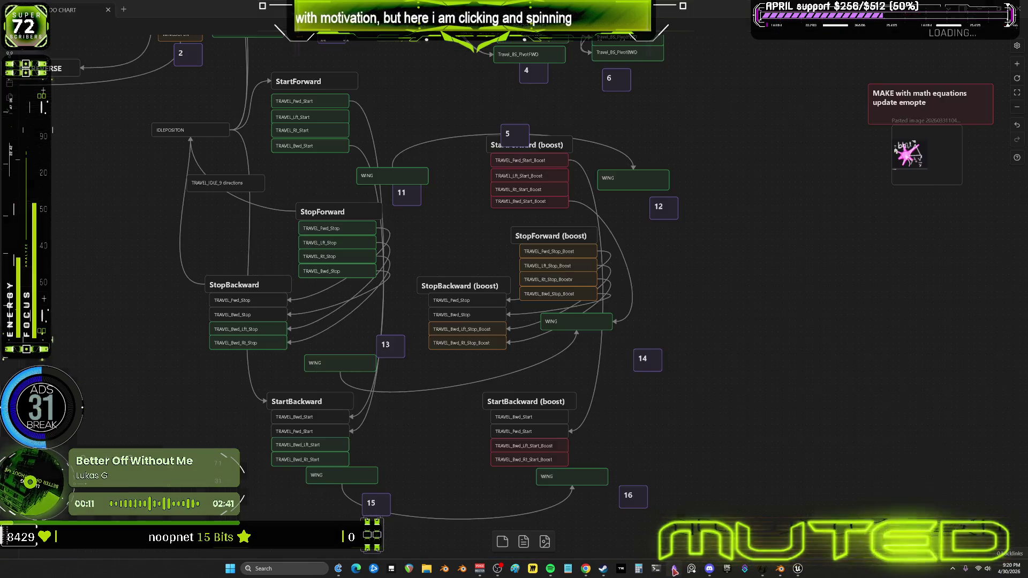
scroll(528, 259, up, 3)
scroll(527, 259, down, 6)
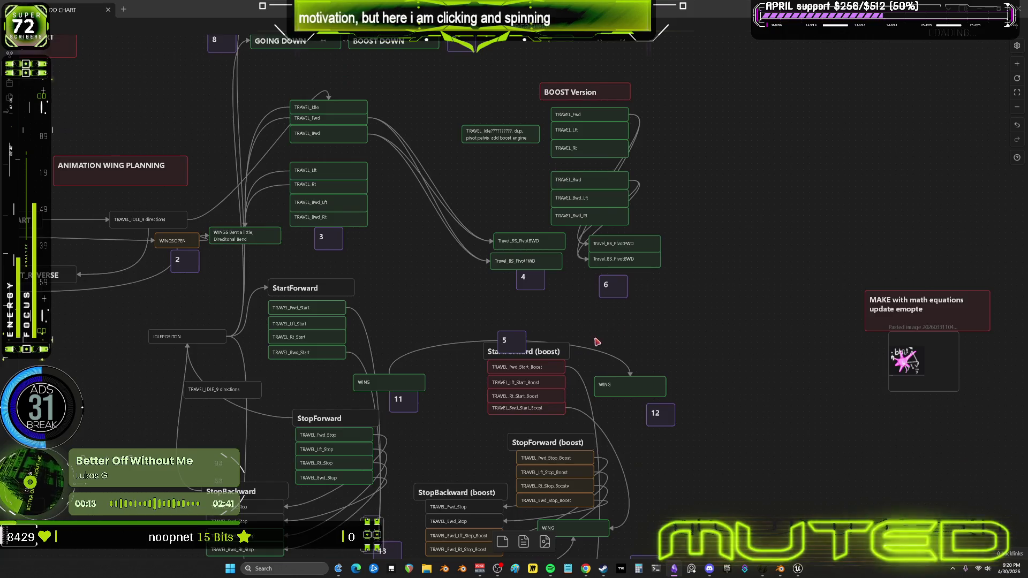
drag(462, 202, 502, 228)
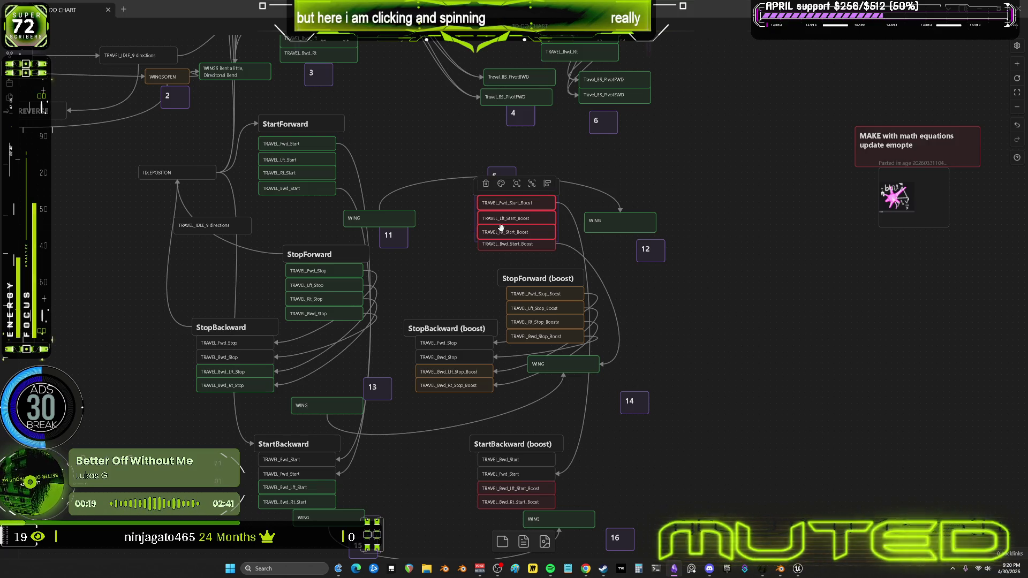
click(502, 184)
click(522, 204)
click(771, 234)
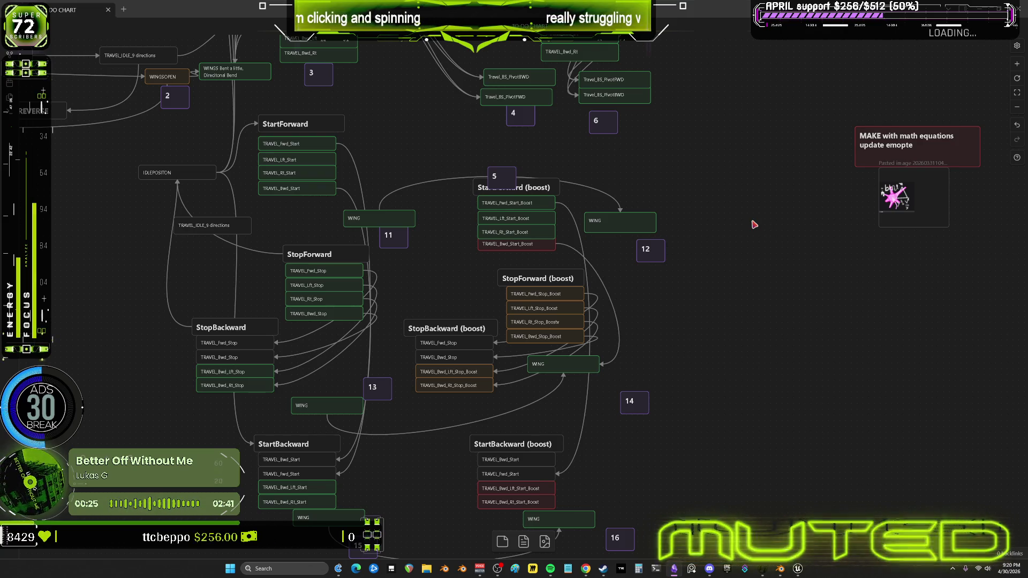
- Colour the TRAVEL_Bwd_Start_Boost node green and select the two red backward boost start nodes
click(482, 242)
click(501, 213)
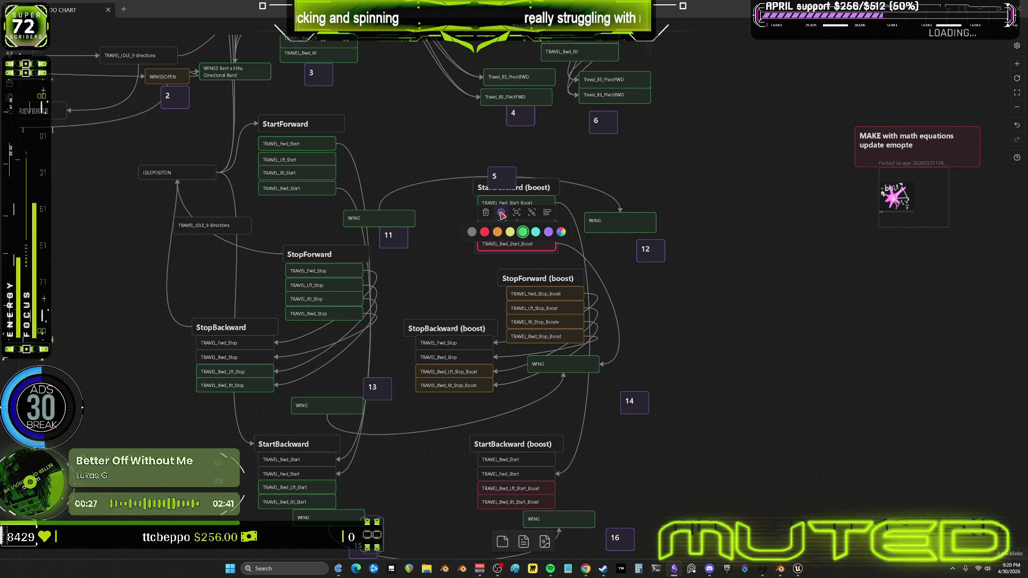
click(522, 232)
click(785, 301)
scroll(634, 360, down, 5)
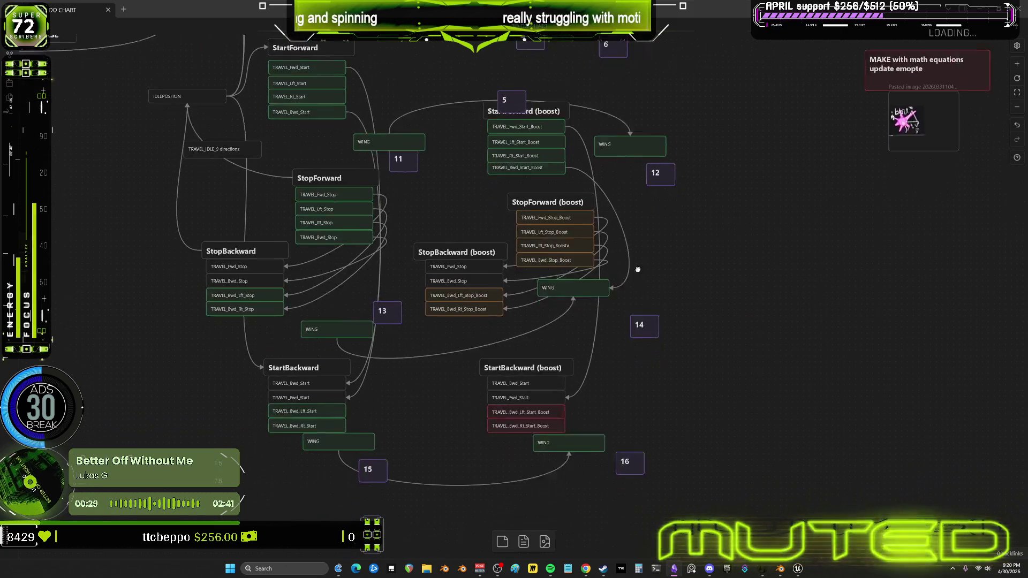
drag(488, 397, 496, 377)
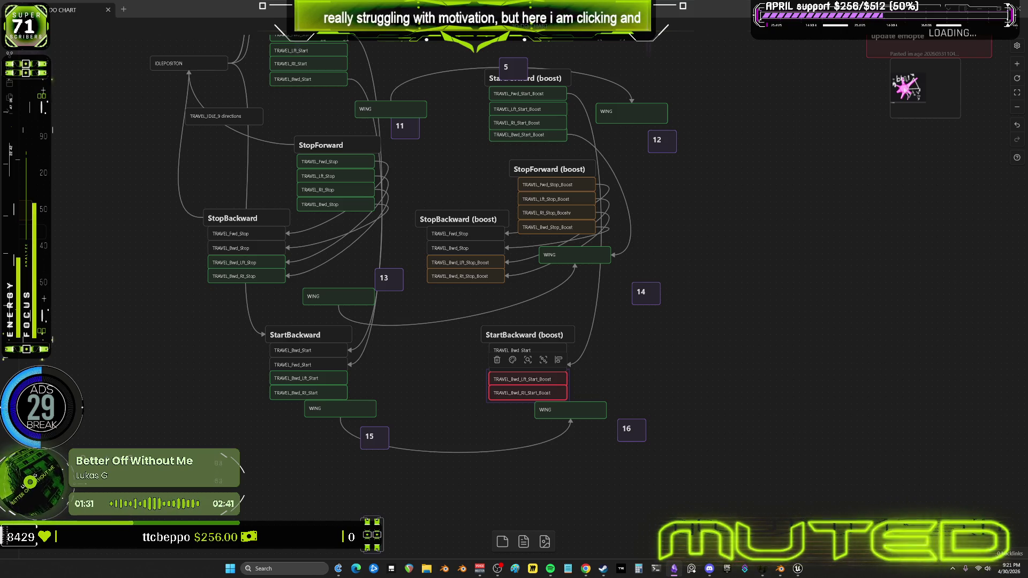
- Alt+Tab from Obsidian back to Blender's NLA layout
key(alt+Tab)
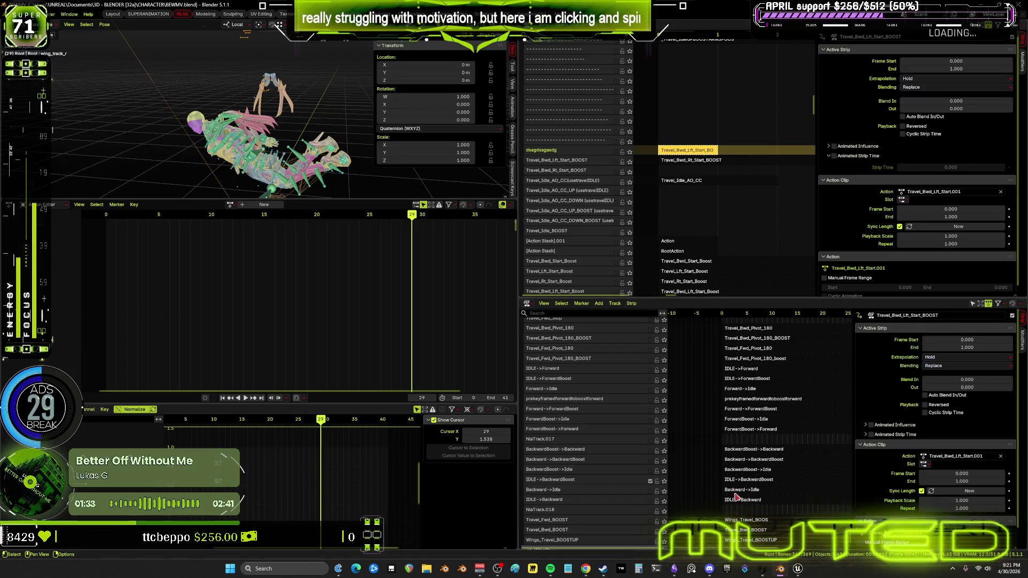
mouse_move(417, 214)
mouse_down()
mouse_move(148, 232)
mouse_move(96, 250)
mouse_move(456, 269)
mouse_move(138, 271)
mouse_up()
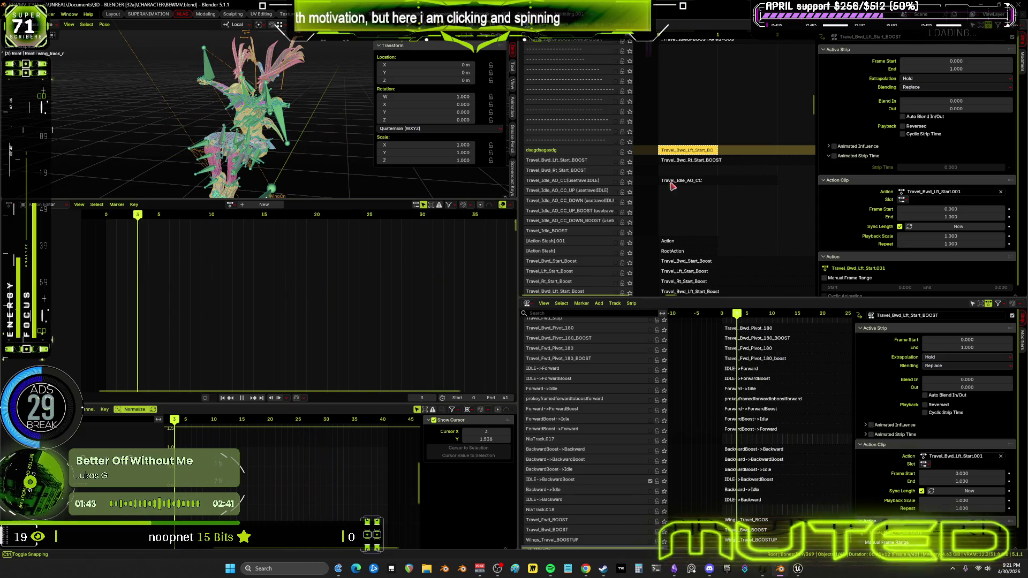
click(628, 170)
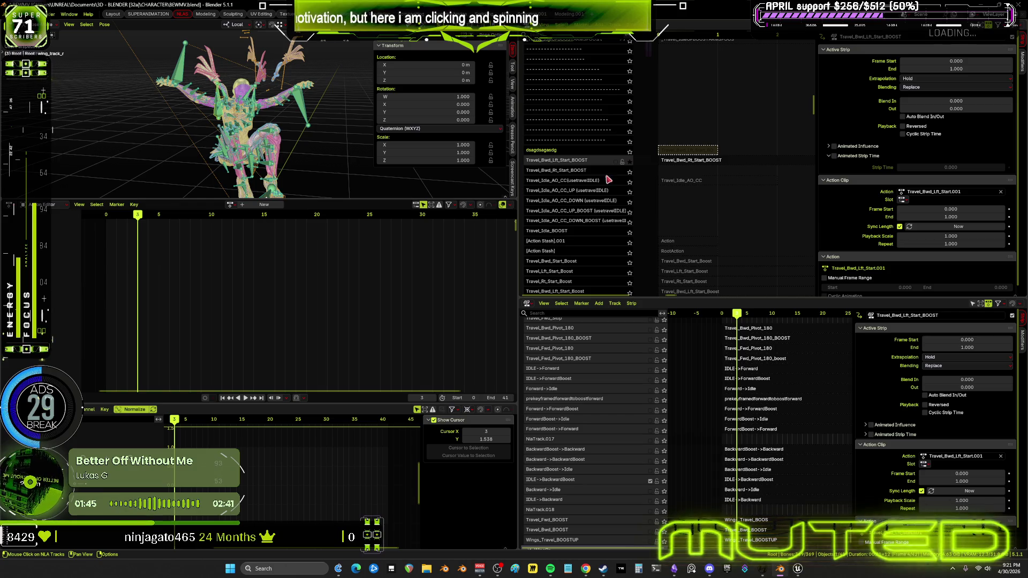
scroll(584, 183, down, 10)
scroll(556, 268, down, 15)
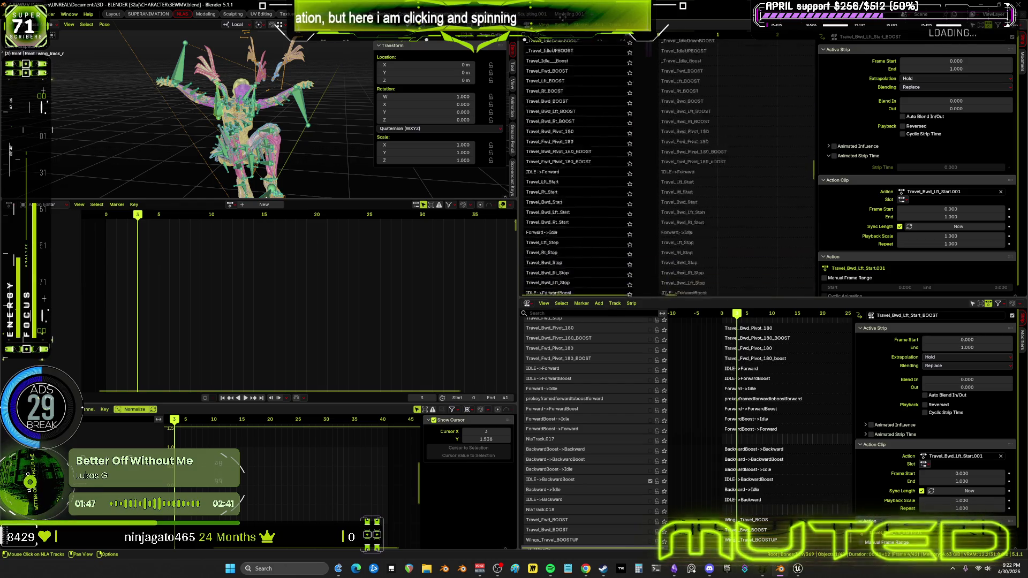
scroll(556, 268, up, 10)
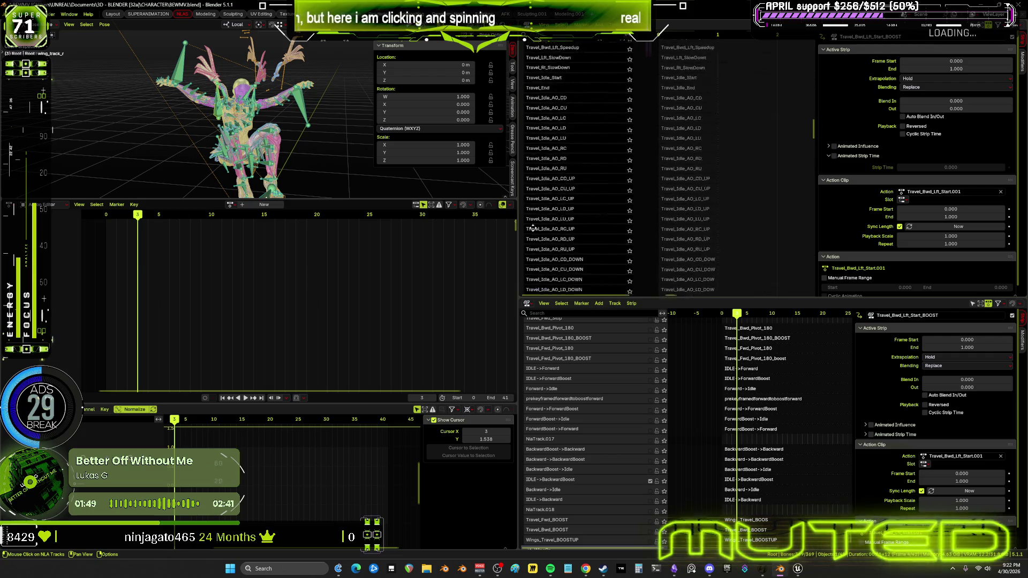
click(630, 130)
middle_drag(581, 169, 574, 135)
scroll(618, 277, down, 10)
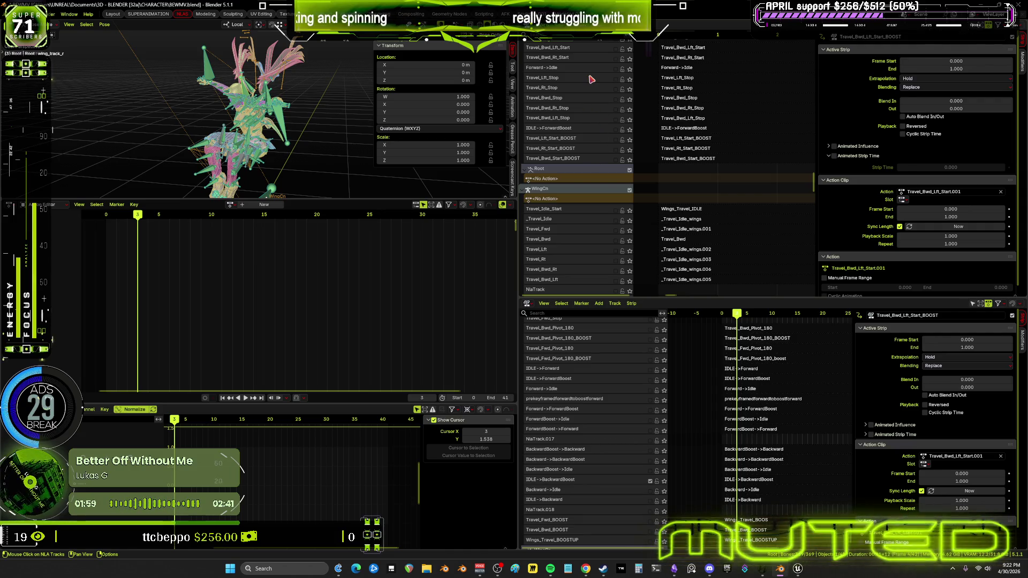
click(629, 160)
key(space)
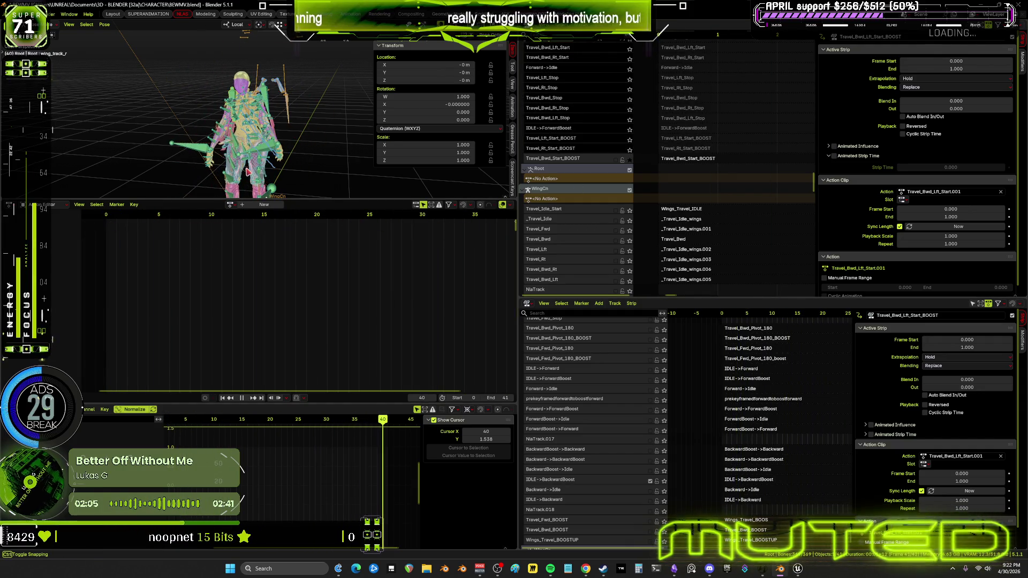
click(630, 159)
key(space)
mouse_move(725, 126)
middle_down()
mouse_move(702, 261)
mouse_move(730, 249)
mouse_move(777, 126)
middle_up()
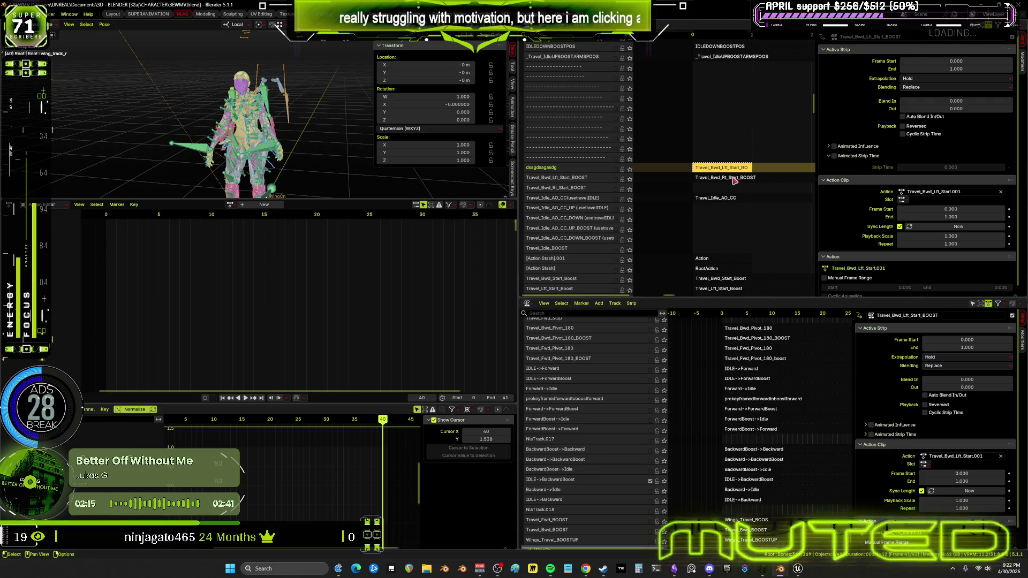
- Solo the strip's track and play it back, checking the pose at frame 37
click(630, 180)
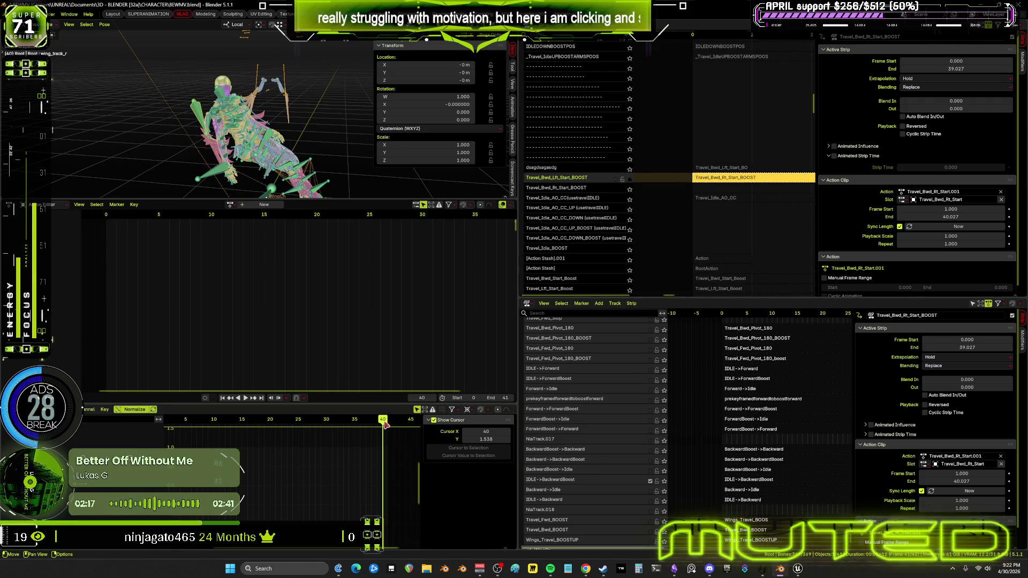
key(space)
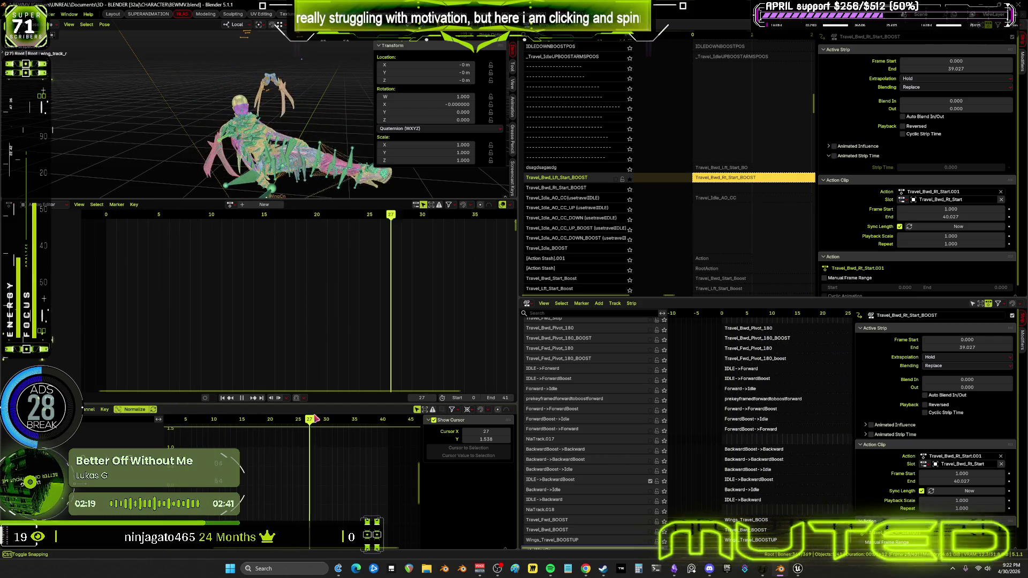
mouse_move(396, 425)
mouse_down()
mouse_move(409, 426)
mouse_move(369, 438)
mouse_move(377, 440)
mouse_up()
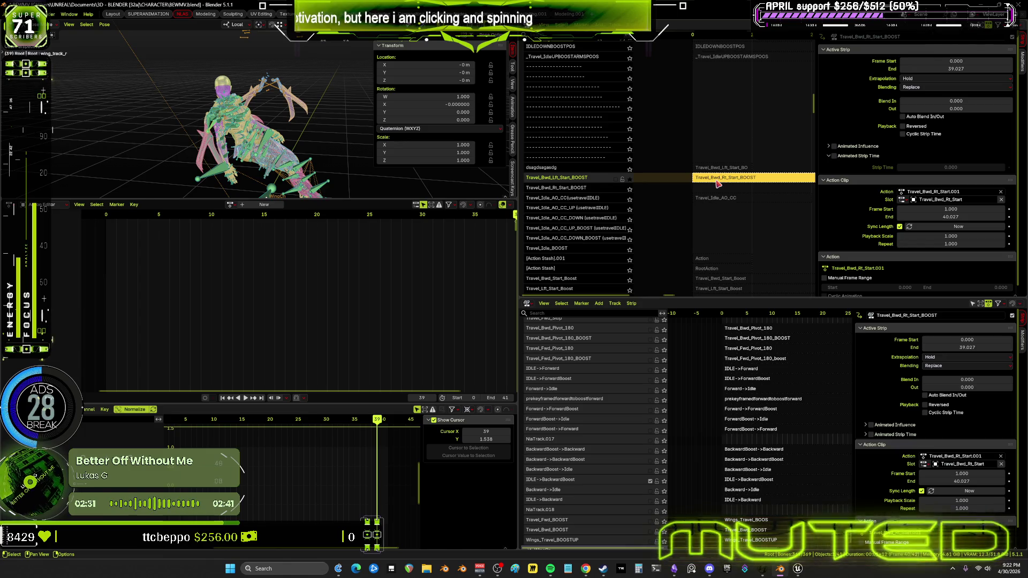
- In tweak mode, snap the ik_foot_l Y Location key to the nearest whole frame, 23
key(Tab)
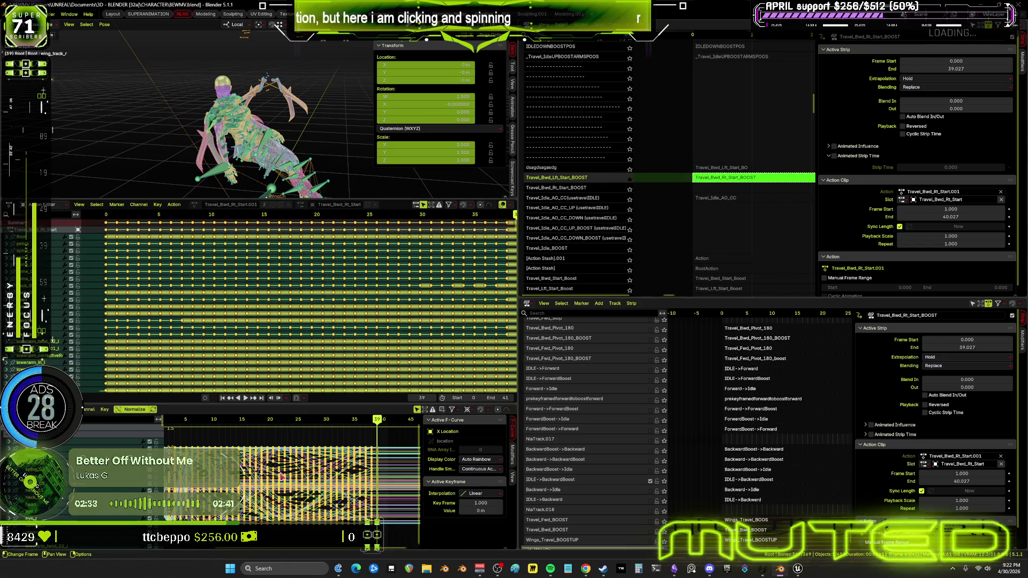
click(34, 488)
click(105, 409)
mouse_move(124, 429)
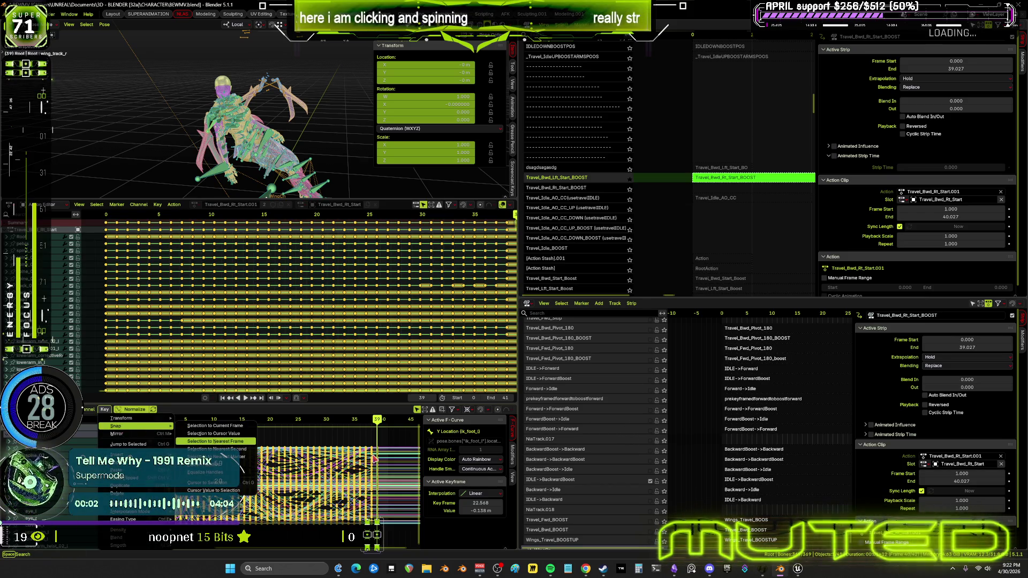
click(220, 441)
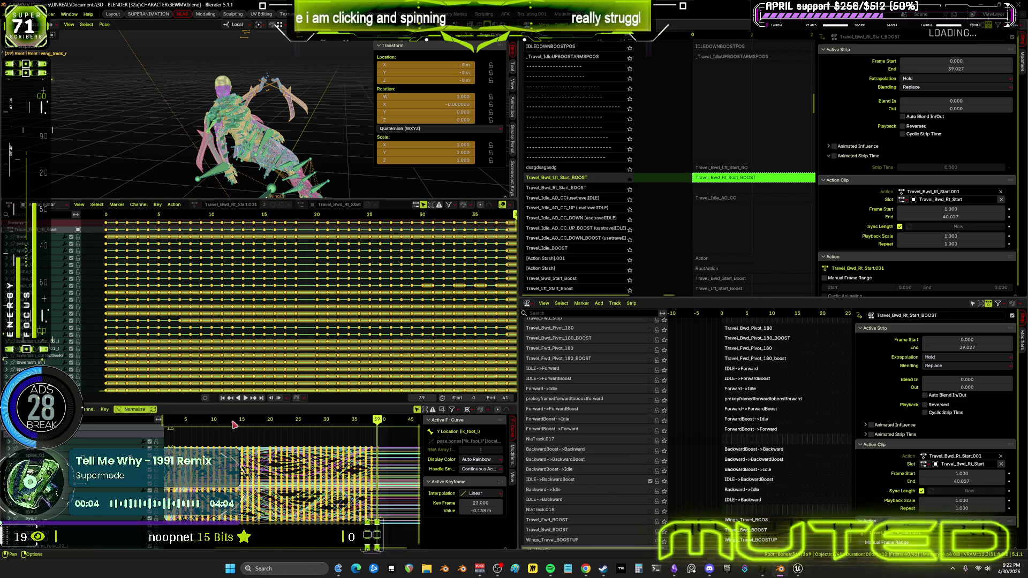
- Return to frame 0, stop playback, and bring up the Pose menu
ctrl+scroll(250, 422, left, 10)
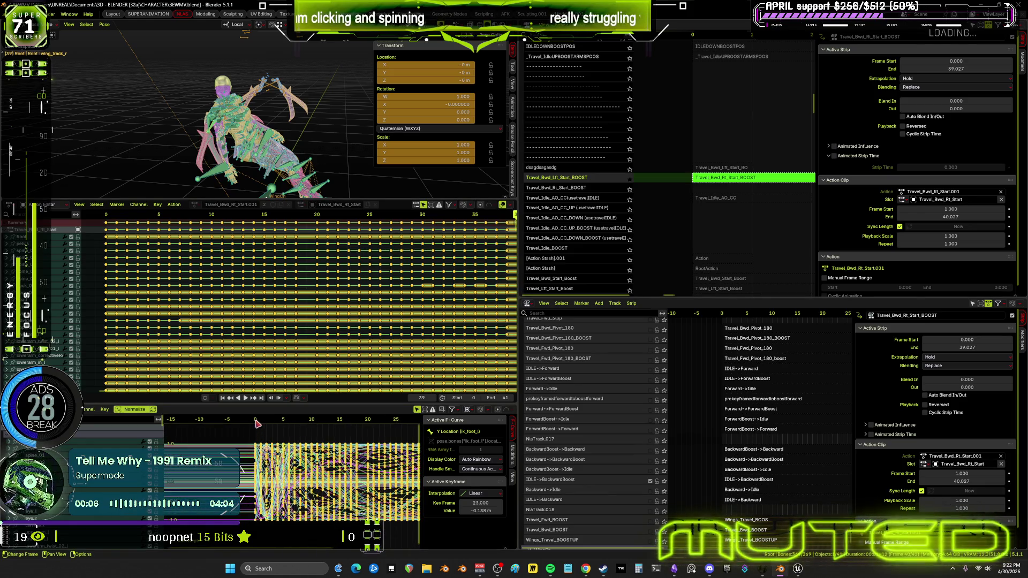
click(256, 423)
click(241, 398)
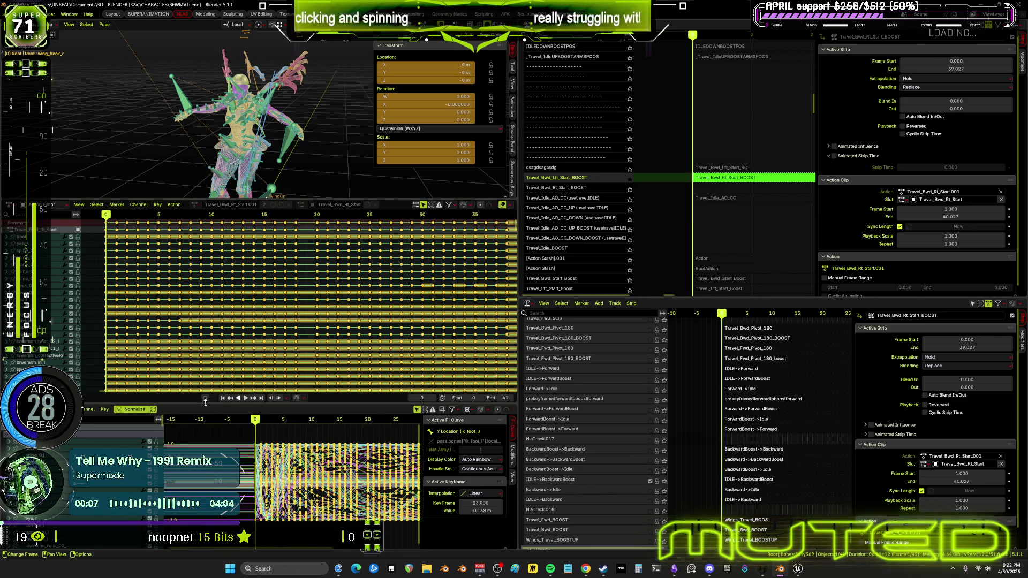
click(104, 409)
click(104, 24)
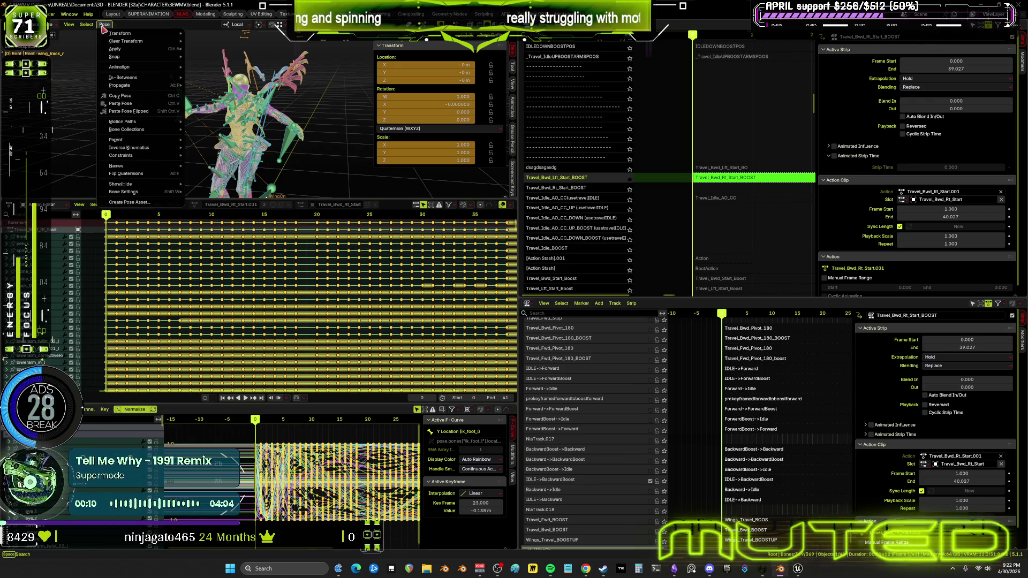
- Bake frames 0–39 into new action Travel_Bwd_Rt_Start.001 and exit tweak mode
mouse_move(136, 67)
click(211, 108)
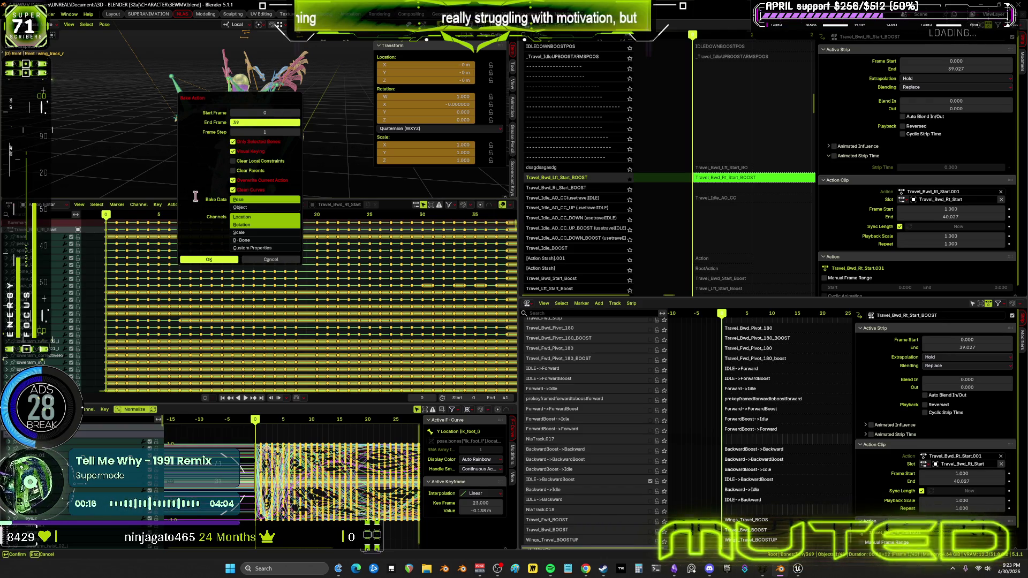
key(Return)
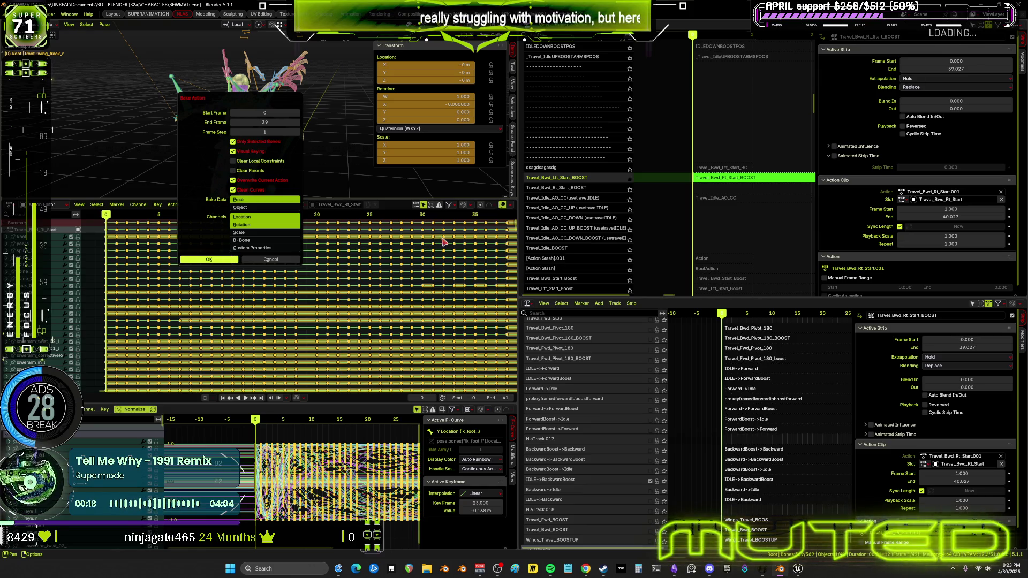
key(Return)
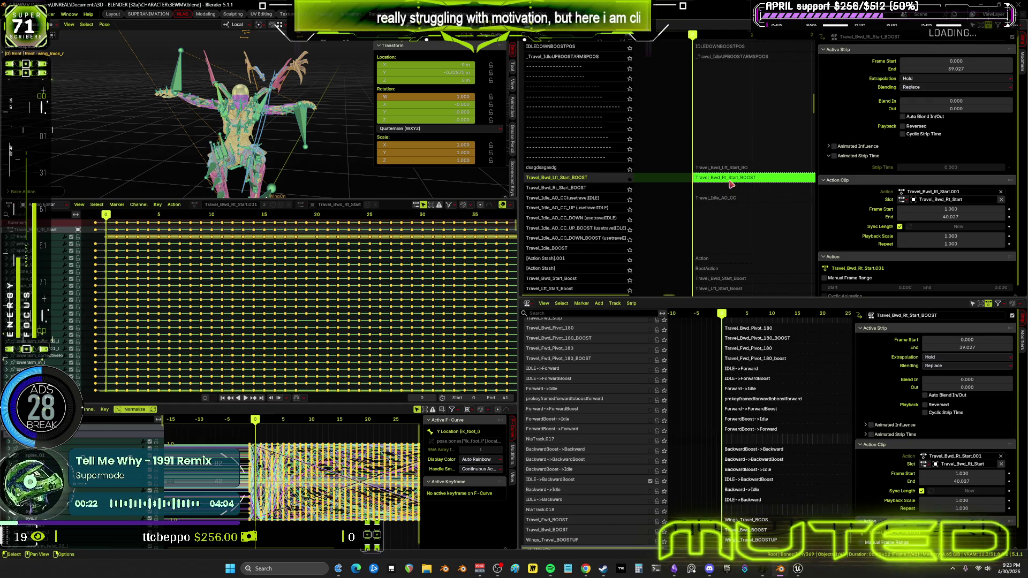
key(Tab)
click(969, 59)
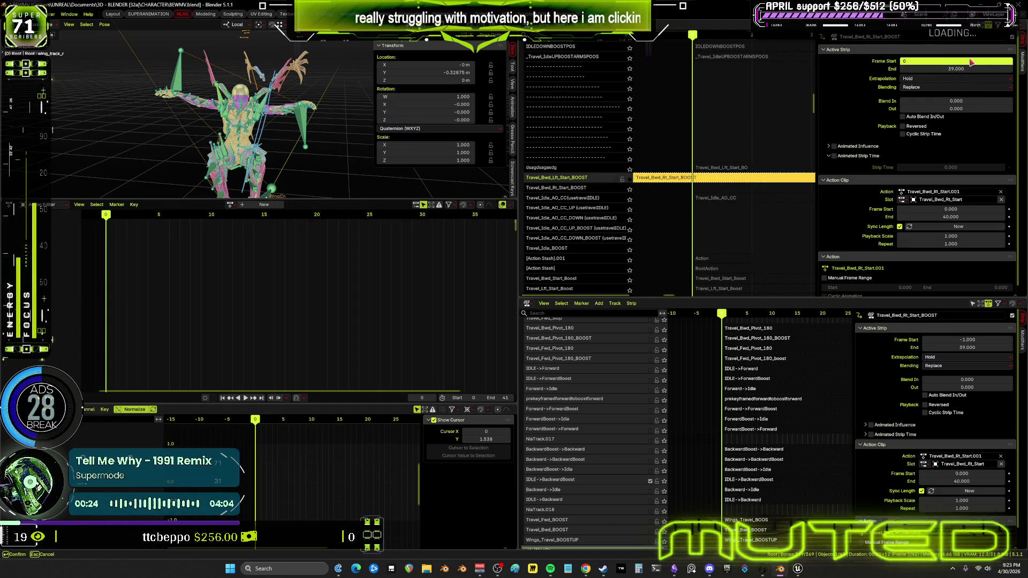
- Set the strip's Frame Start to 0 and its end to frame 39, checking frame 4
click(969, 69)
text(40.0)
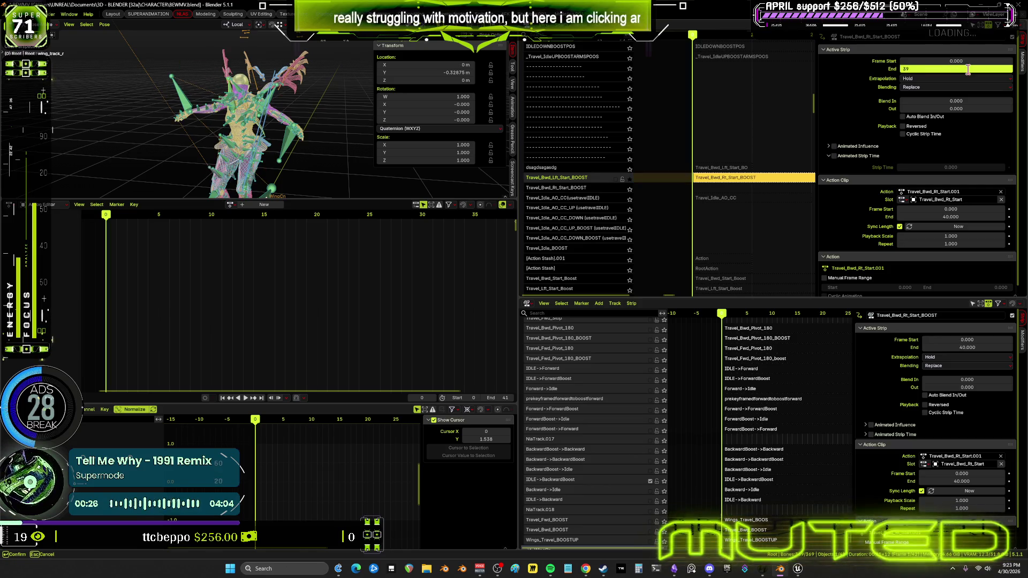
key(Return)
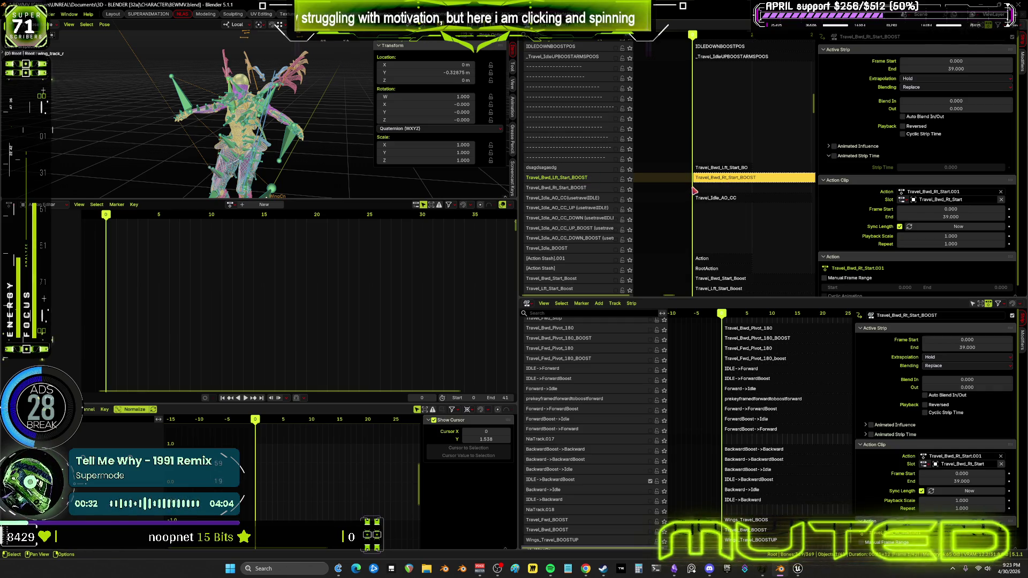
mouse_move(257, 427)
mouse_down()
mouse_move(345, 430)
mouse_move(261, 423)
mouse_move(306, 439)
mouse_up()
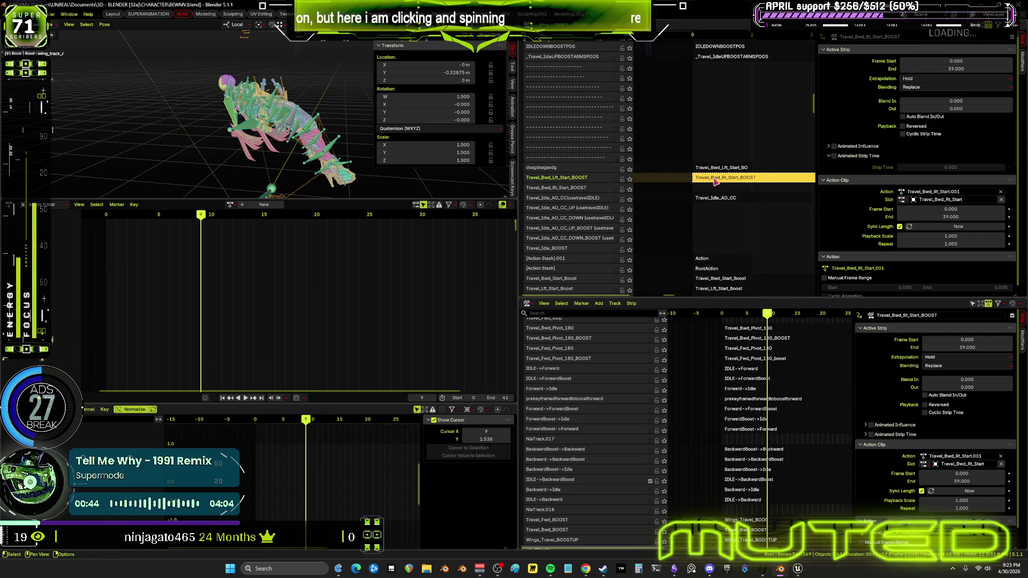
- Move the strip down one track and reset its Frame Start to 0
key(g)
click(716, 197)
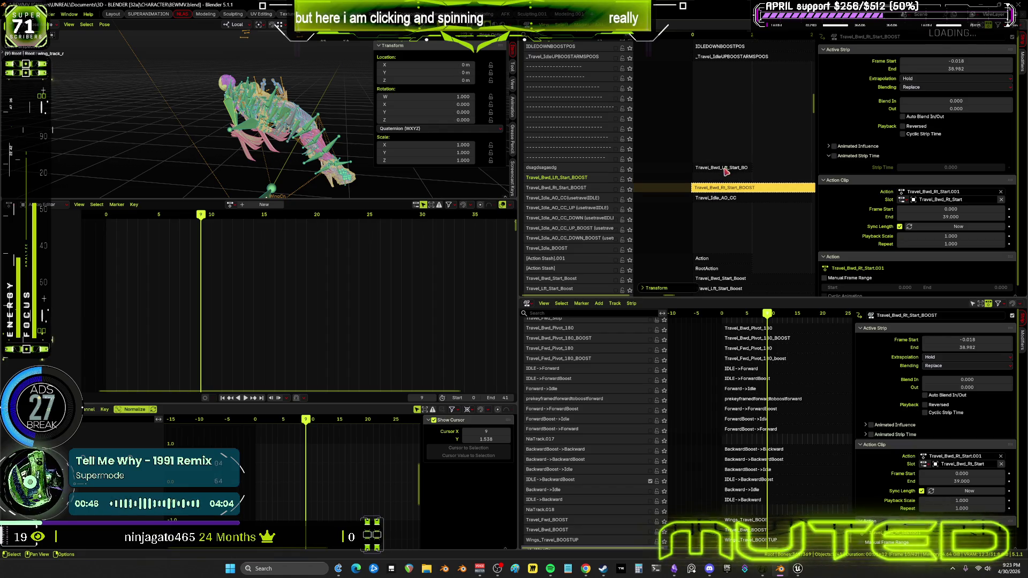
click(991, 61)
text(0)
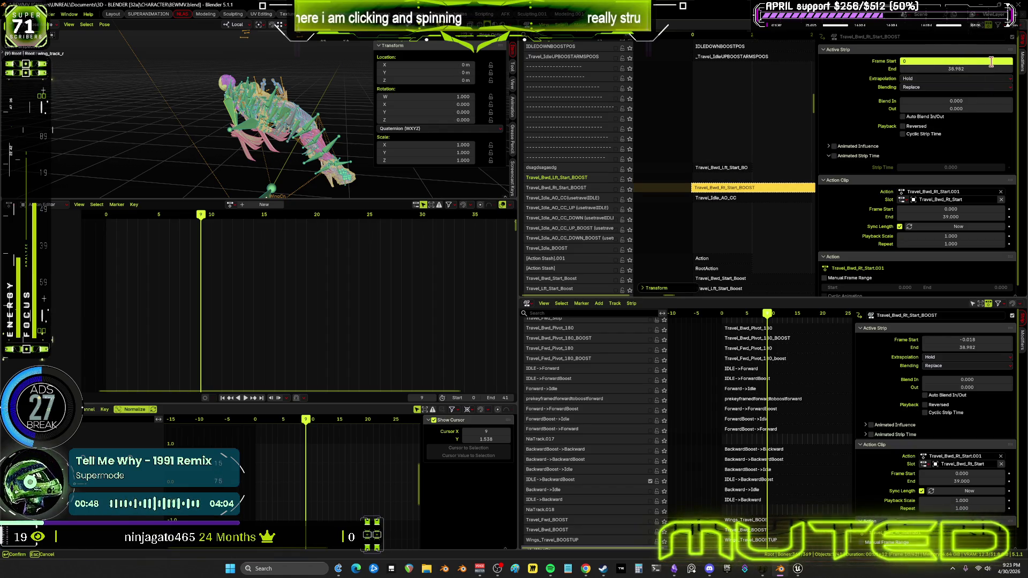
key(Return)
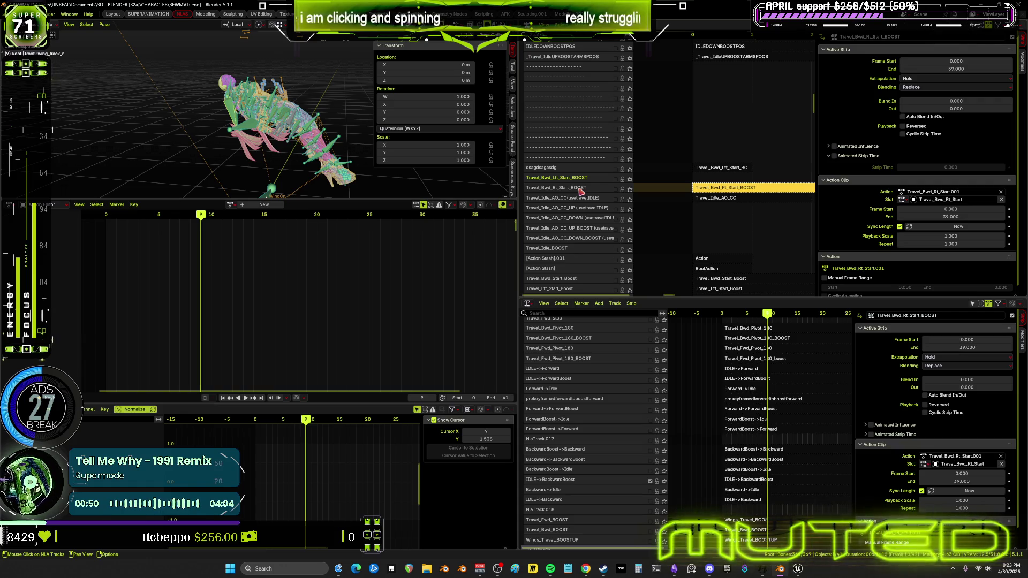
- Assign Travel_Bwd_Lft_Start.003 to the Travel_Bwd_Lft_Start_BOOST strip through the Action search
click(730, 170)
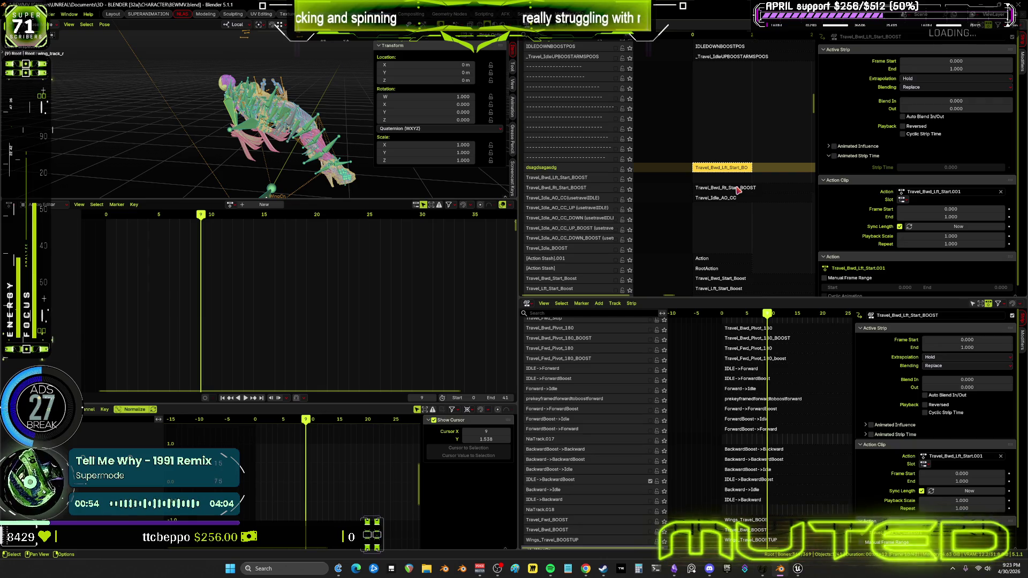
click(738, 189)
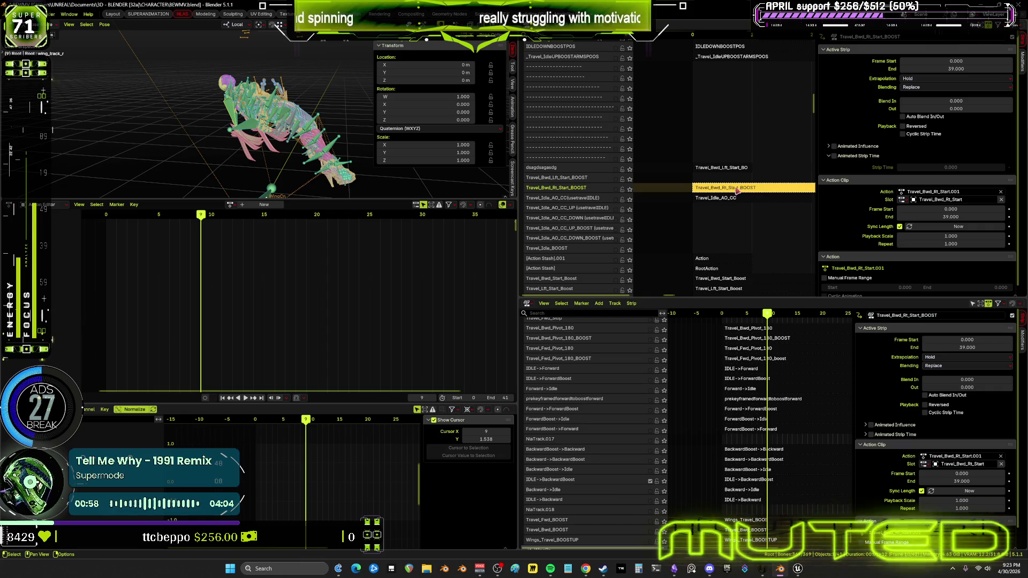
click(969, 191)
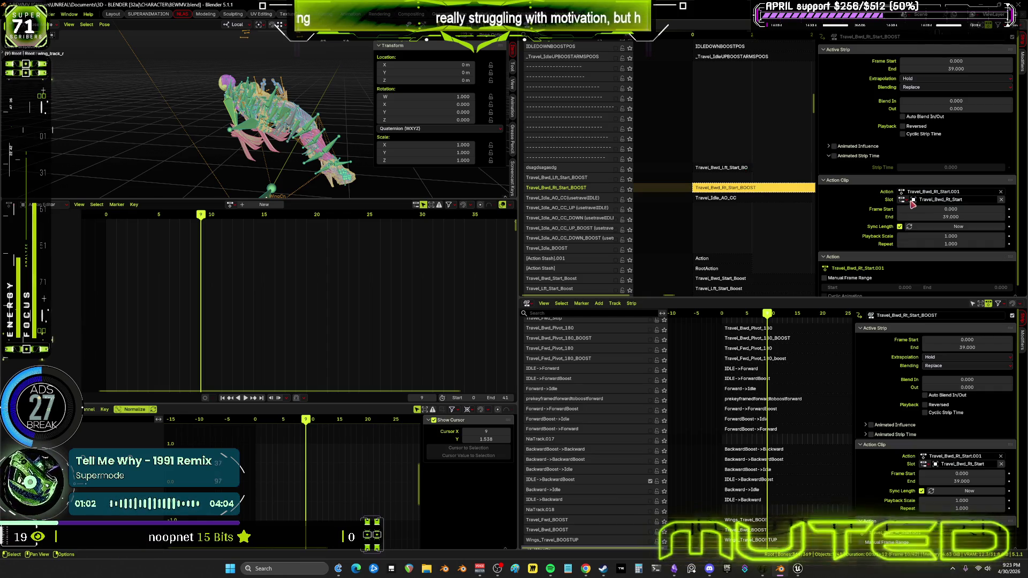
key(ctrl+z)
click(966, 192)
text(Travel_Bwd_Rt_Start.001)
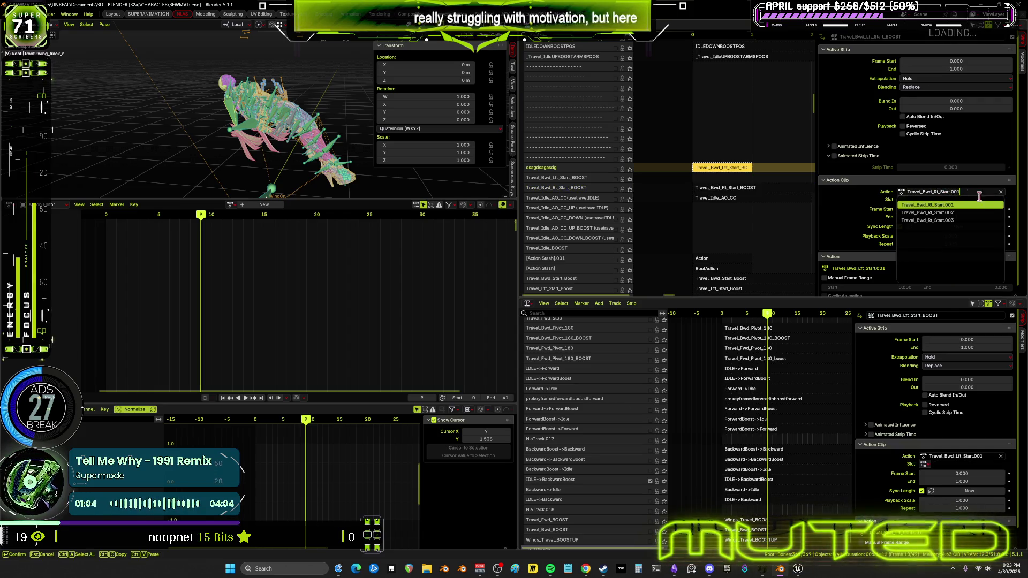
key(BackSpace)
key(BackSpace)
key(BackSpace)
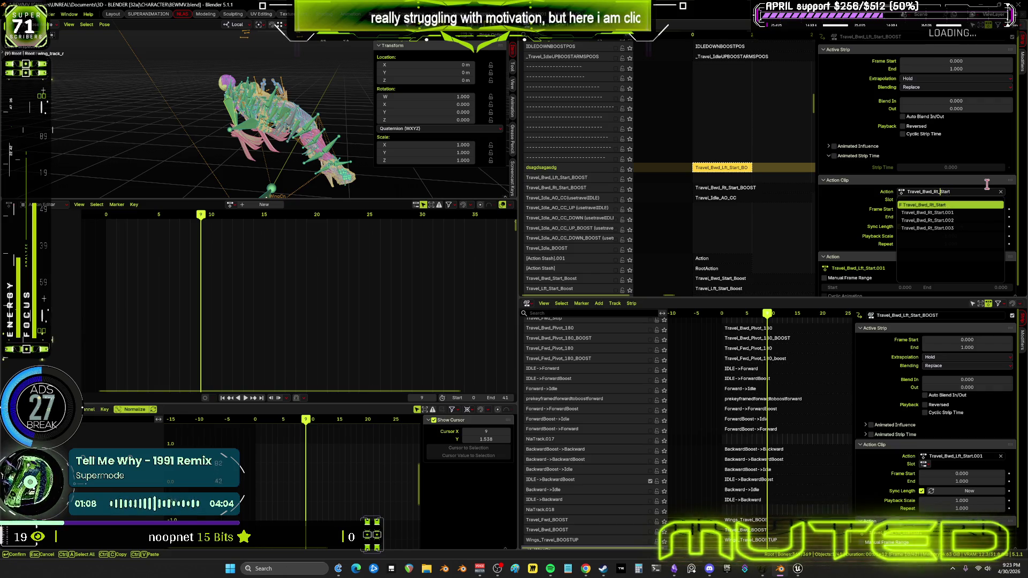
key(BackSpace)
text(L)
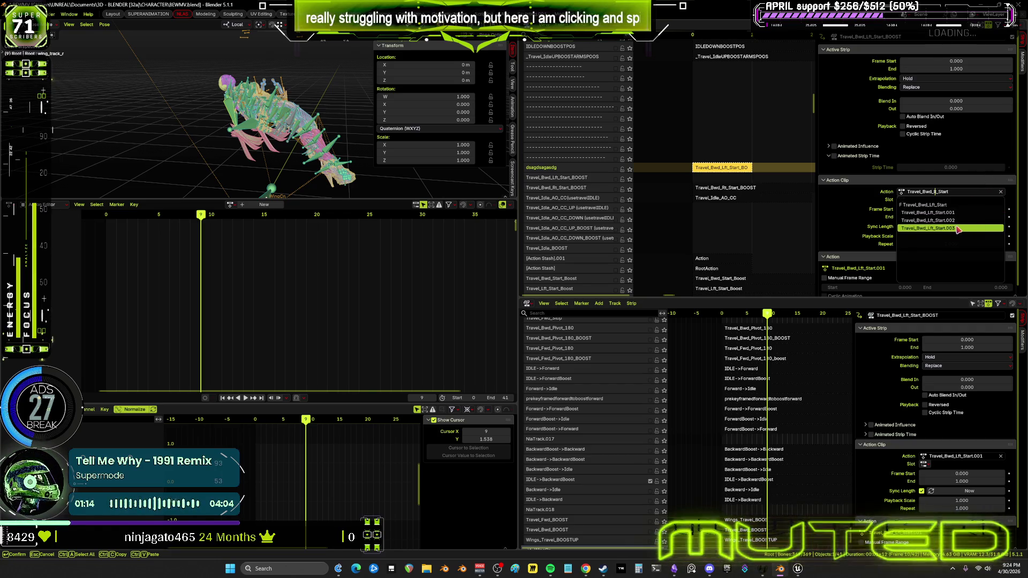
click(958, 229)
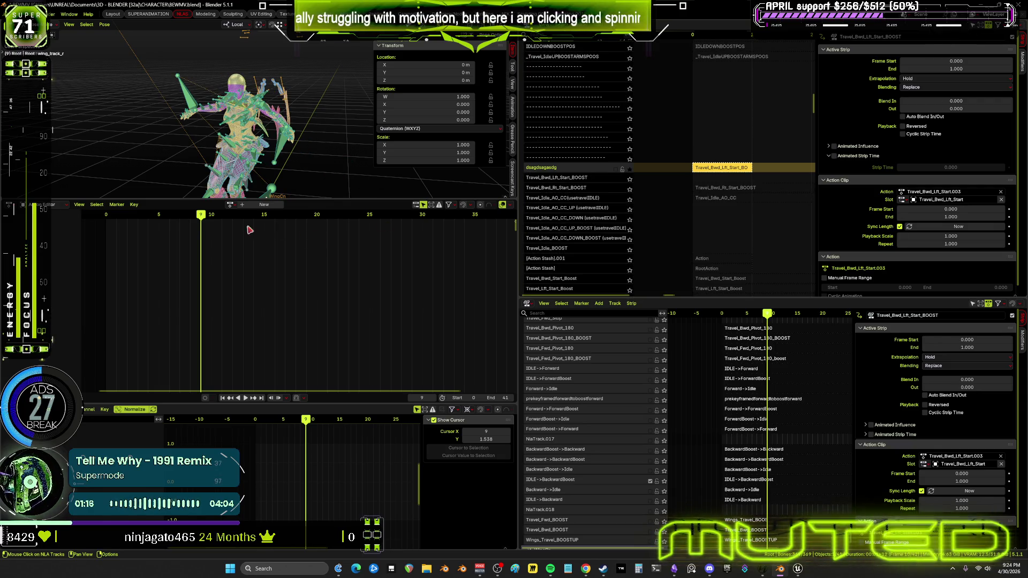
- Preview the .003 action, then switch the strip to Travel_Bwd_Lft_Start.002 and scrub it
key(space)
key(space)
middle_drag(763, 173, 711, 178)
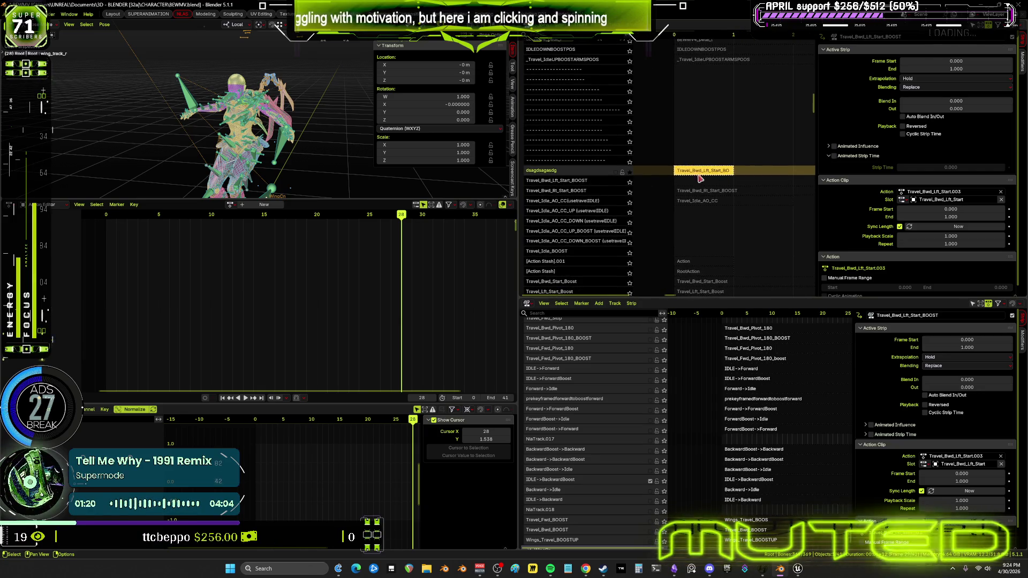
key(space)
key(space)
click(984, 191)
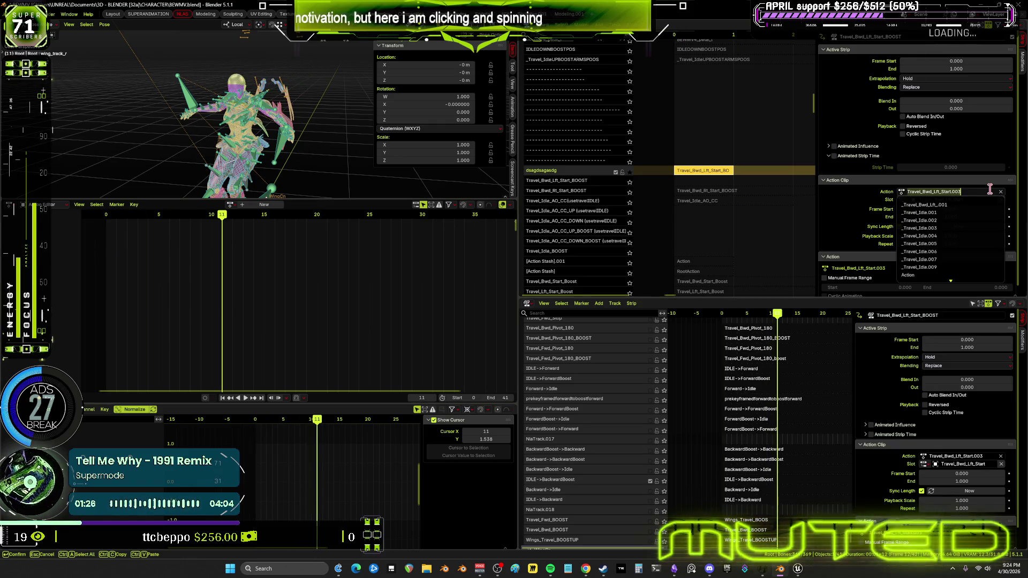
key(BackSpace)
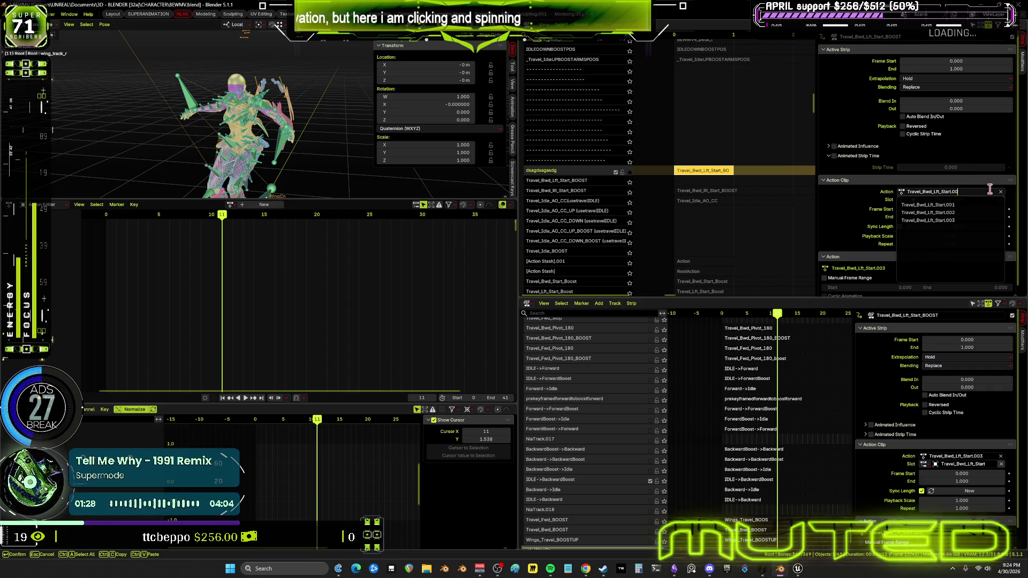
text(2)
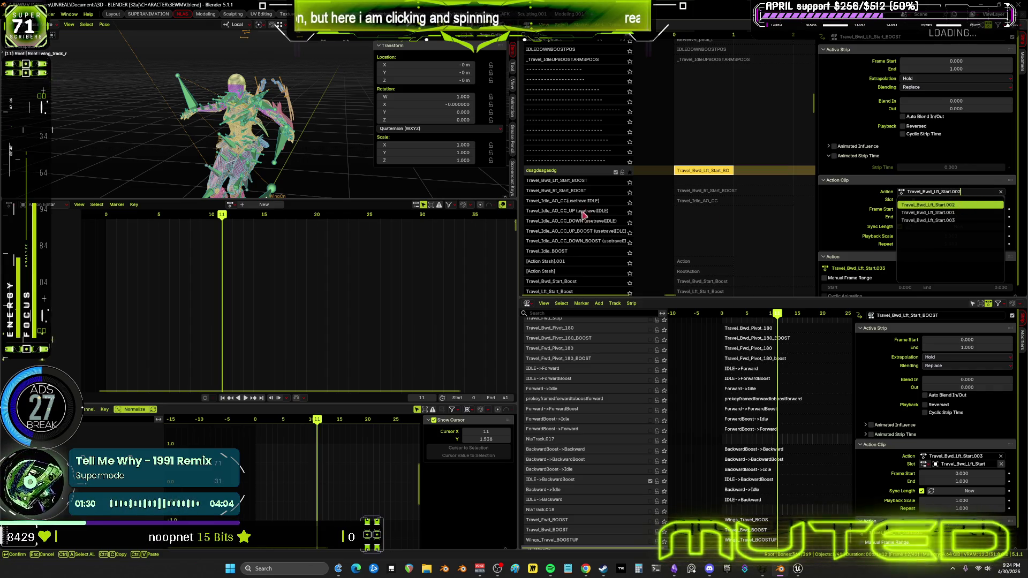
drag(229, 218, 275, 224)
click(976, 193)
key(BackSpace)
- Assign Travel_Bwd_Lft_Start.001, play it, then enter tweak mode and play it again
text(1)
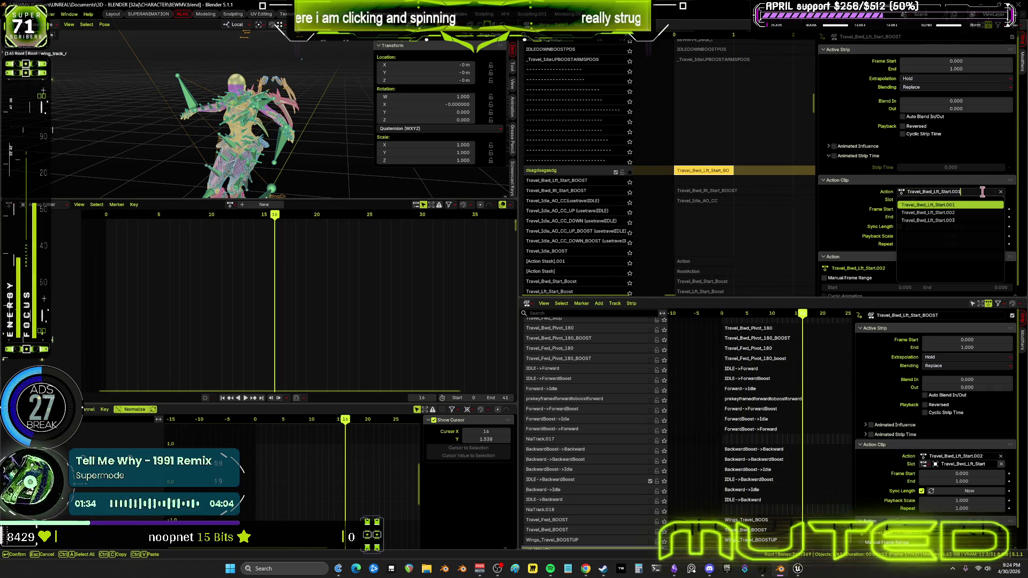
key(Return)
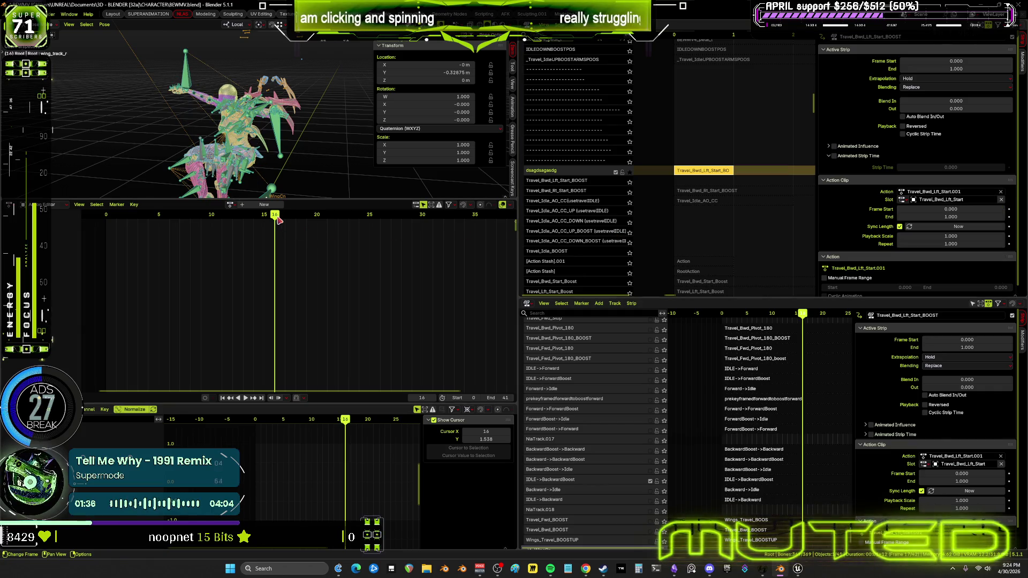
key(space)
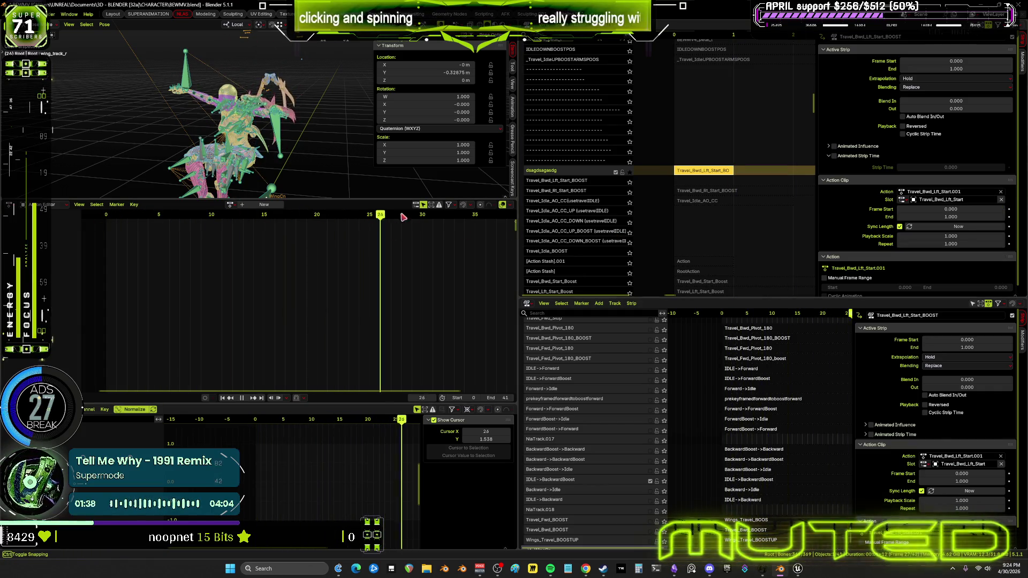
key(space)
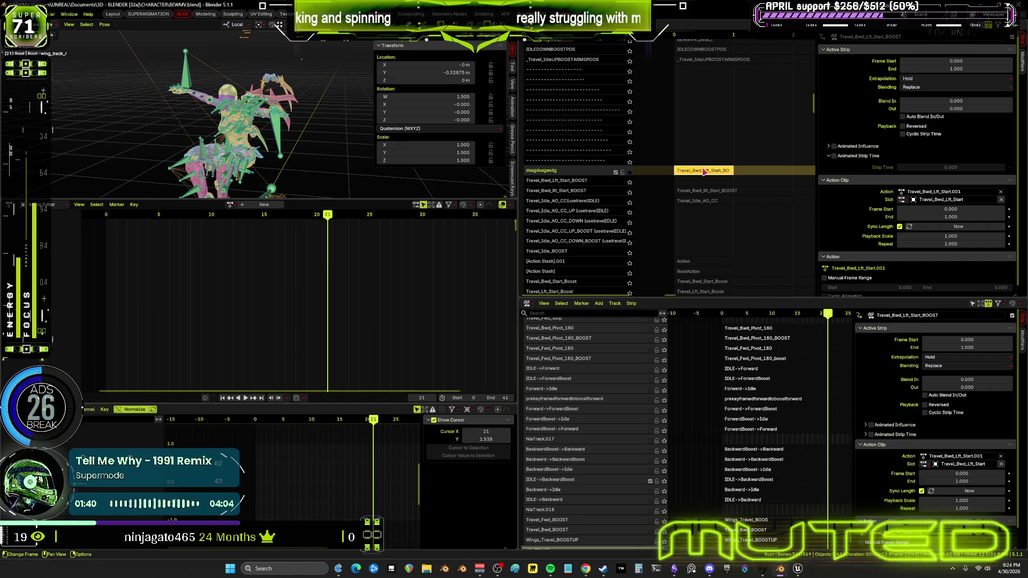
key(Tab)
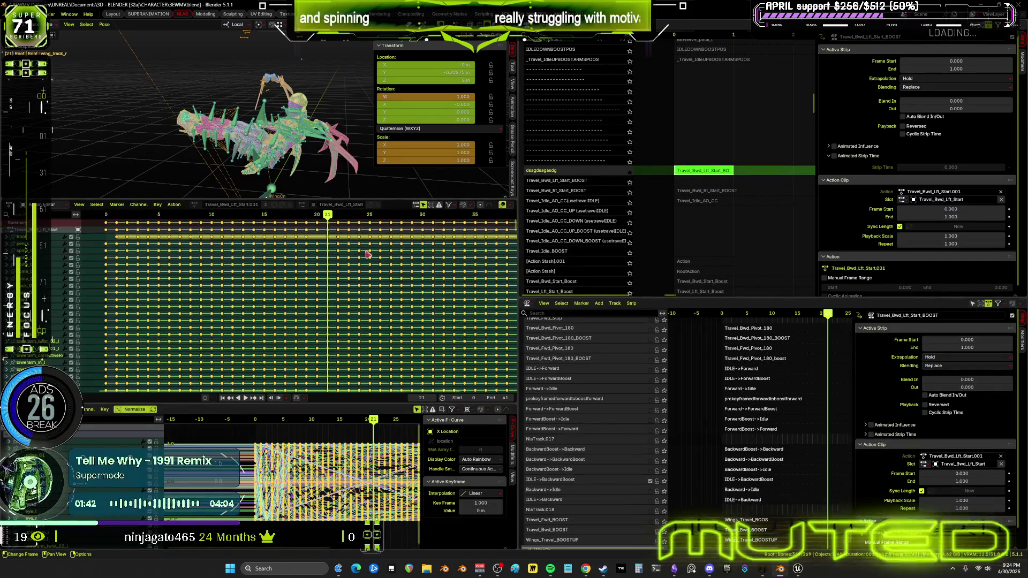
key(space)
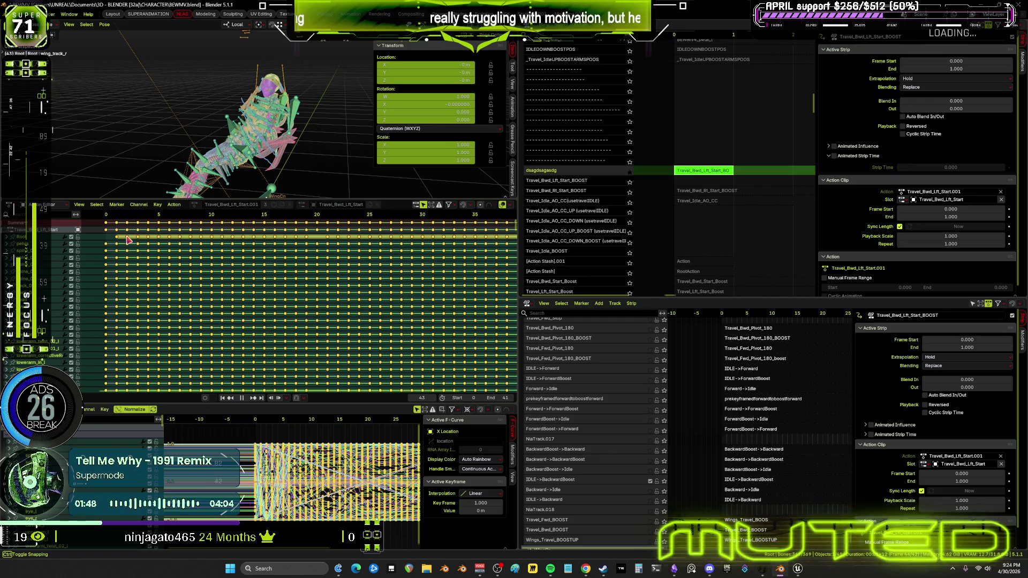
key(space)
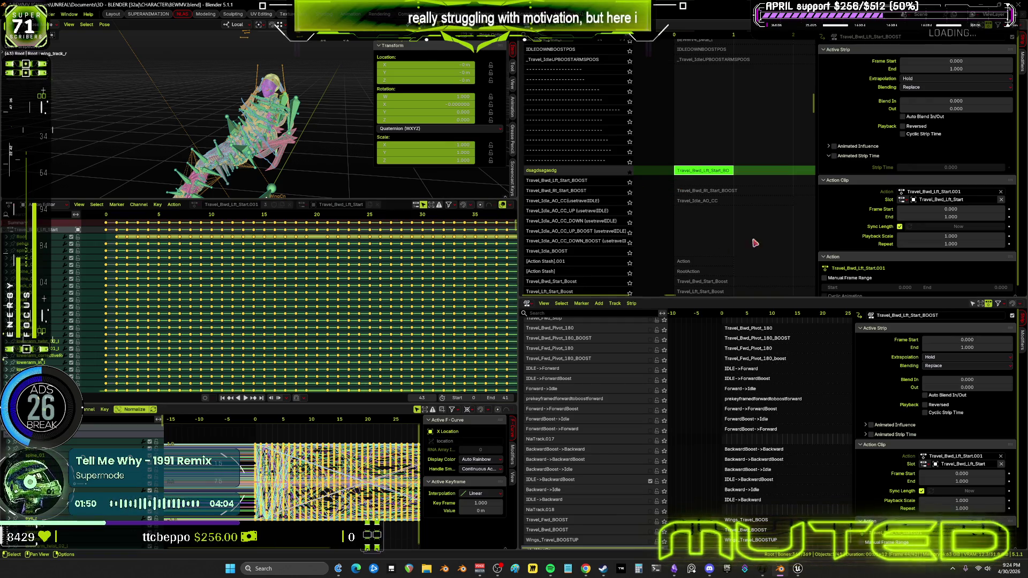
scroll(699, 189, up, 3)
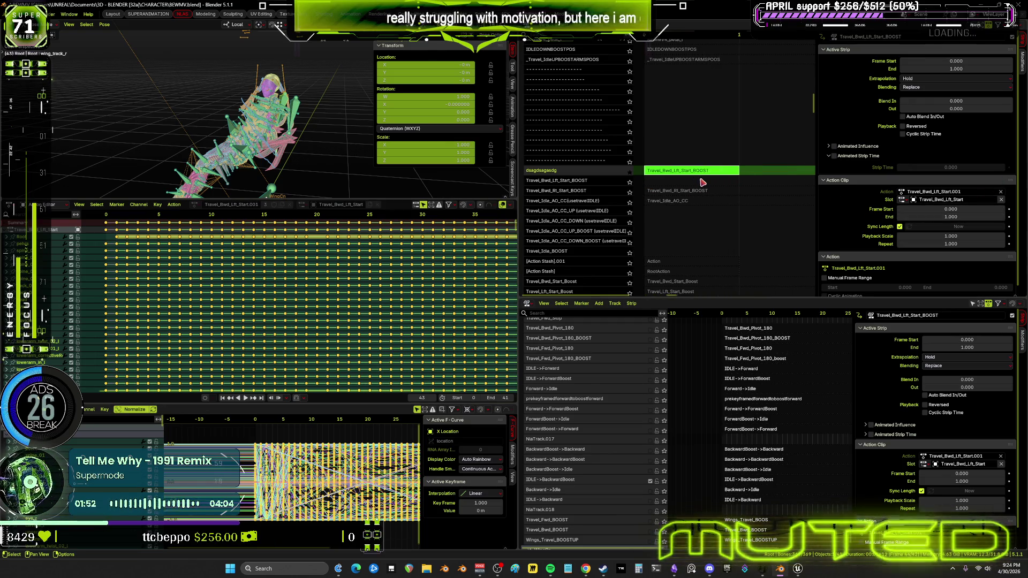
- Exit tweak mode, select the Travel_Bwd_Lft_Start_BOOST strip, and set its Frame Start to 0
middle_drag(700, 189, 731, 210)
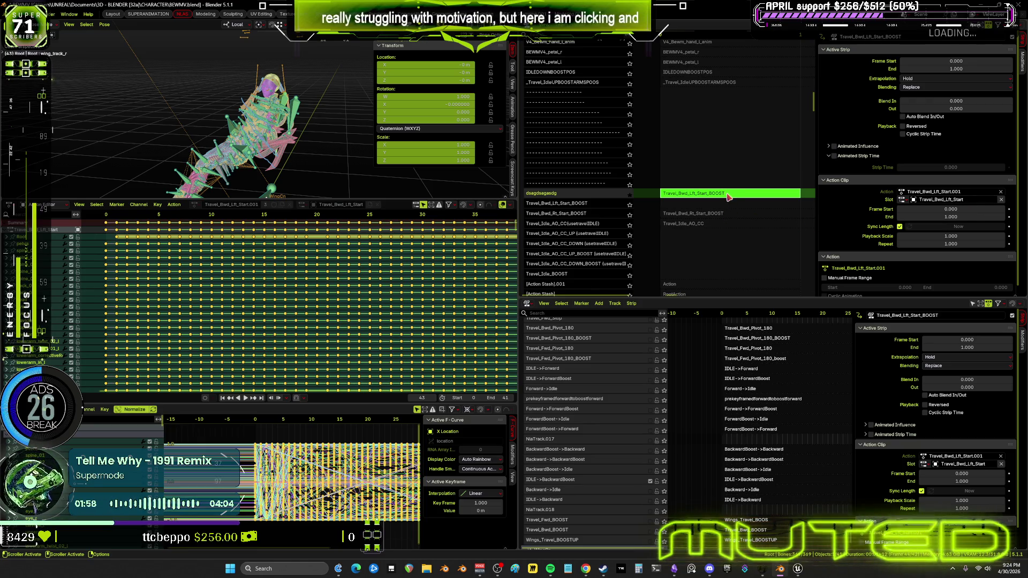
key(Tab)
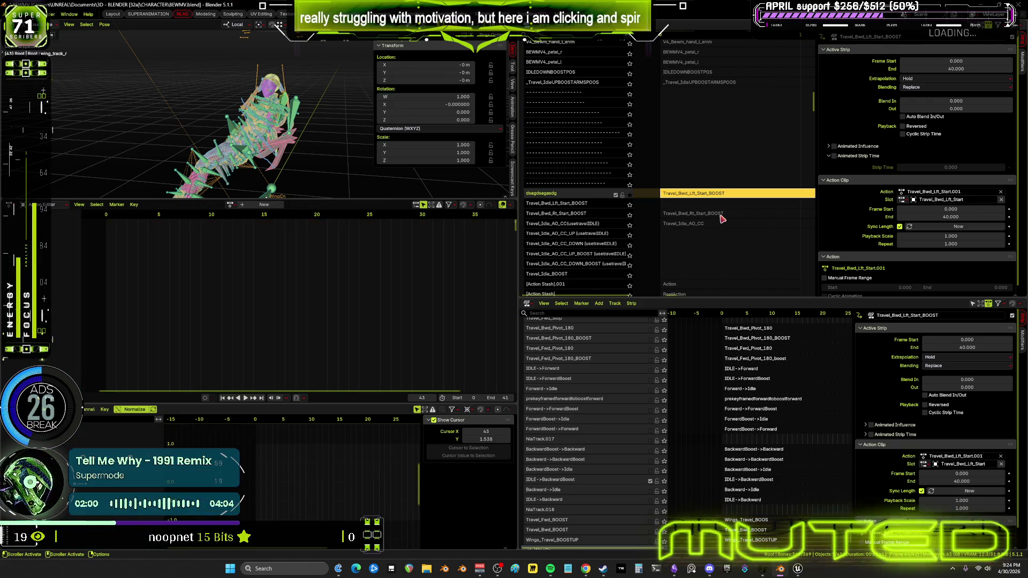
click(721, 216)
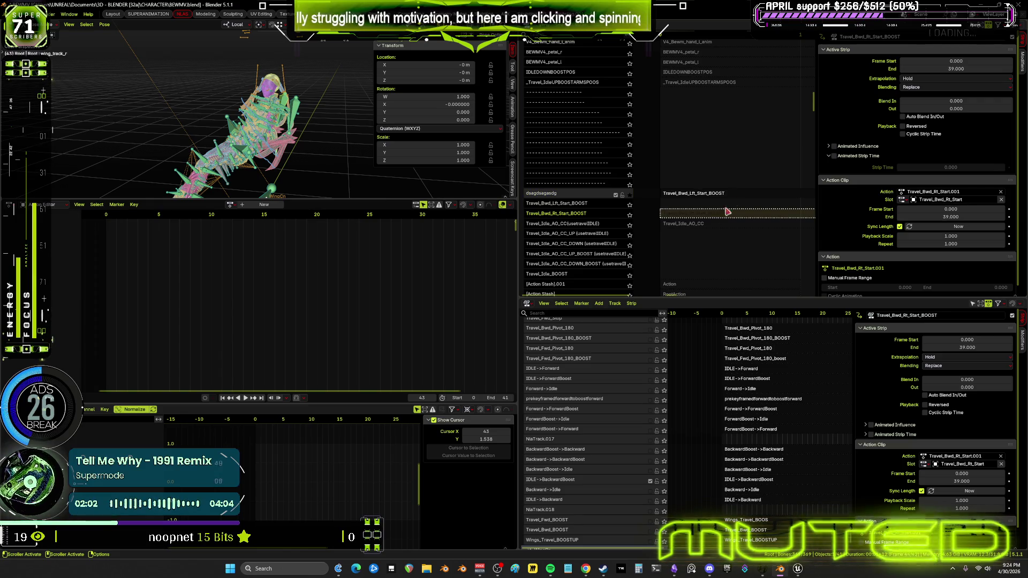
click(743, 195)
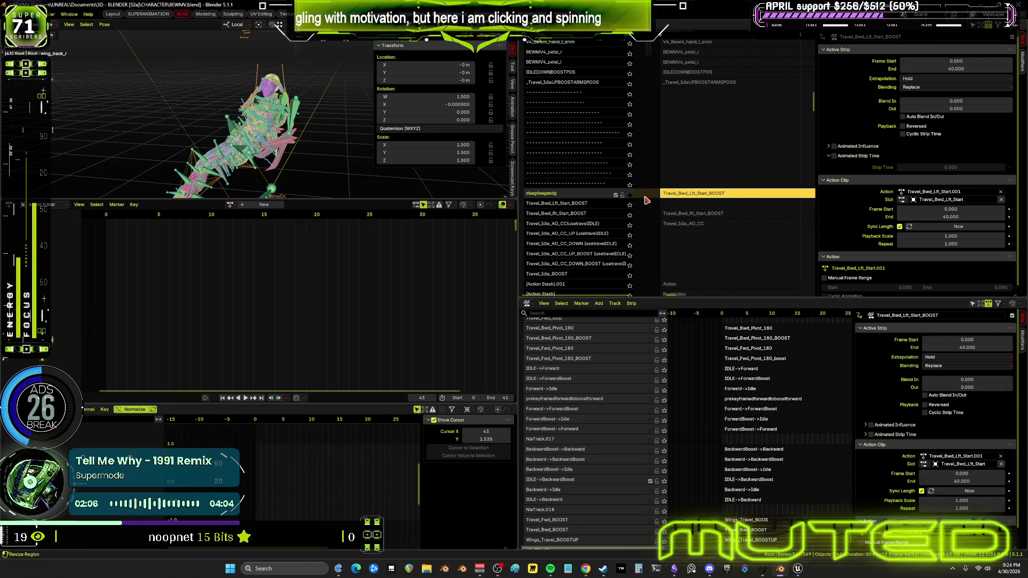
middle_drag(641, 203, 704, 195)
scroll(703, 194, down, 4)
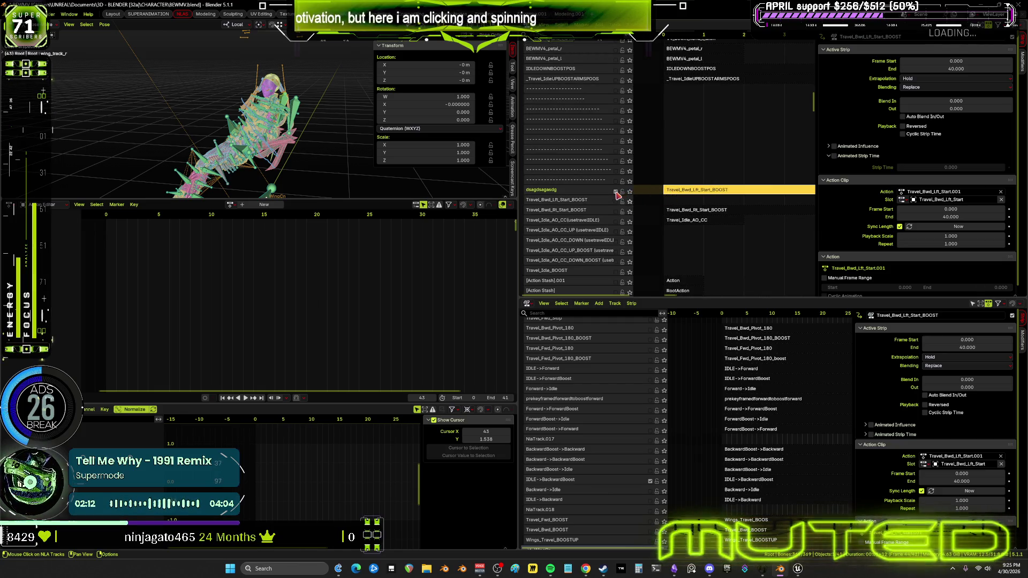
scroll(717, 197, up, 3)
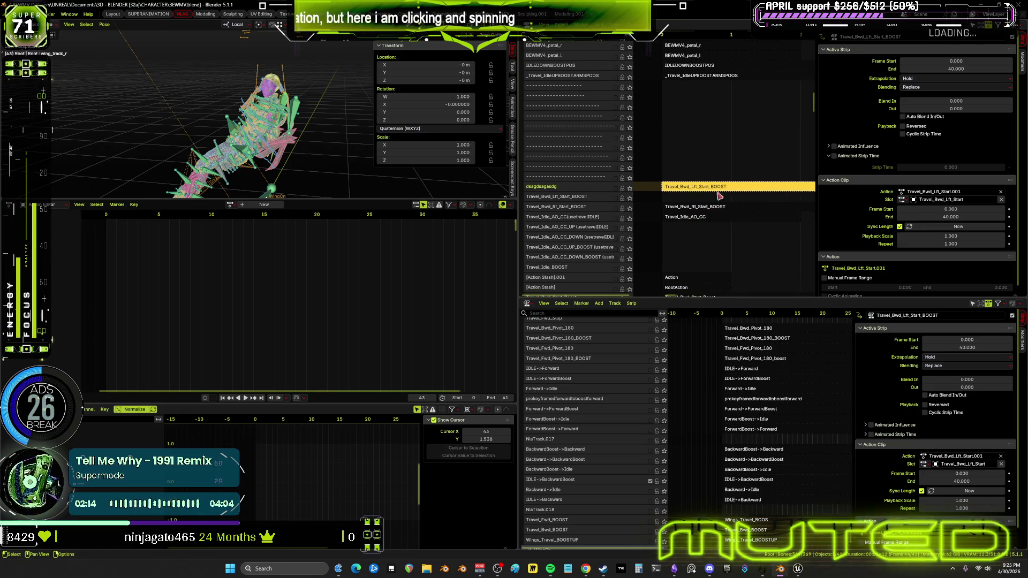
drag(694, 205, 693, 205)
drag(964, 61, 963, 61)
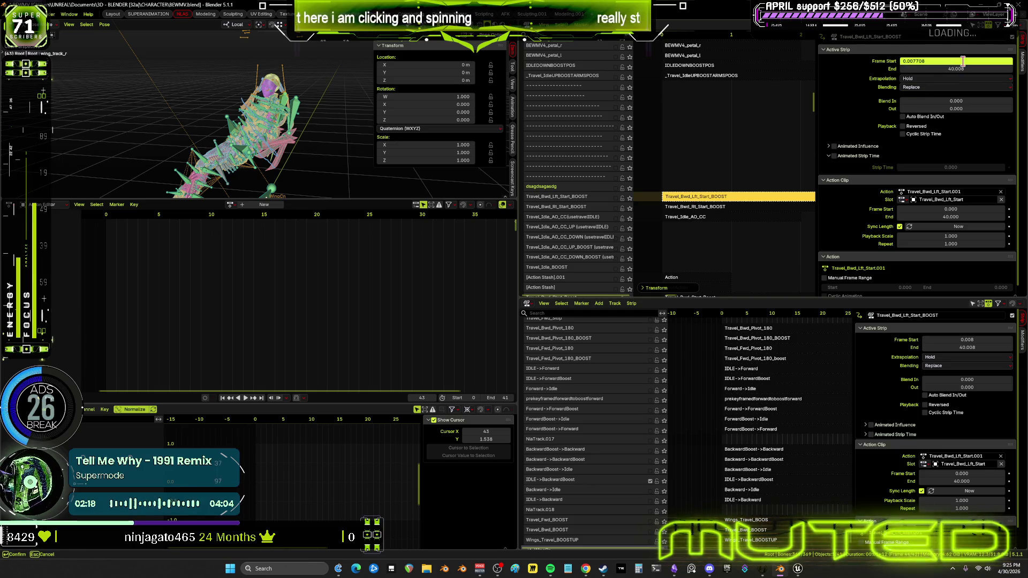
text(0)
key(Return)
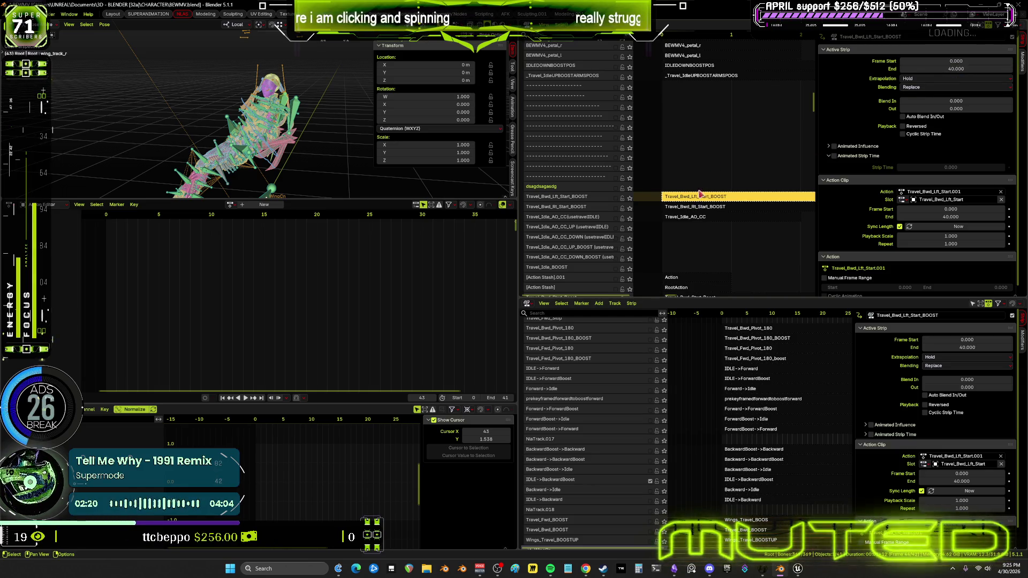
- Re-enter the strip's action and frame all its curves in a maximized Graph Editor
key(Tab)
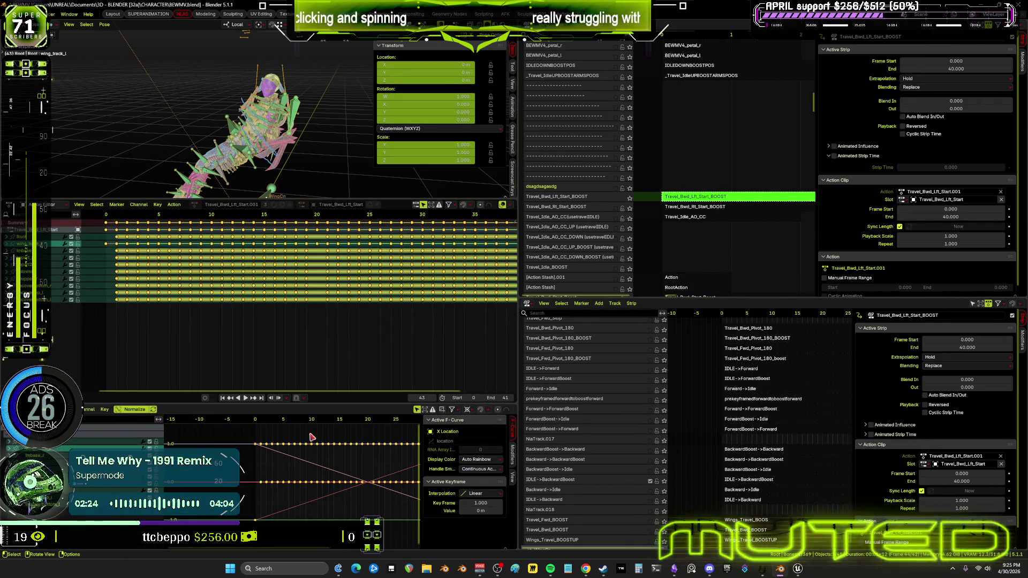
key(ctrl+space)
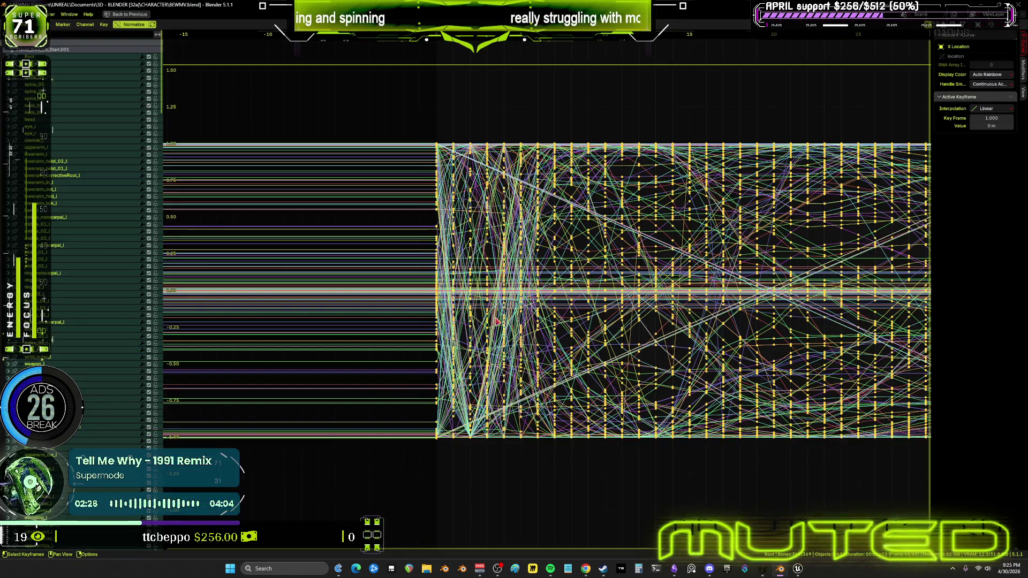
key(Home)
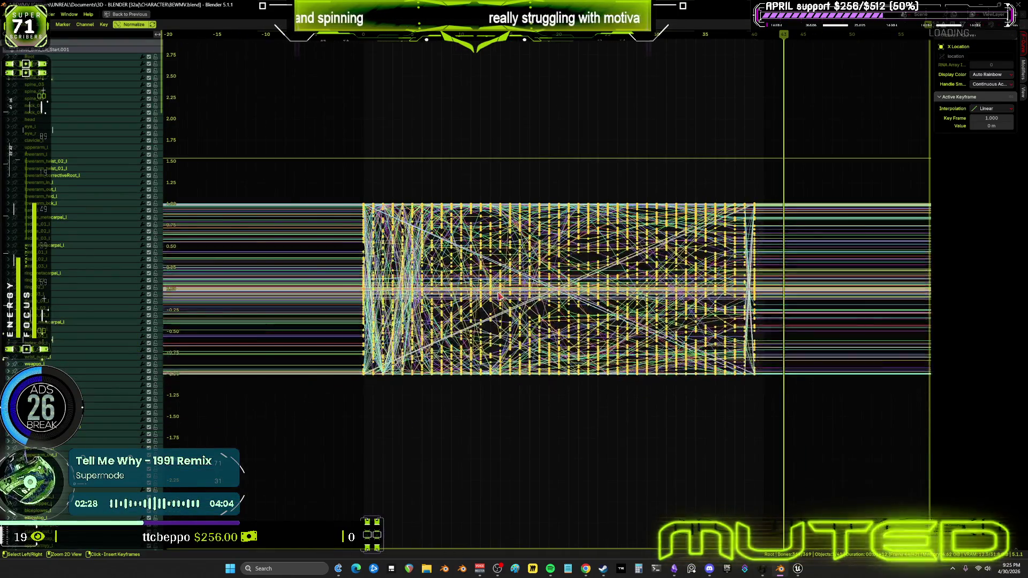
key(ctrl+space)
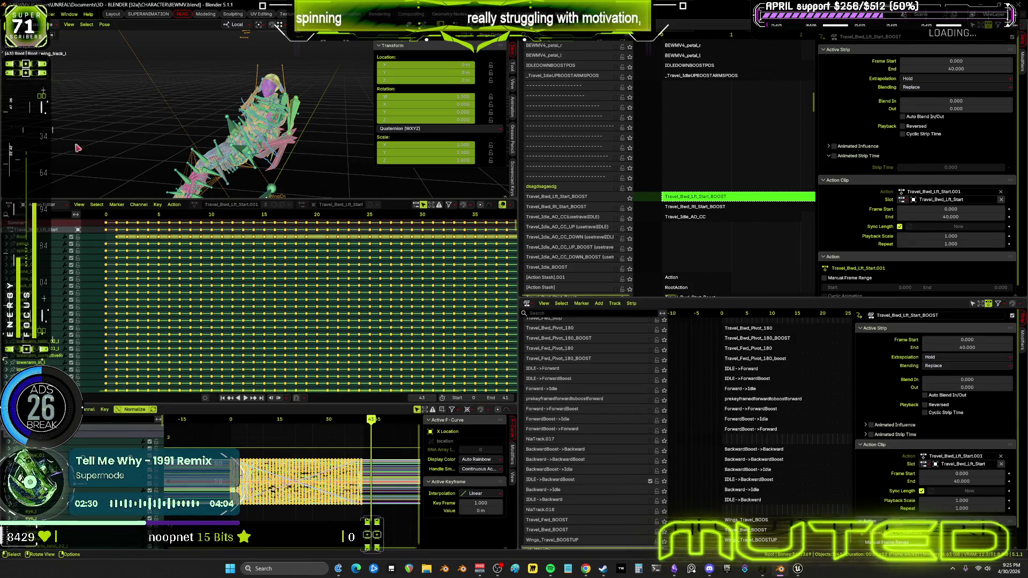
- Bake the action over frames 0–39 with Pose > Animation > Bake Action, then exit tweak mode
click(104, 25)
key(Escape)
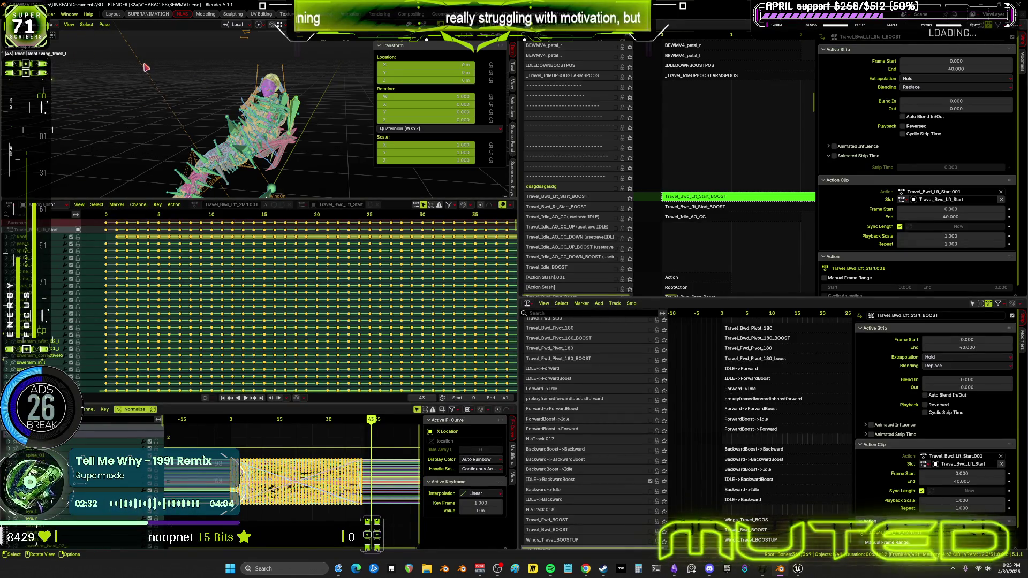
click(105, 25)
mouse_move(144, 69)
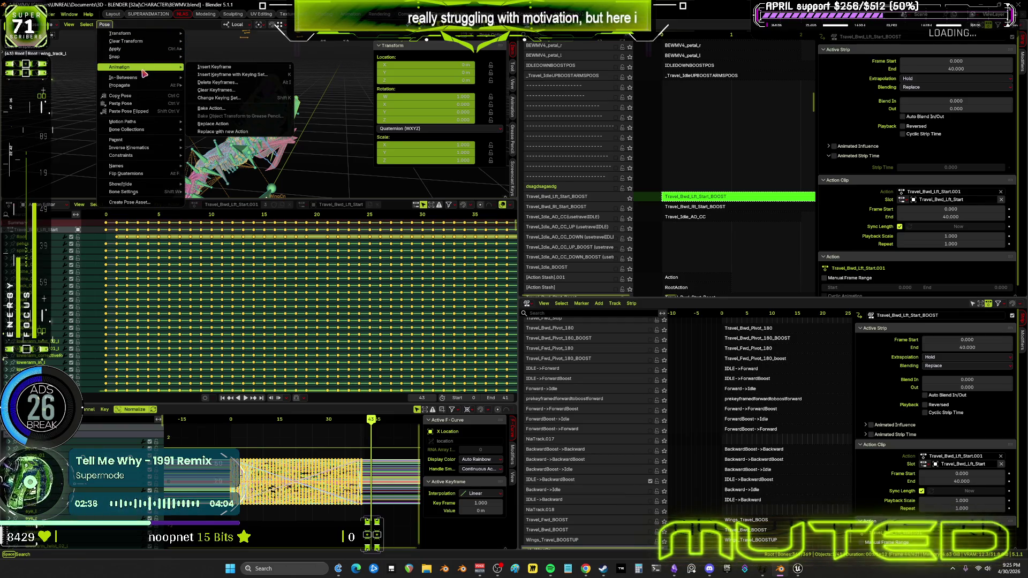
click(218, 108)
click(271, 119)
text(39)
key(Return)
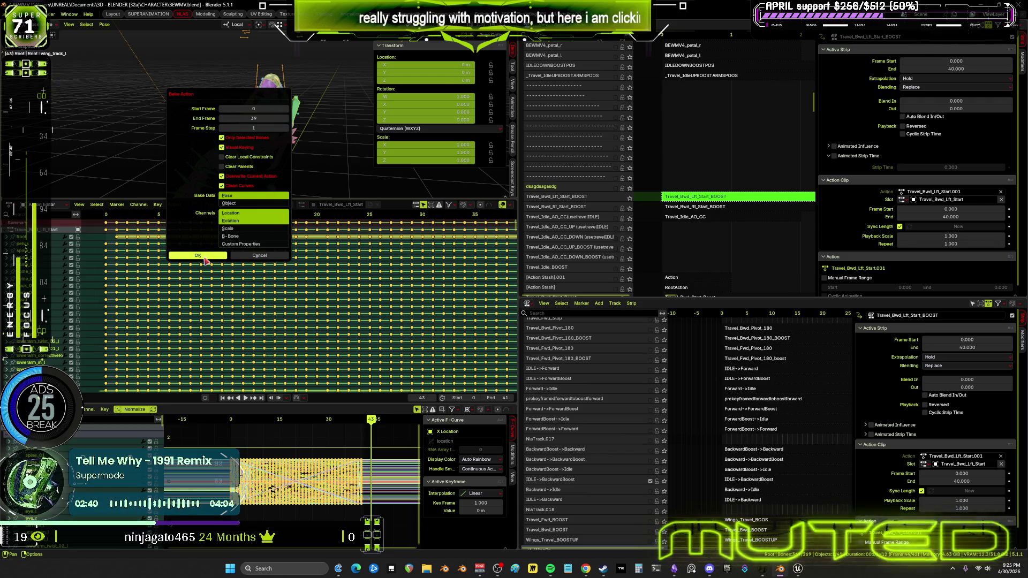
click(206, 257)
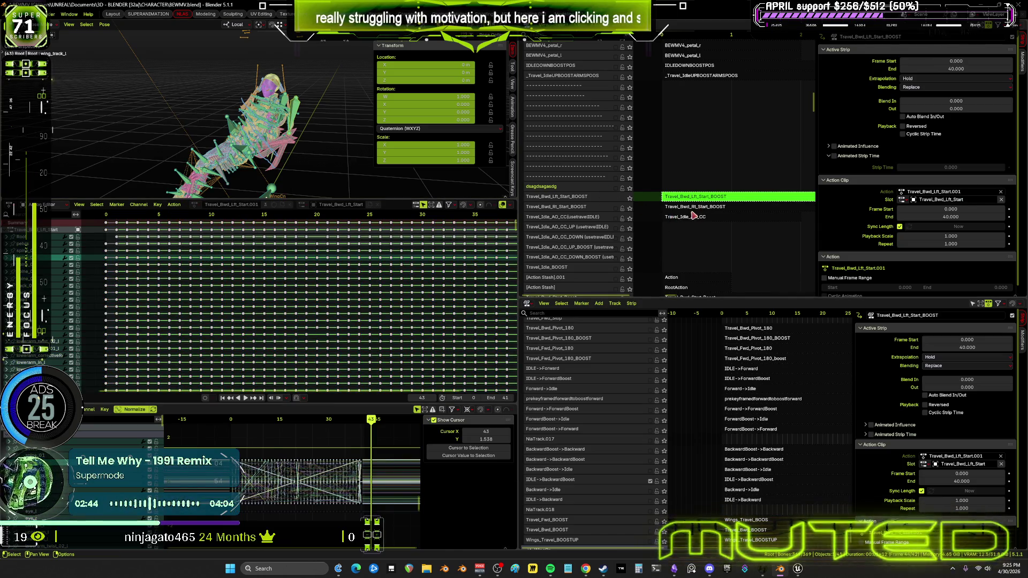
key(Tab)
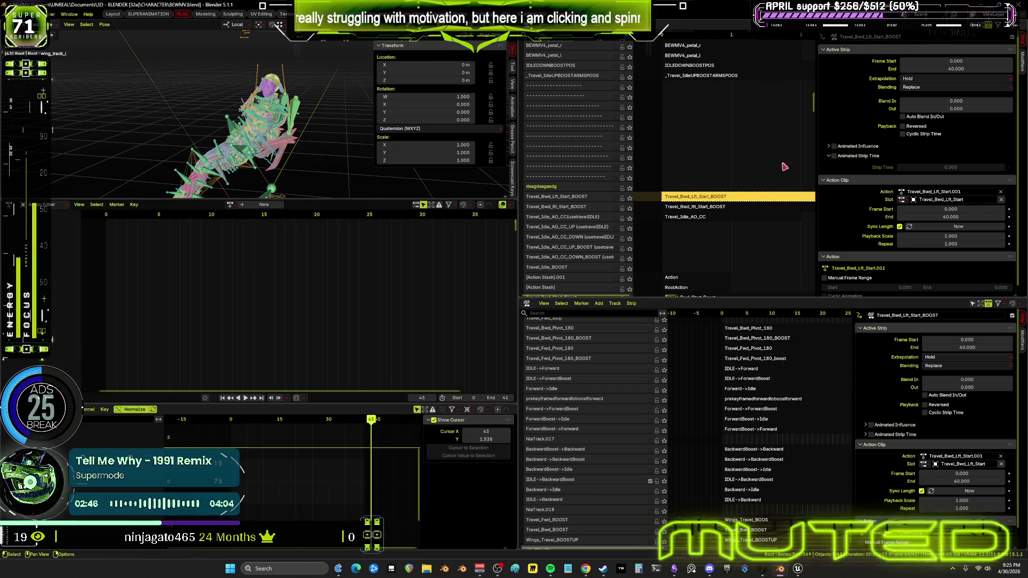
click(958, 69)
text(39)
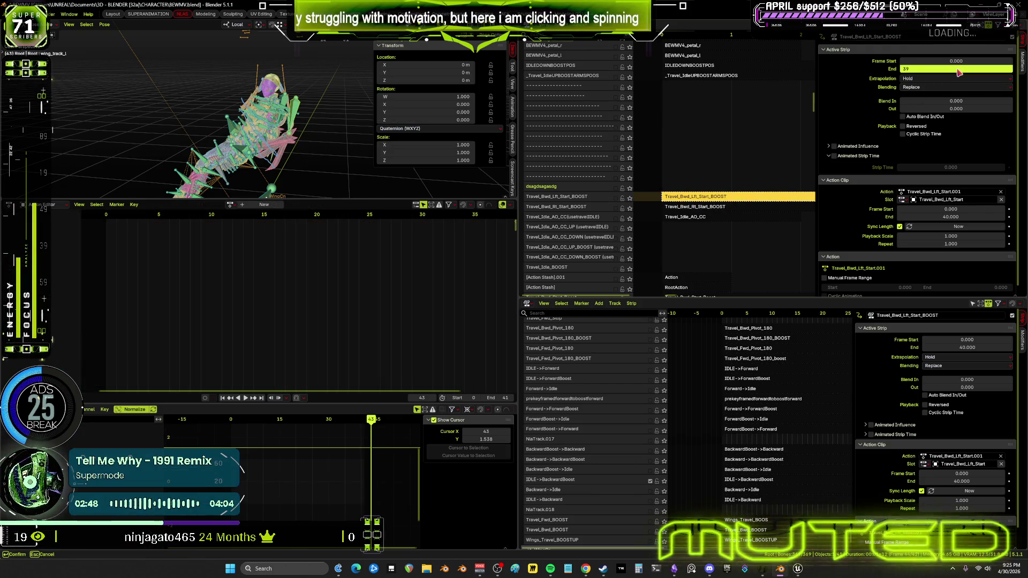
- End the strip at frame 39 and move the Travel_Bwd_Lft_Start_BOOST track to the bottom
key(Return)
right_click(581, 207)
mouse_move(584, 206)
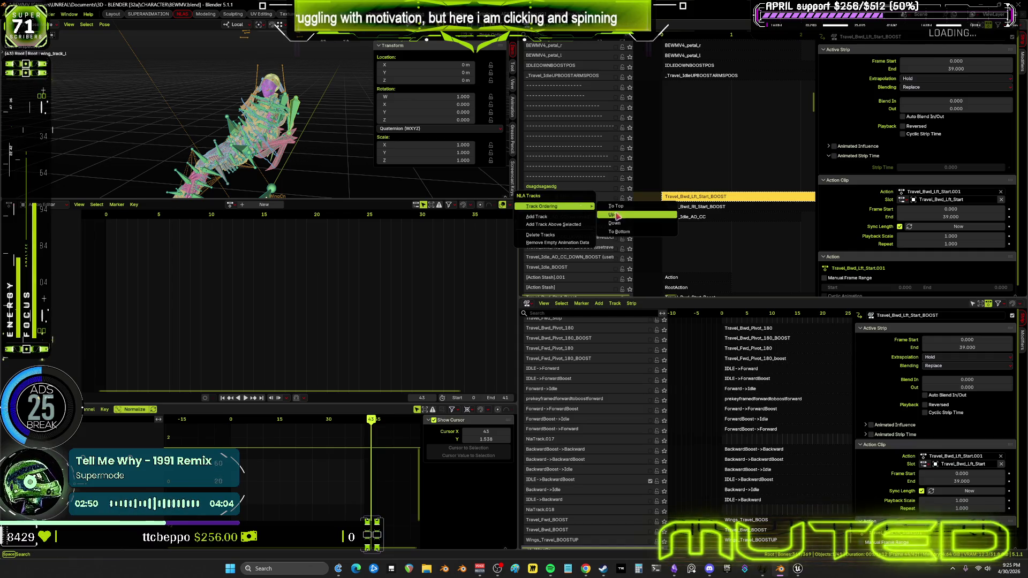
click(631, 214)
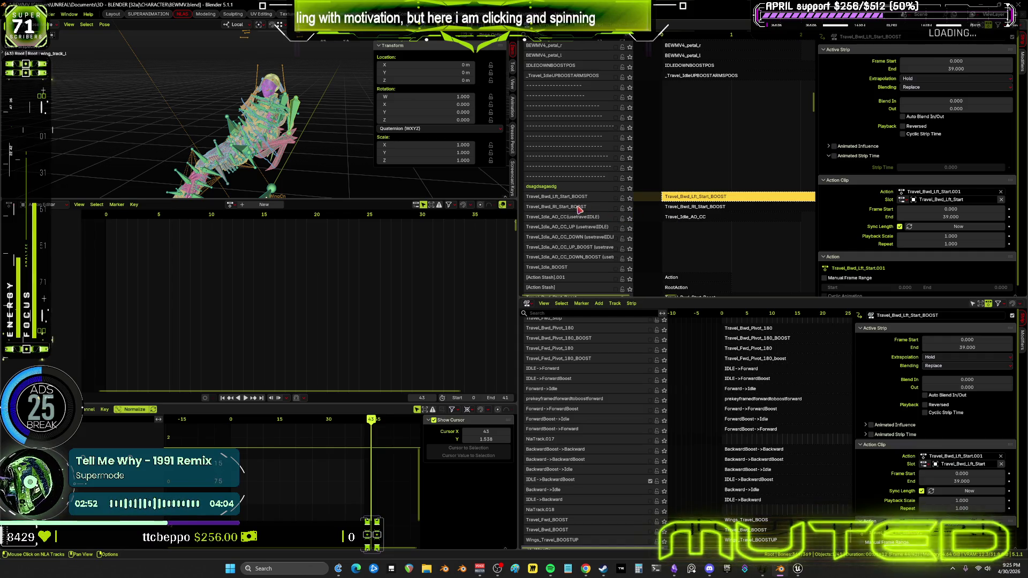
click(579, 208)
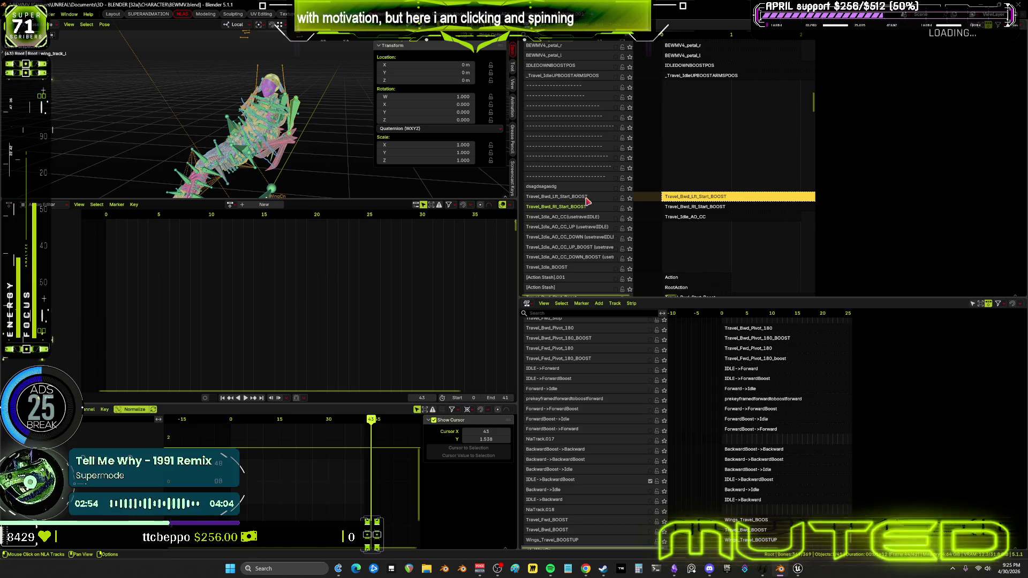
click(587, 198)
right_click(586, 199)
mouse_move(589, 199)
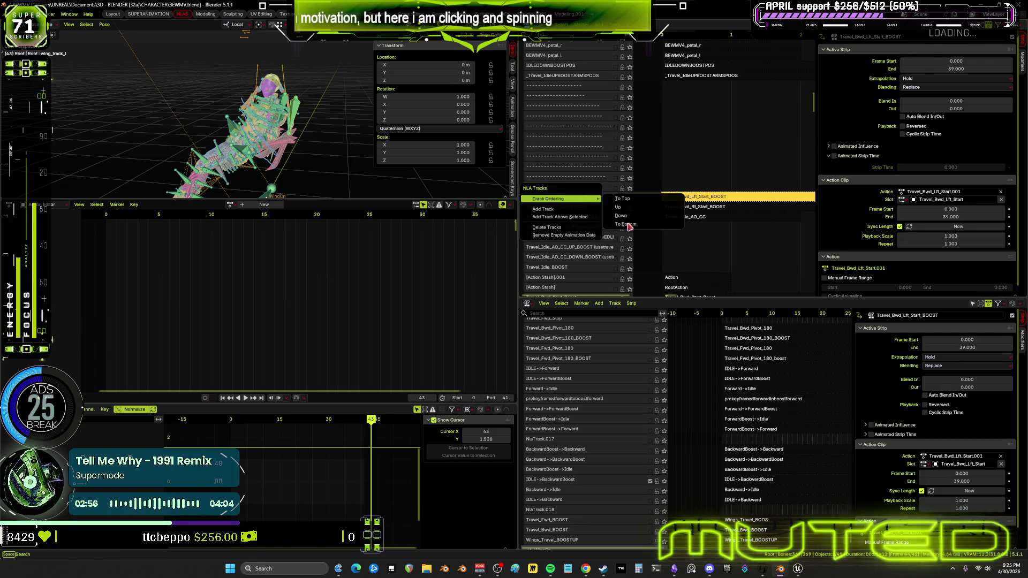
click(627, 225)
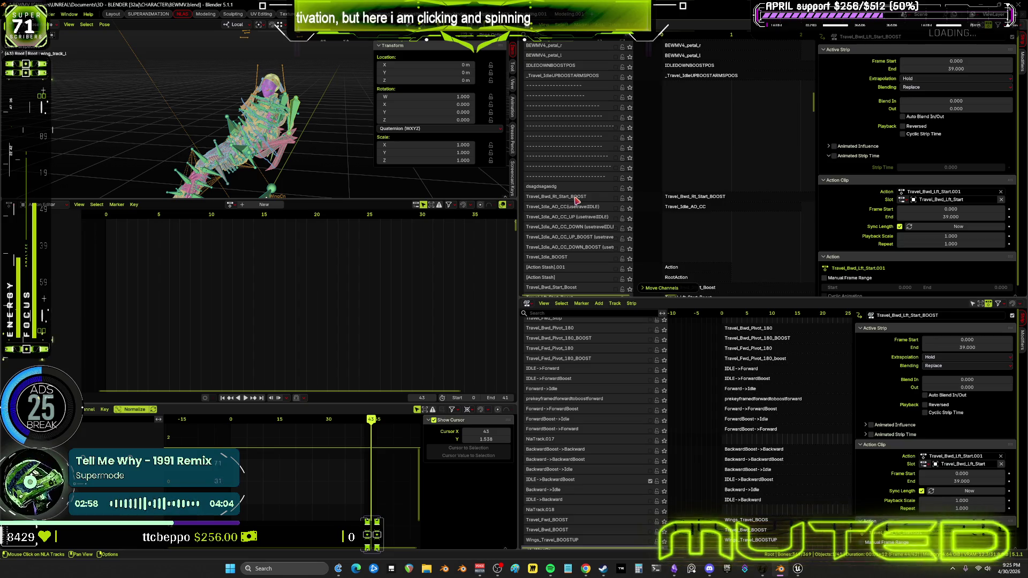
click(575, 200)
right_click(575, 200)
mouse_move(584, 198)
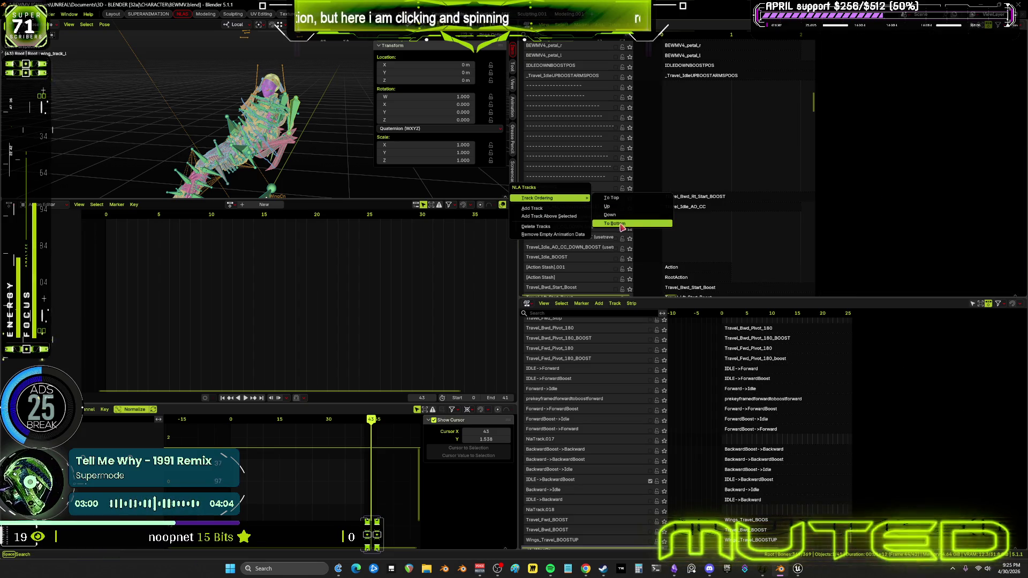
click(622, 225)
- Return the rig to Object mode, save BEWMV.blend, and switch to the Obsidian flowchart
scroll(576, 235, down, 8)
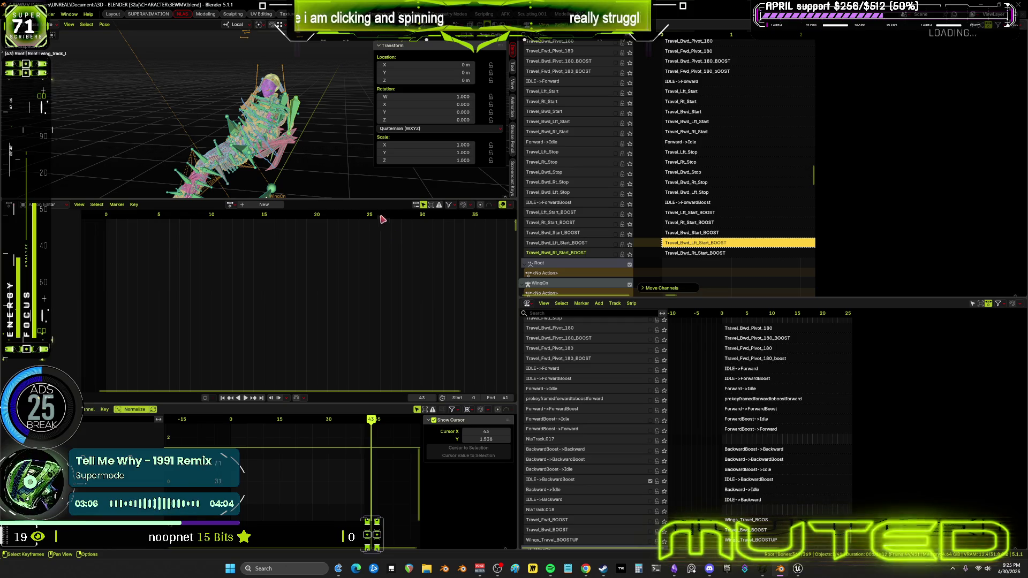
middle_drag(317, 151, 322, 160)
key(ctrl+Tab)
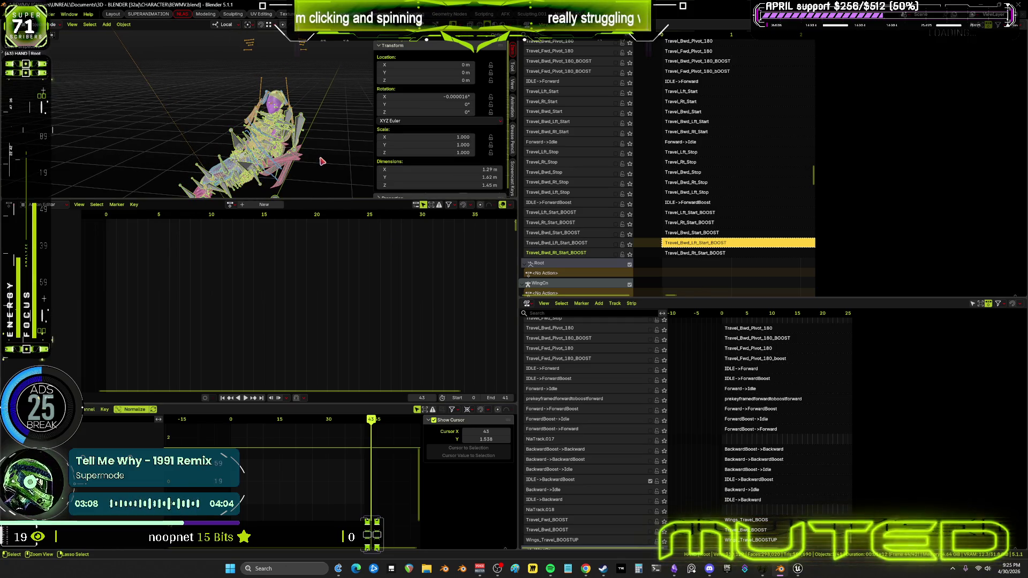
key(ctrl+s)
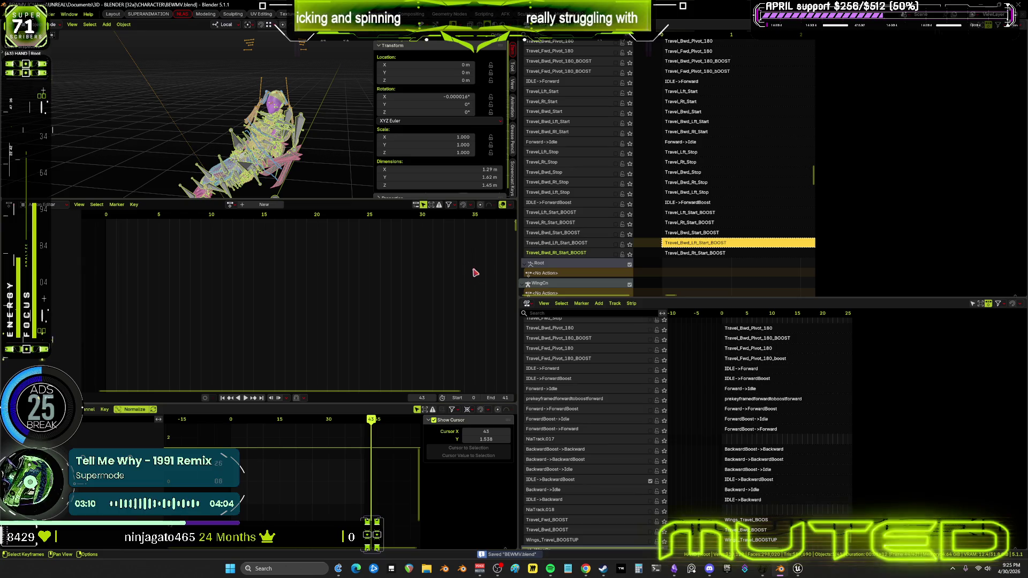
key(alt+Tab)
drag(483, 420, 501, 383)
click(512, 359)
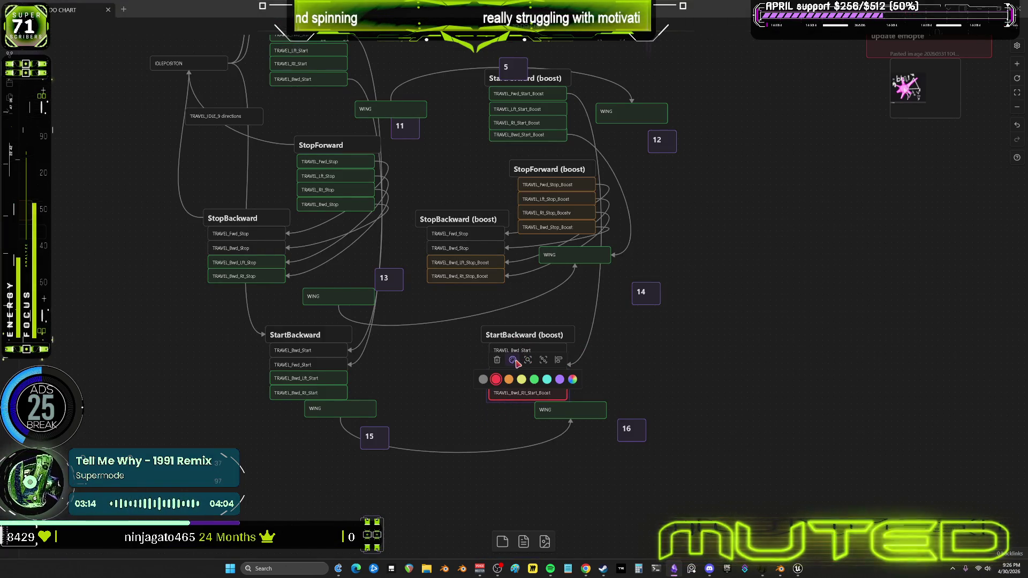
click(614, 337)
scroll(594, 343, up, 5)
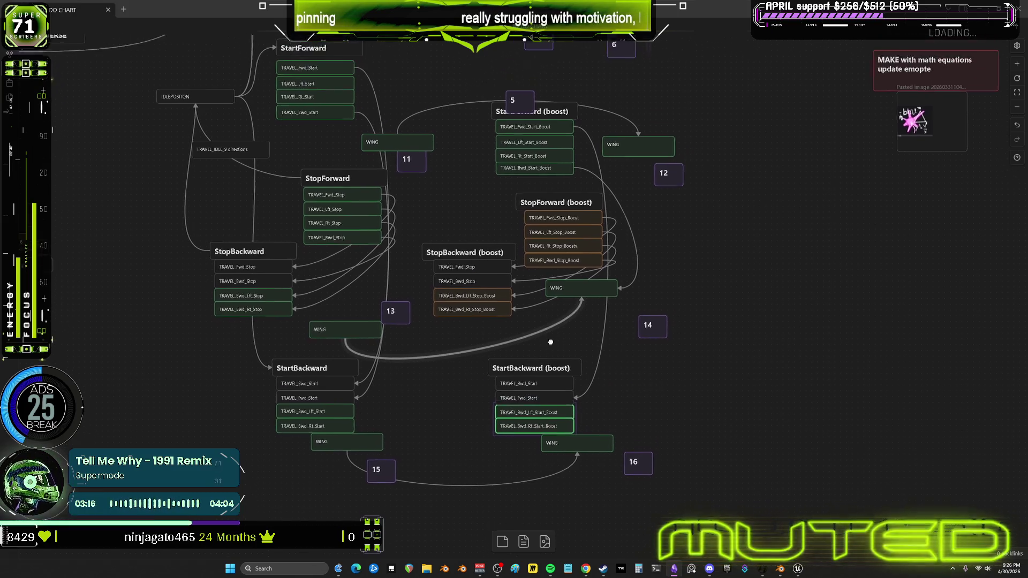
scroll(578, 353, down, 1)
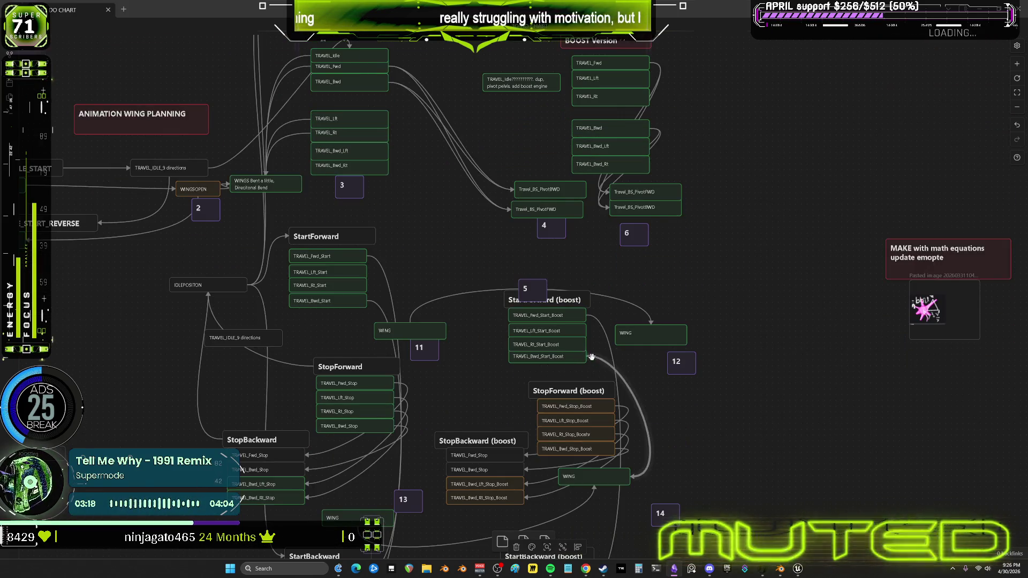
scroll(595, 369, down, 1)
ctrl+scroll(597, 369, up, 5)
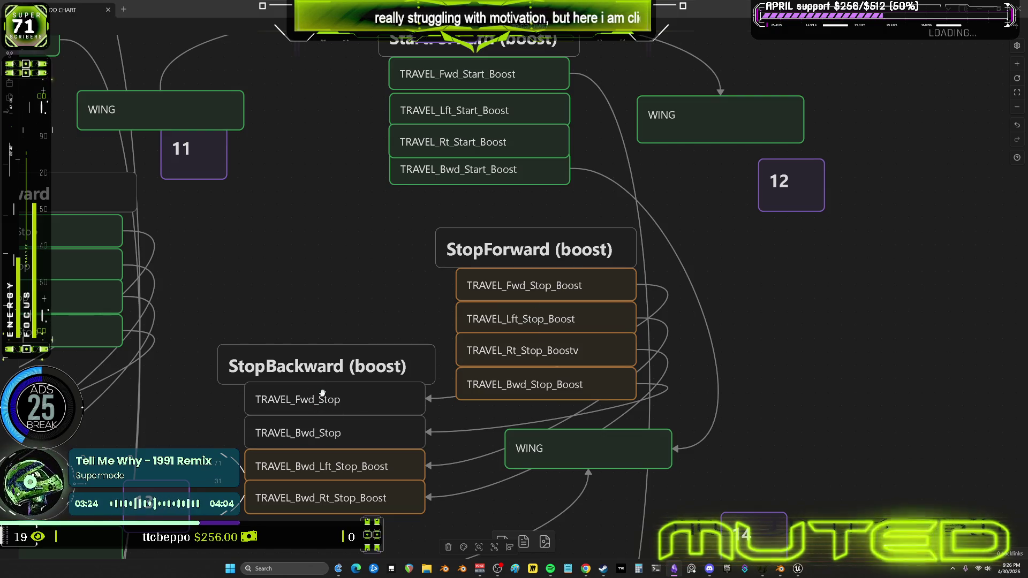
scroll(493, 305, left, 5)
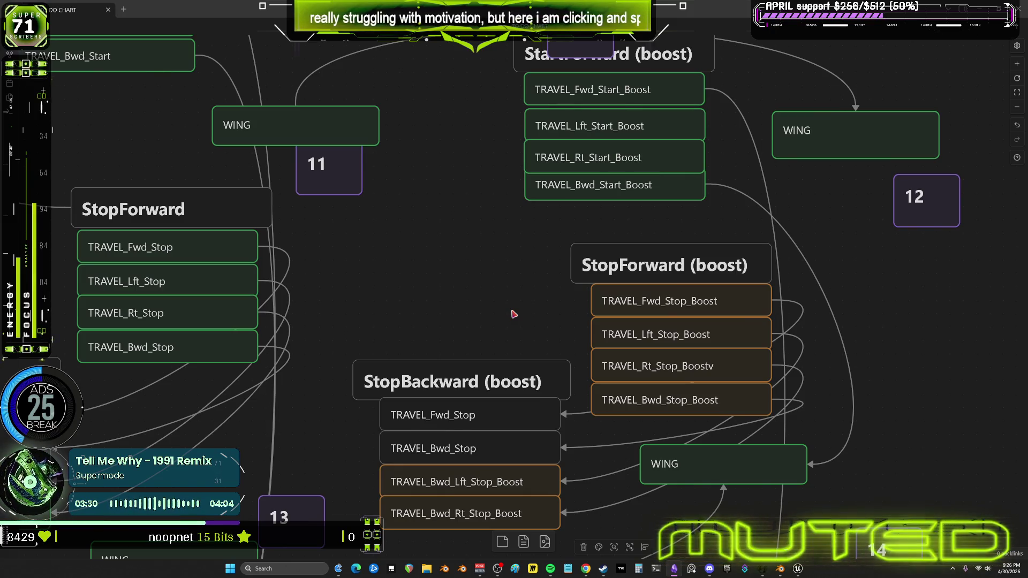
scroll(528, 322, down, 3)
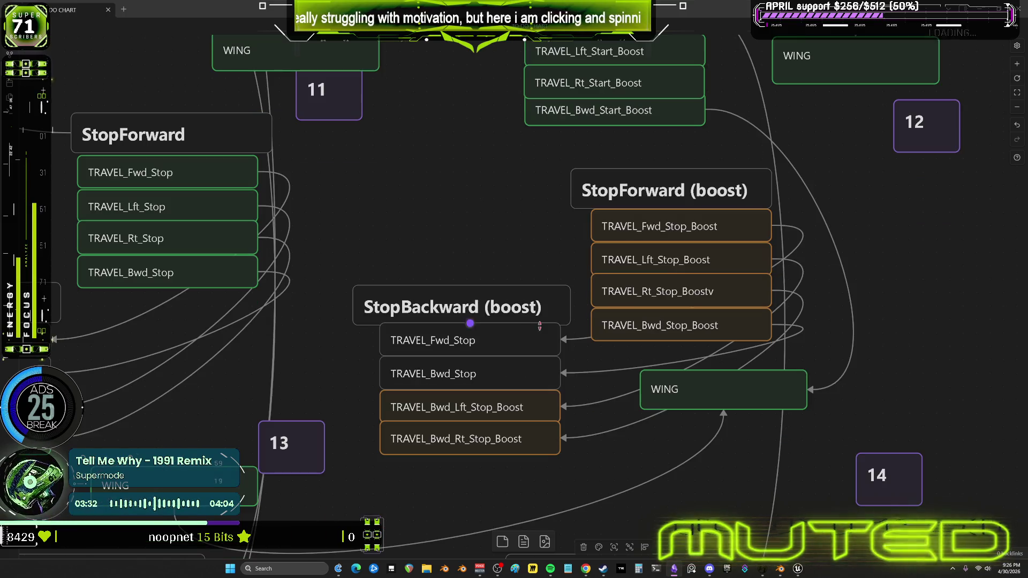
scroll(537, 328, up, 3)
ctrl+scroll(535, 320, down, 5)
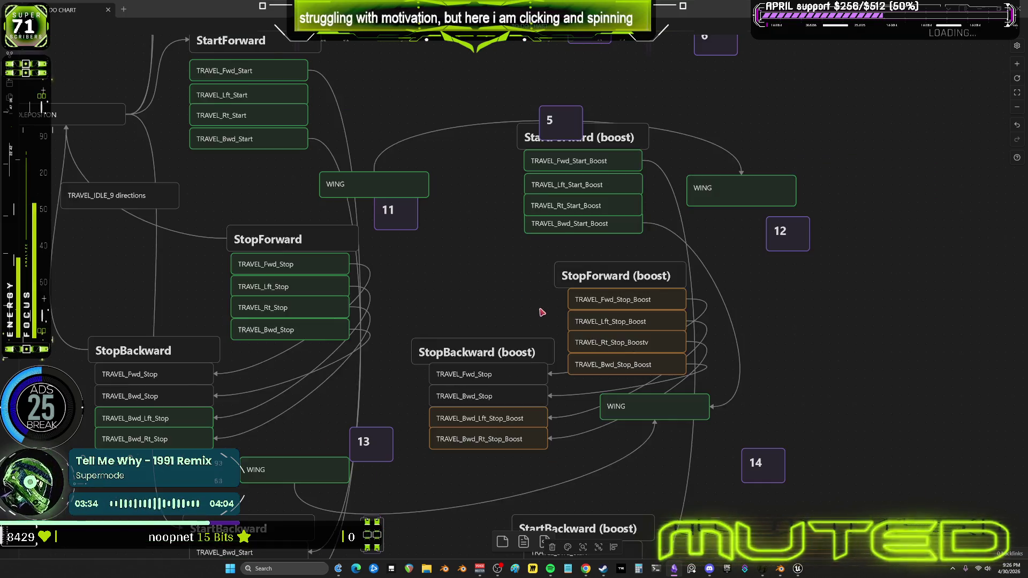
ctrl+scroll(431, 309, up, 2)
mouse_move(431, 310)
mouse_down()
mouse_move(464, 213)
mouse_move(459, 227)
mouse_up()
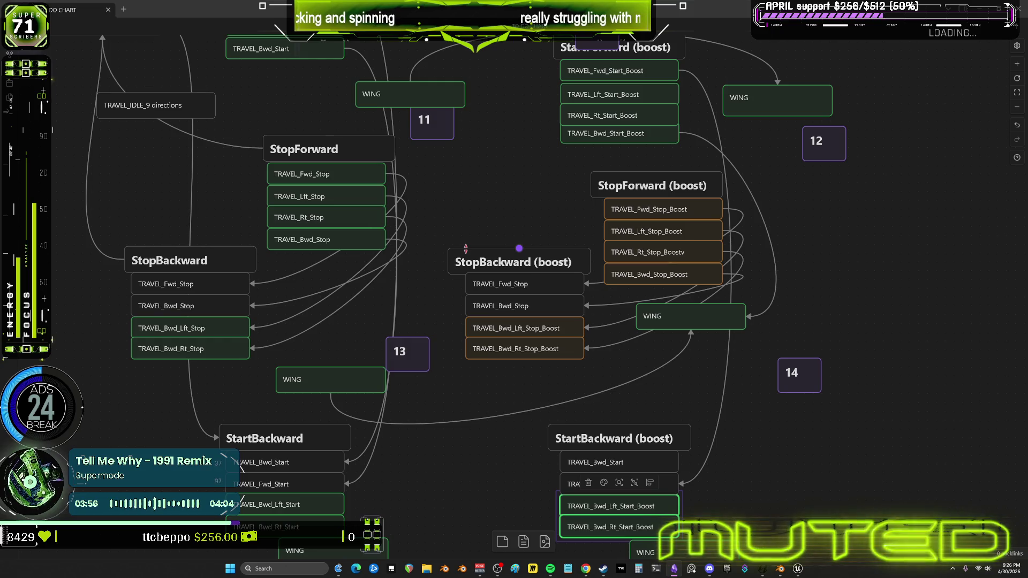
click(797, 569)
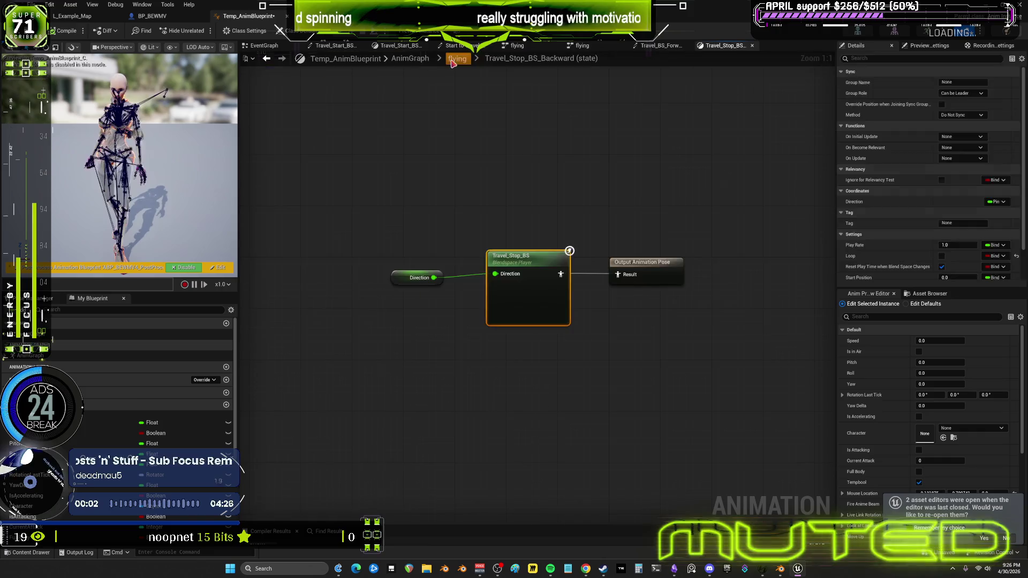
- Return to the flying state machine graph and select the Travel_BS_Forward_Boost state
click(453, 63)
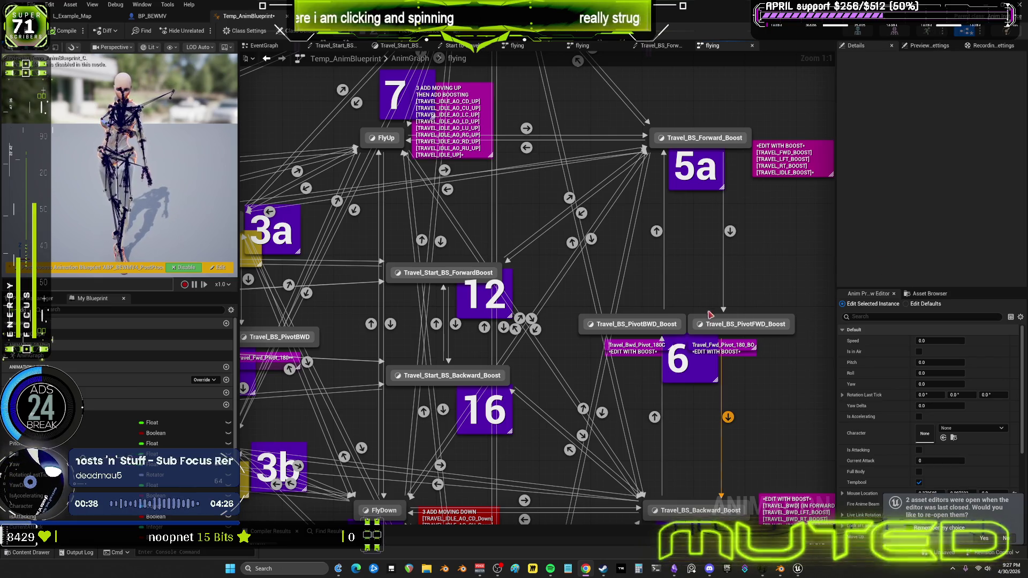
click(699, 141)
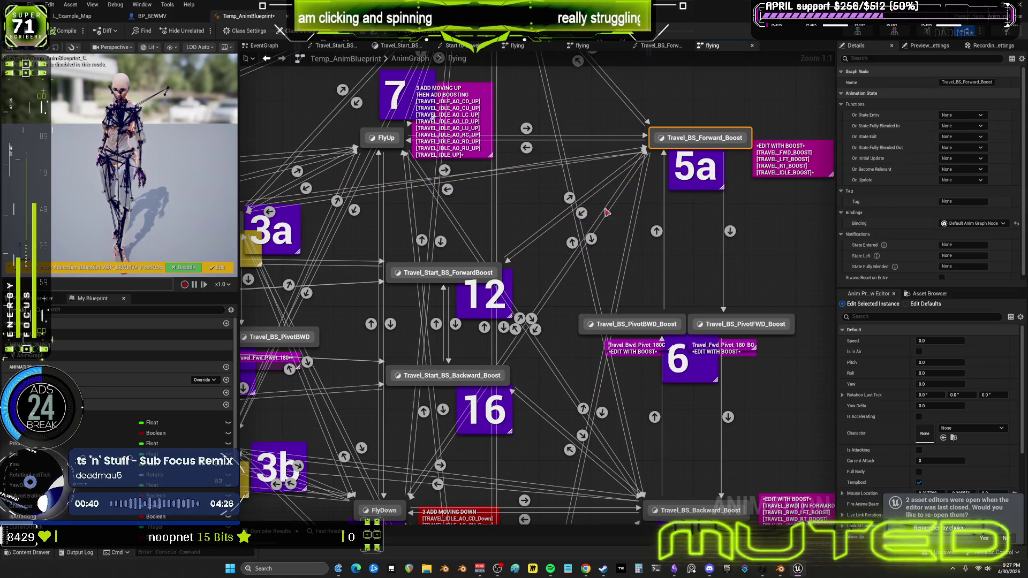
- Zoom out over the flying state machine and shift Travel_BS_Forward_Boost toward node 7
right_drag(611, 228, 712, 232)
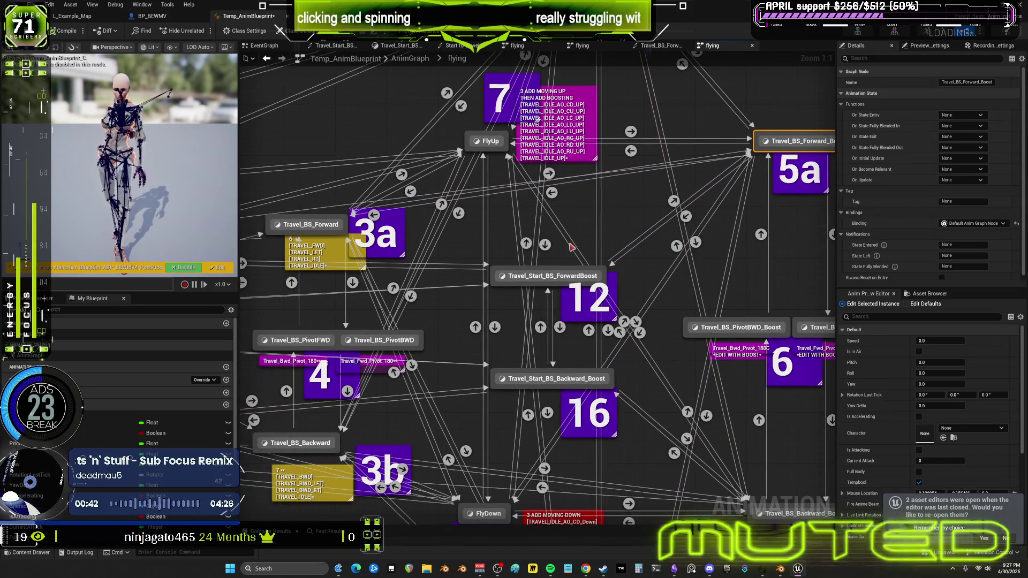
right_drag(568, 244, 629, 248)
right_drag(754, 233, 837, 220)
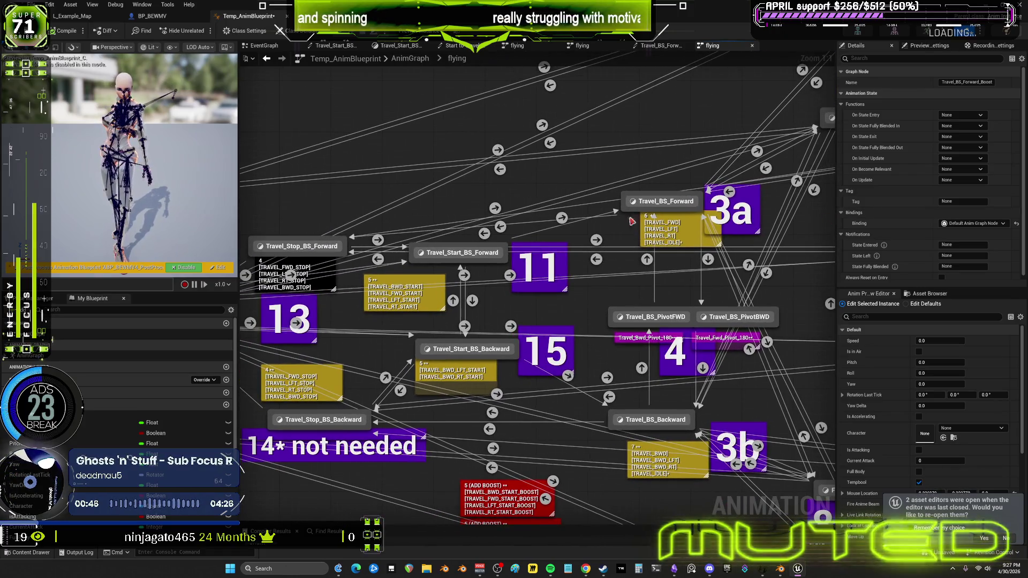
scroll(729, 231, down, 2)
scroll(729, 231, down, 2)
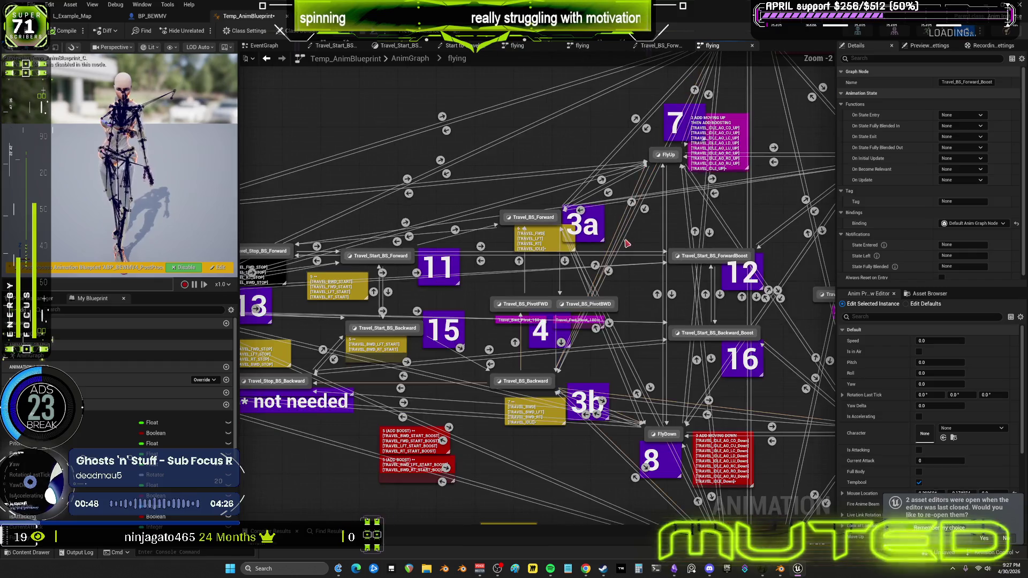
right_drag(700, 236, 621, 262)
mouse_move(792, 188)
mouse_down()
mouse_move(621, 163)
mouse_move(429, 166)
mouse_move(616, 166)
mouse_move(728, 180)
mouse_up()
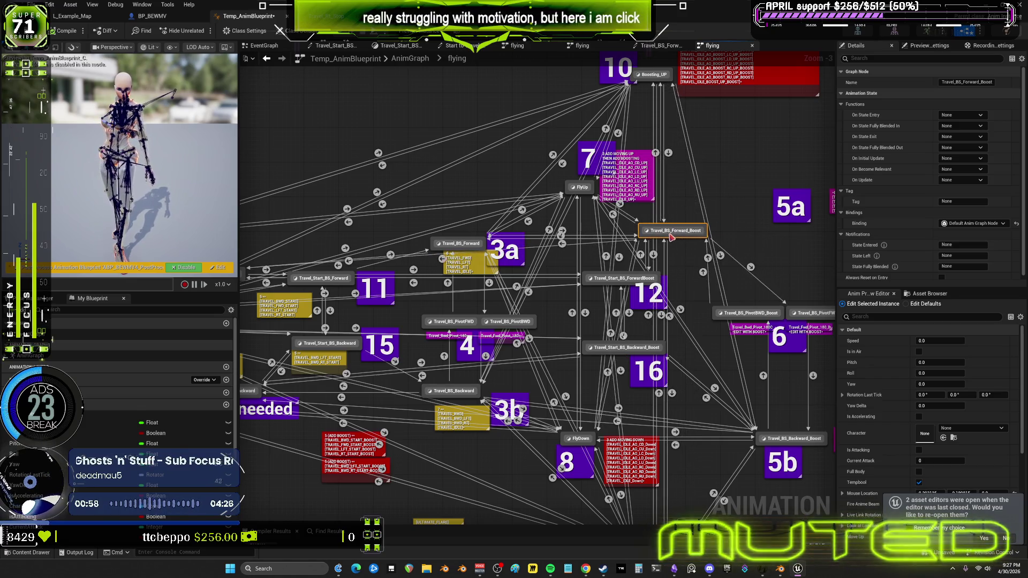
mouse_move(671, 130)
mouse_down()
mouse_move(385, 132)
mouse_move(740, 171)
mouse_up()
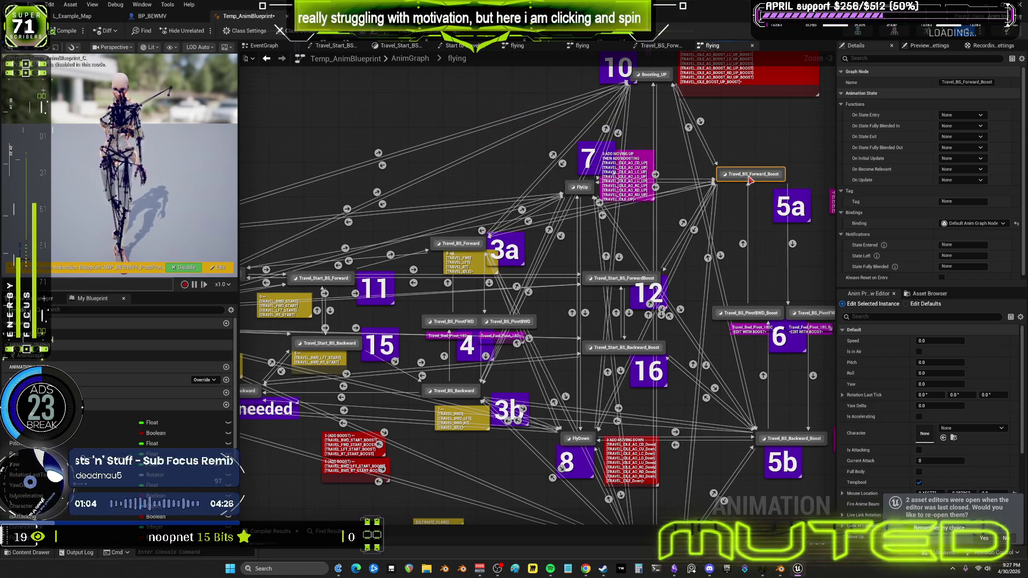
mouse_move(758, 183)
mouse_down()
mouse_move(797, 182)
mouse_move(759, 177)
mouse_move(794, 208)
mouse_move(776, 179)
mouse_move(789, 311)
mouse_move(789, 235)
mouse_up()
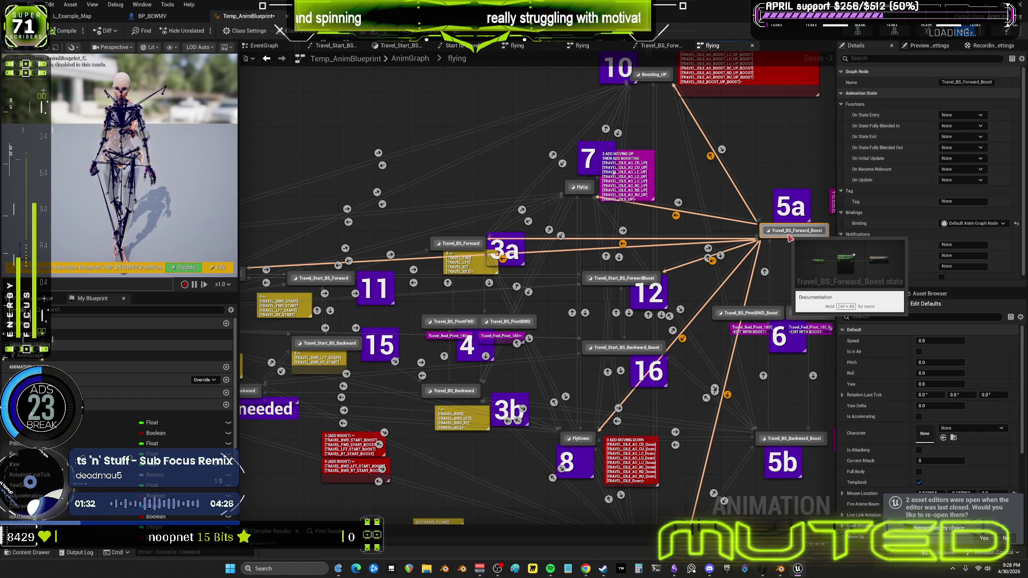
- Move Travel_Stop_BS_Forward to the top-left and place Travel_BS_Forward_Boost beside it
mouse_move(532, 300)
right_down()
mouse_move(747, 236)
mouse_move(656, 339)
right_up()
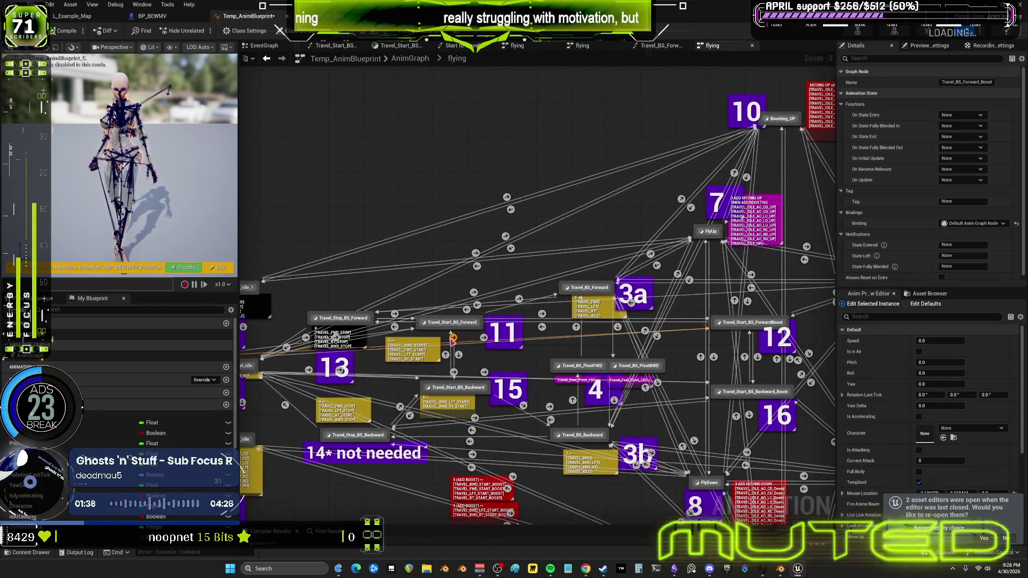
scroll(370, 296, down, 1)
click(379, 219)
mouse_move(379, 210)
mouse_down()
mouse_move(367, 135)
mouse_move(338, 92)
mouse_up()
mouse_move(780, 281)
mouse_down()
mouse_move(556, 172)
mouse_move(518, 111)
mouse_up()
right_drag(447, 121, 553, 182)
- Open the Travel_Stop_BS blend space from the Travel_Stop_BS_Forward state's Blendspace Player node
scroll(554, 182, up, 4)
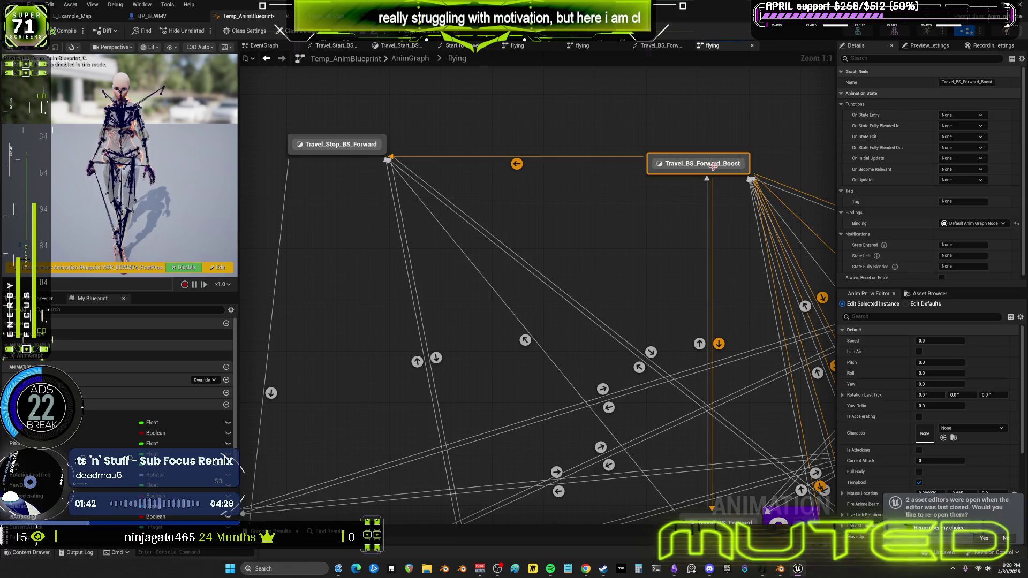
drag(338, 152, 350, 166)
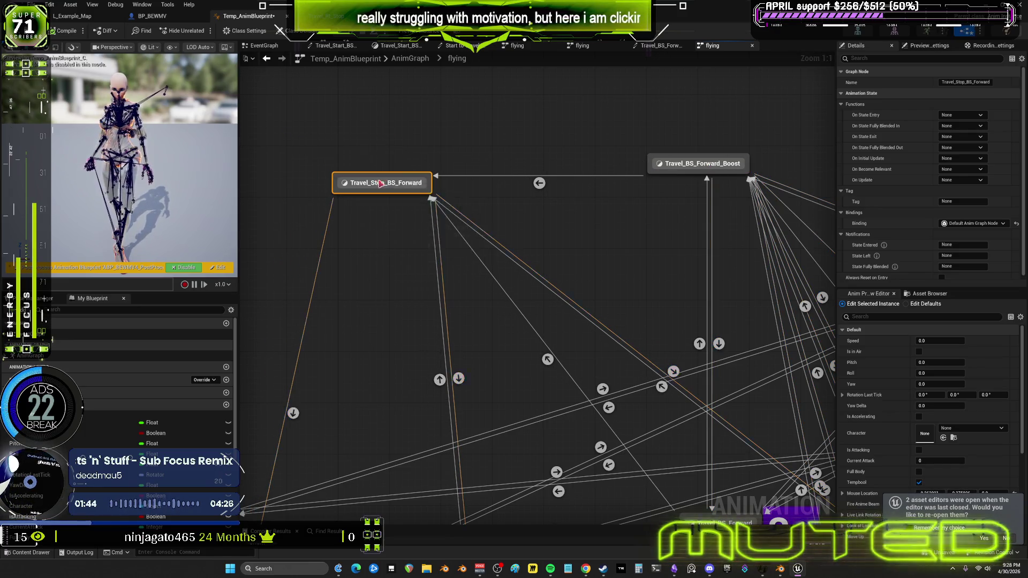
double_click(351, 165)
double_click(538, 262)
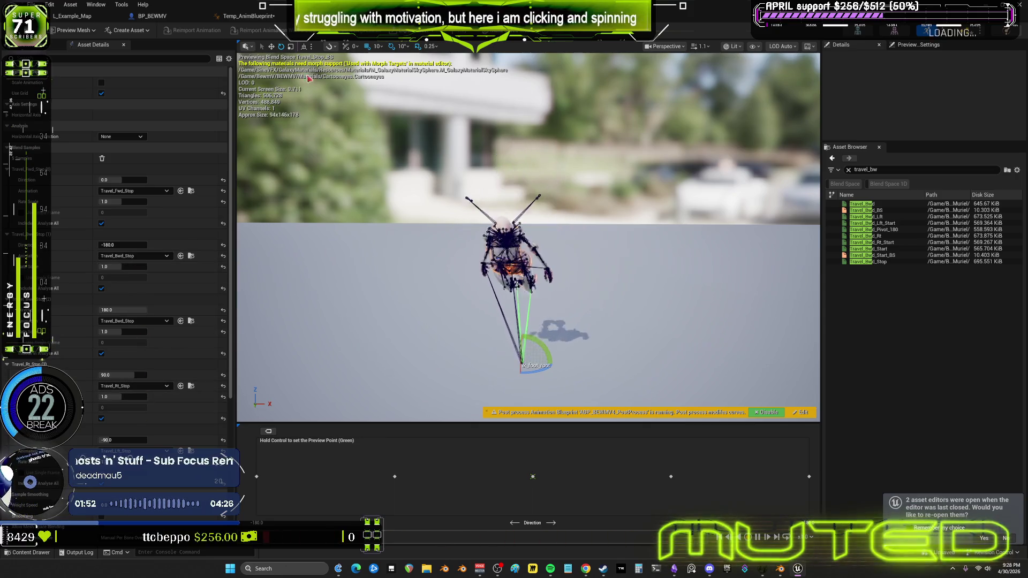
- Return to the flying state machine and move Travel_Stop_BS_Backward lower in the graph
click(260, 23)
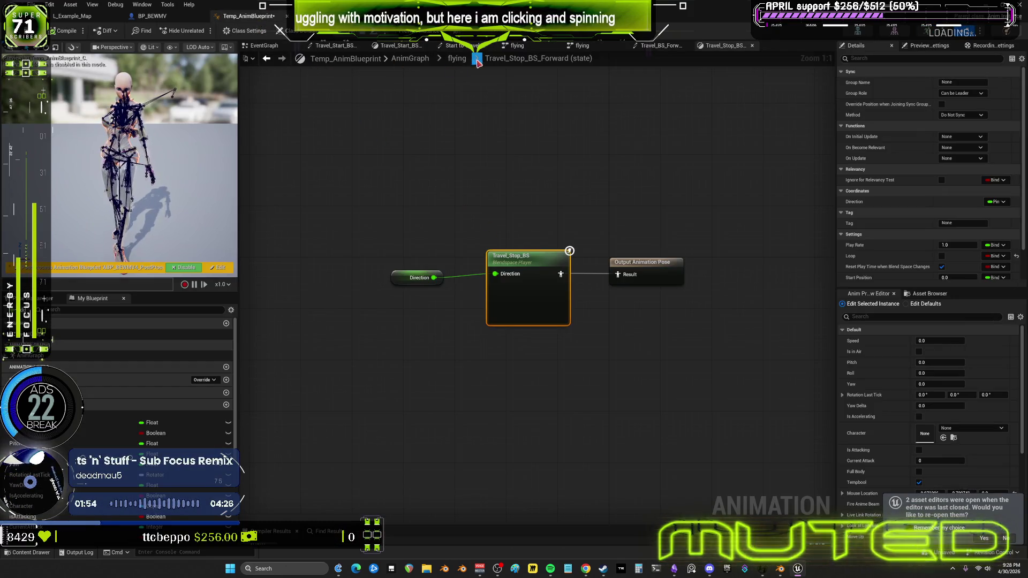
click(456, 58)
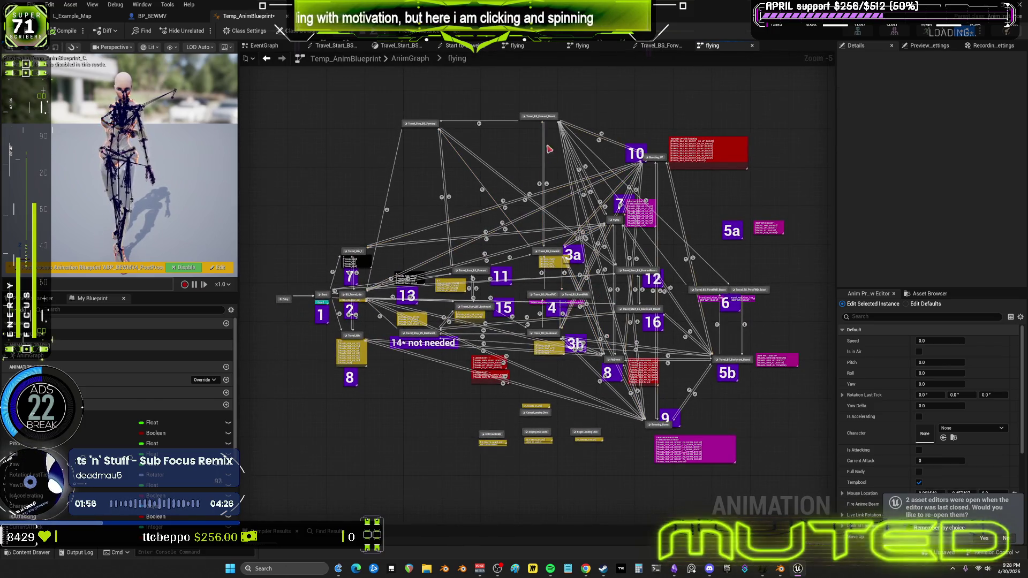
scroll(415, 315, up, 1)
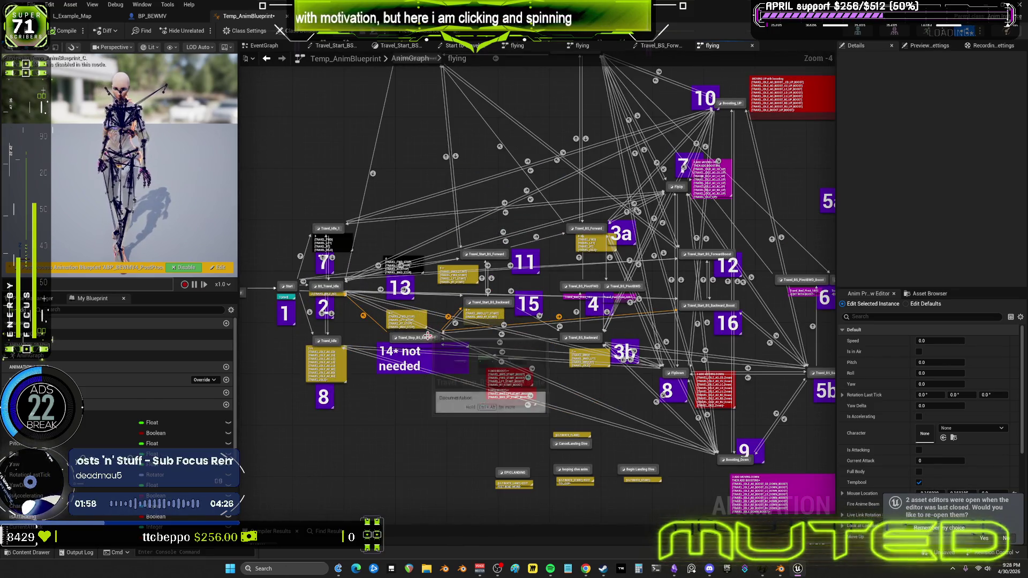
drag(427, 348, 400, 495)
right_drag(820, 406, 732, 288)
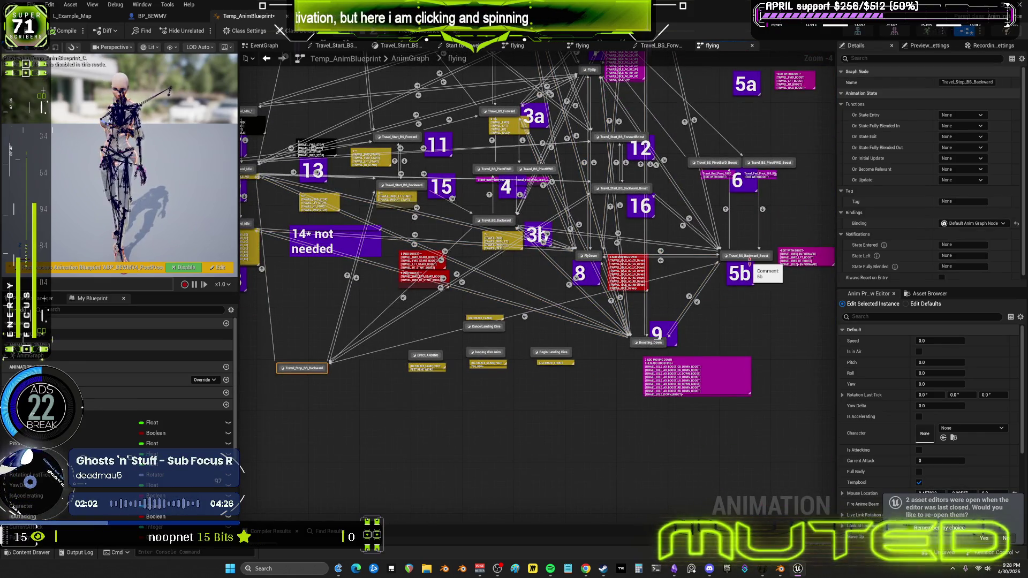
right_click(522, 425)
click(765, 280)
- Place Travel_BS_Backward_Boost and Travel_Stop_BS_Backward together at the bottom, then open Travel_Stop_BS from the latter
drag(748, 257, 490, 456)
right_click(357, 275)
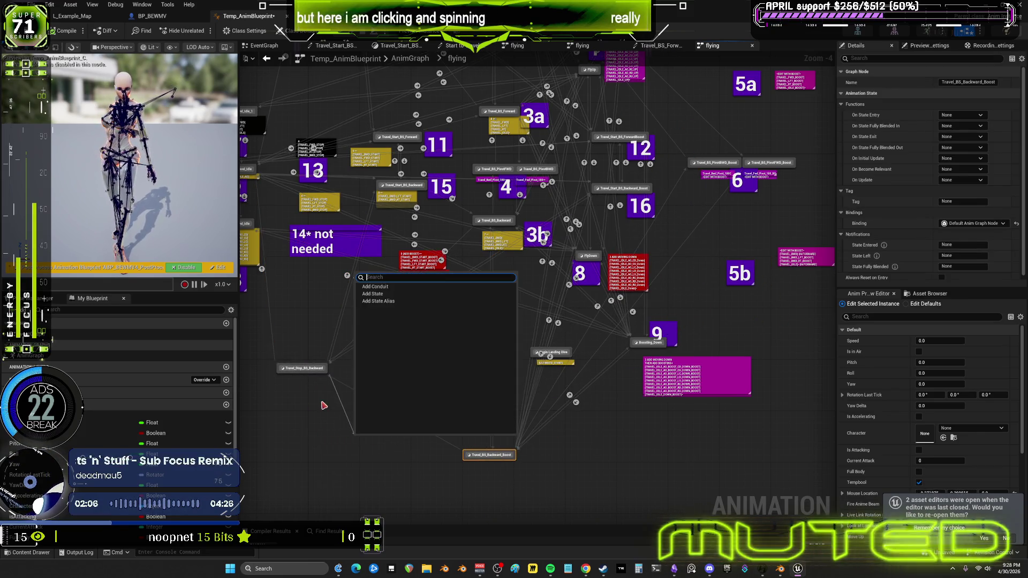
click(324, 405)
drag(312, 372, 380, 452)
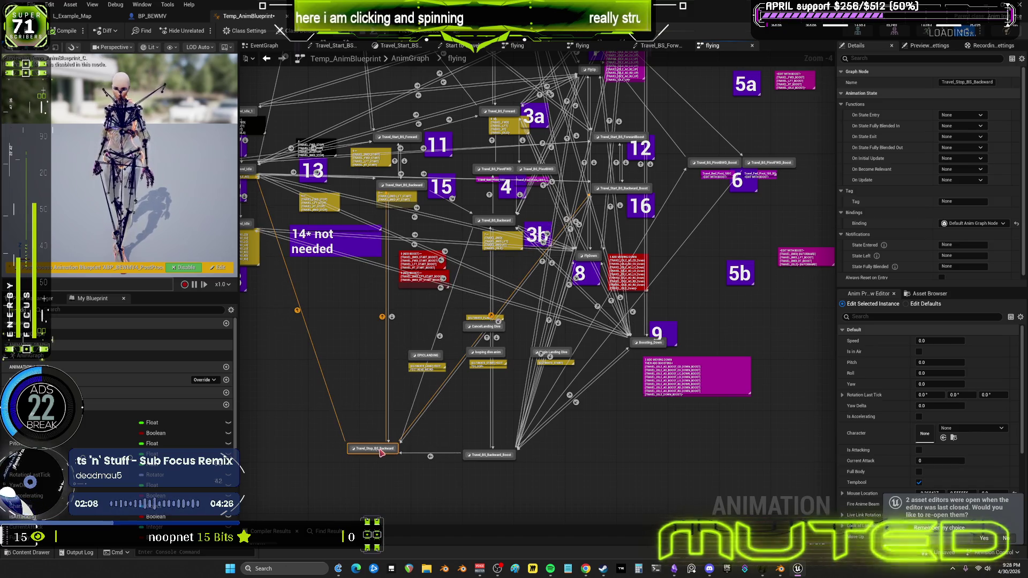
double_click(381, 452)
double_click(530, 272)
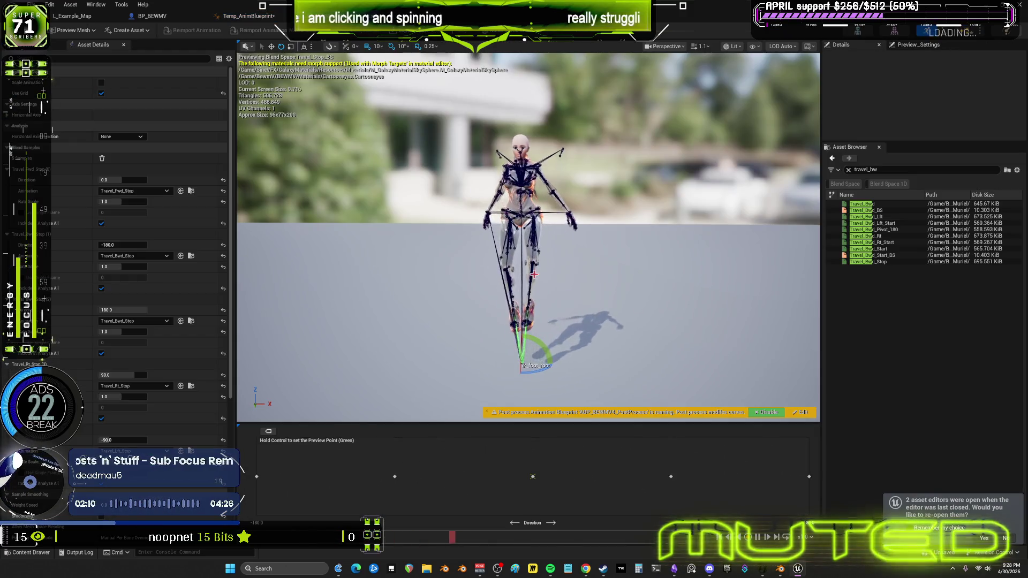
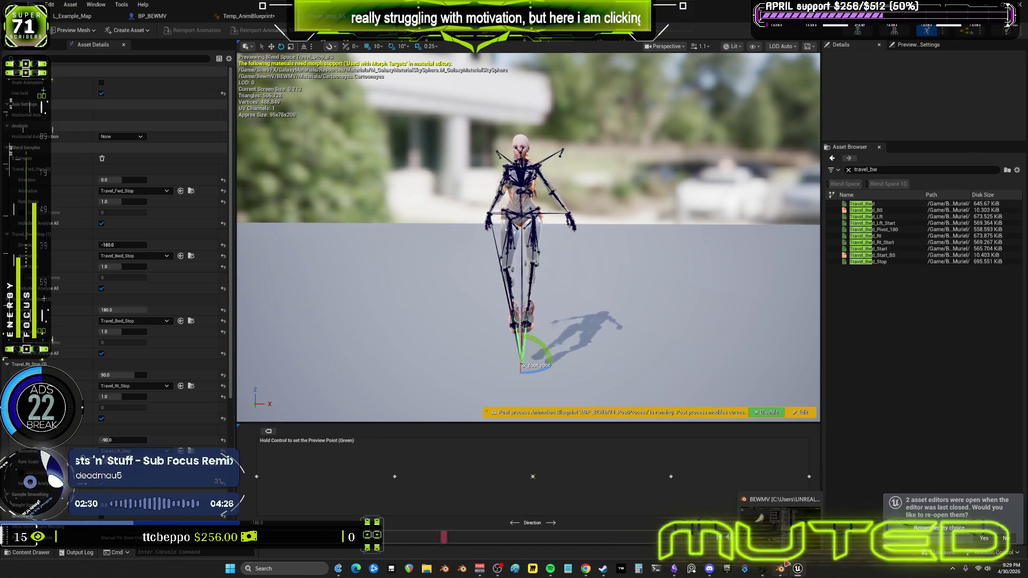
- Switch from Unreal Editor to the Blender window with BEWMV.blend
click(779, 517)
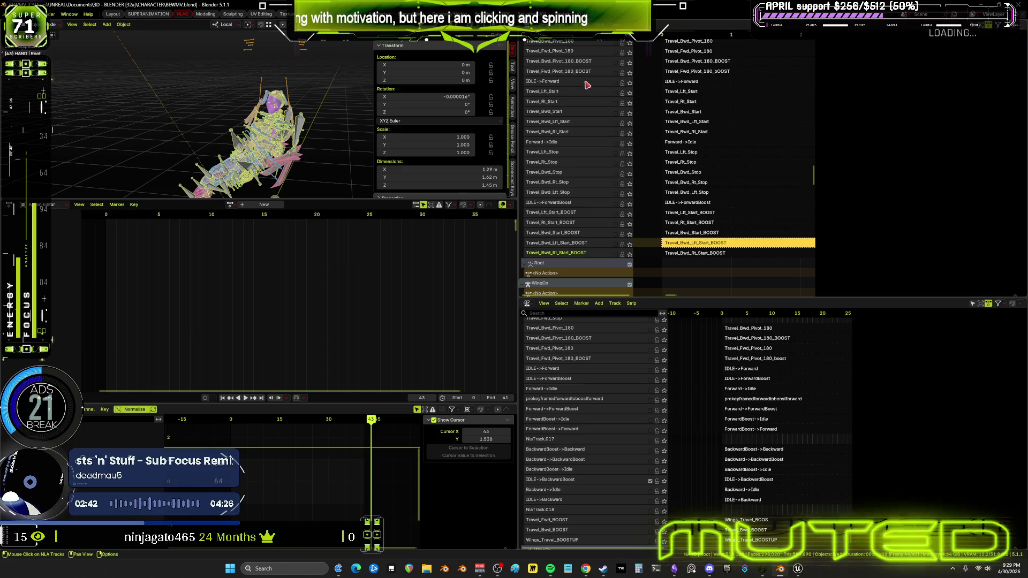
- Scroll to the top of the NLA tracks and select the ForwardBoost->Idle strip to view its settings
scroll(567, 114, up, 10)
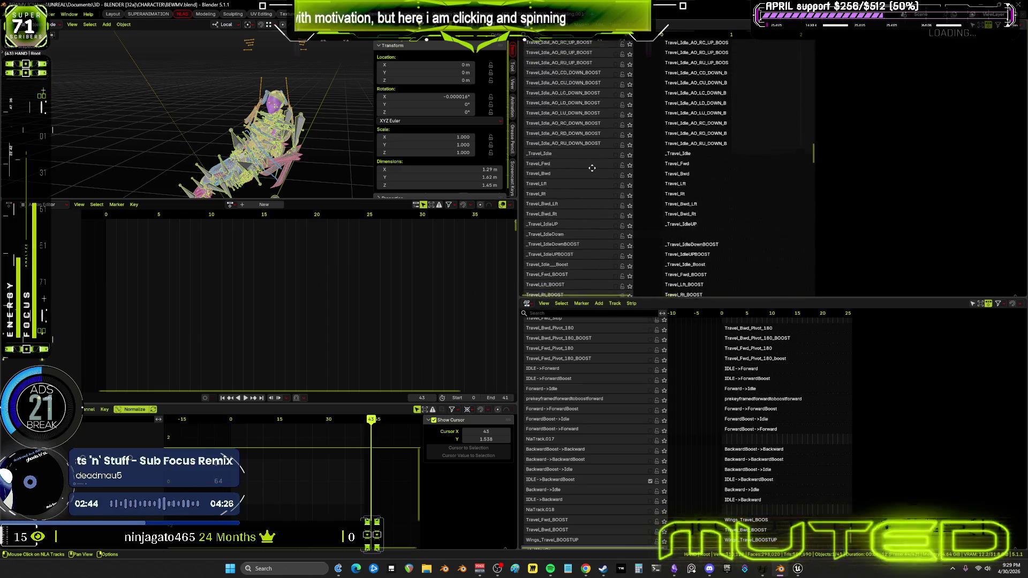
scroll(619, 67, up, 10)
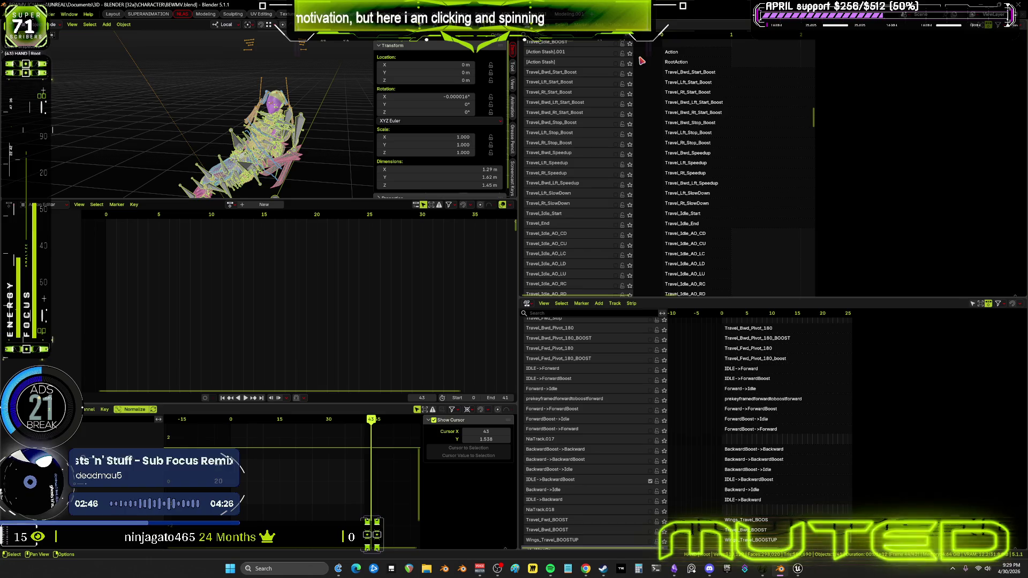
middle_drag(583, 119, 582, 134)
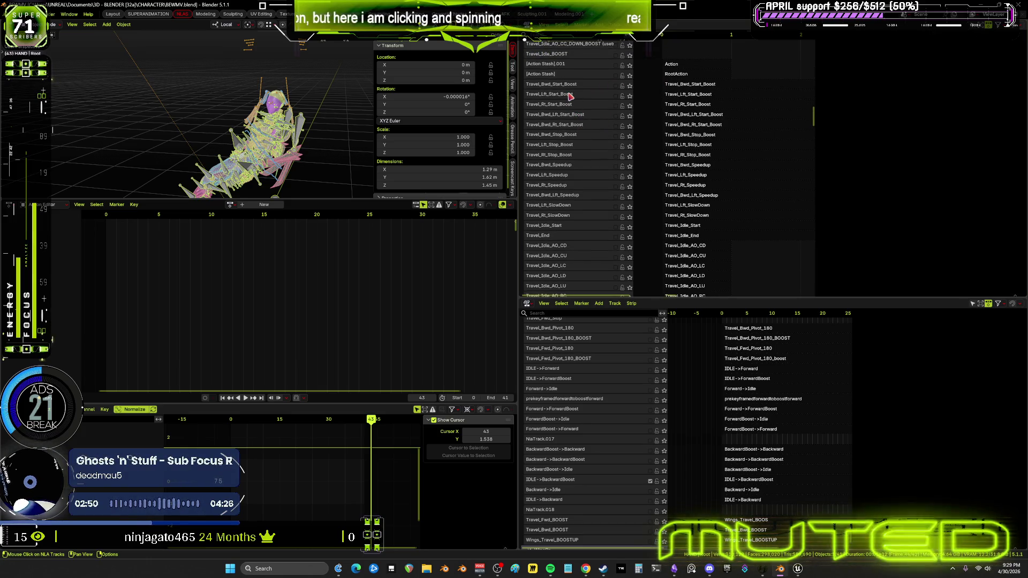
scroll(586, 167, up, 10)
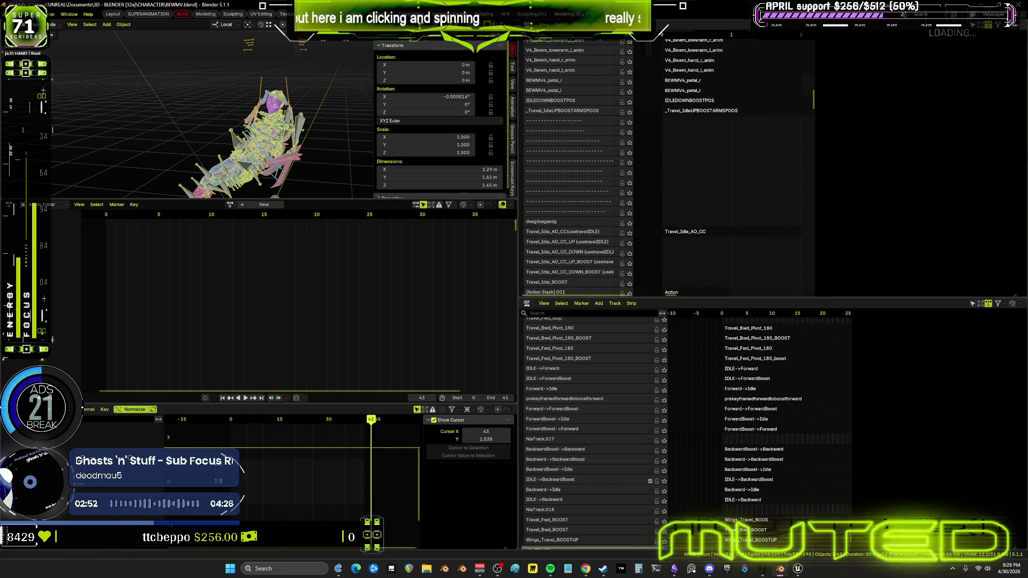
scroll(561, 107, up, 8)
scroll(596, 127, up, 20)
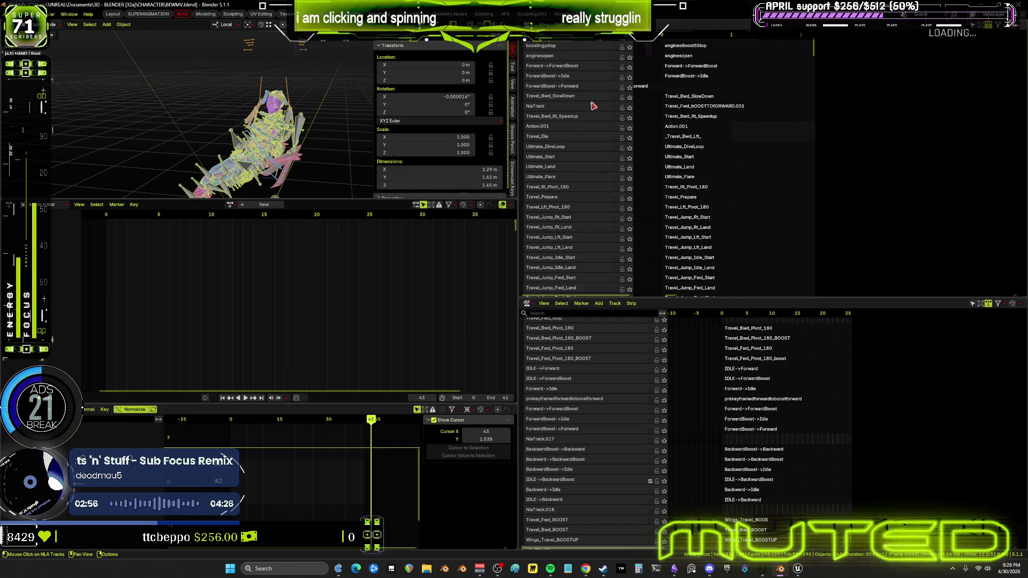
scroll(589, 200, up, 5)
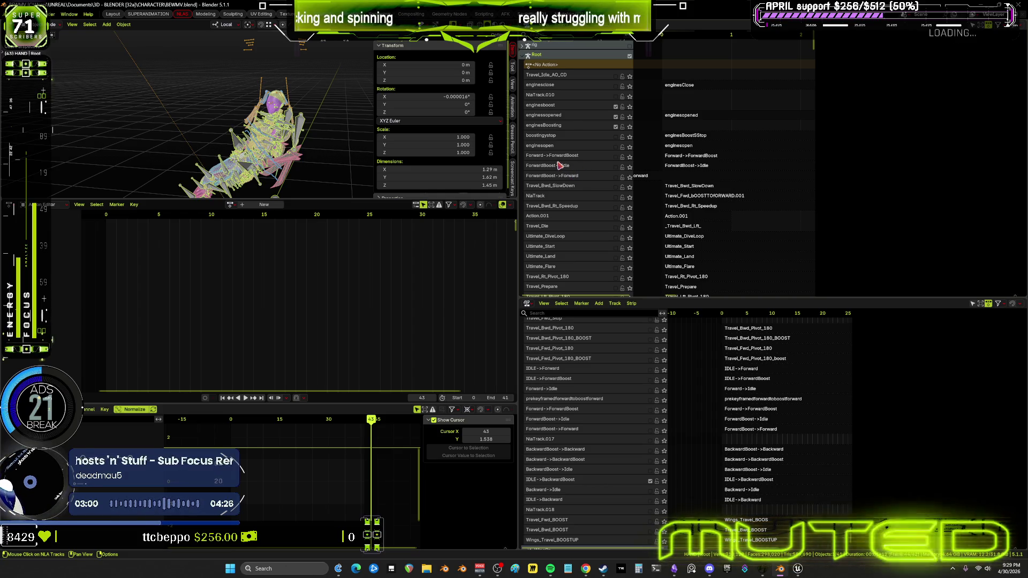
click(680, 170)
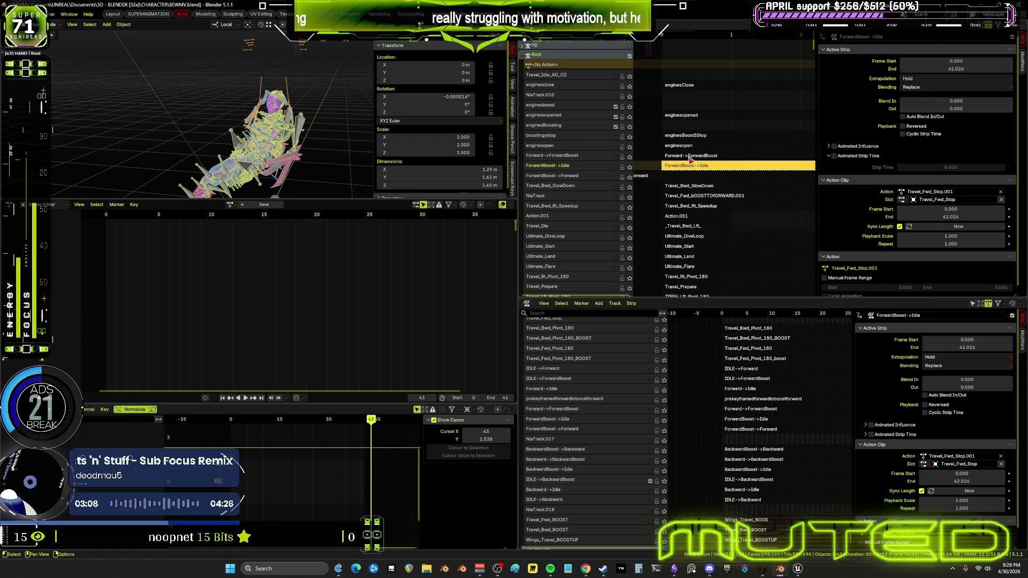
- Solo the ForwardBoost->Idle track and play it, watching the character from behind
click(629, 167)
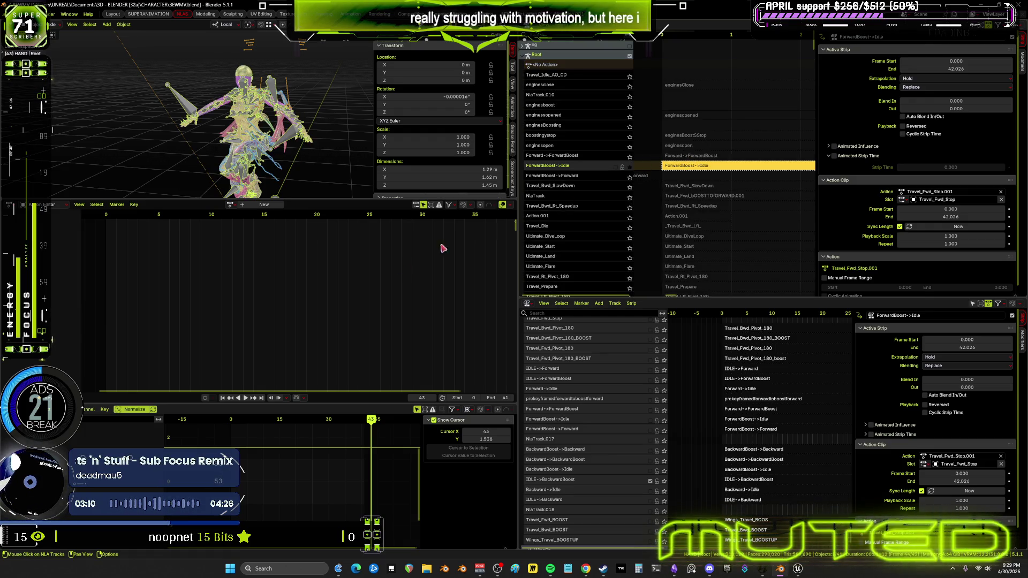
key(space)
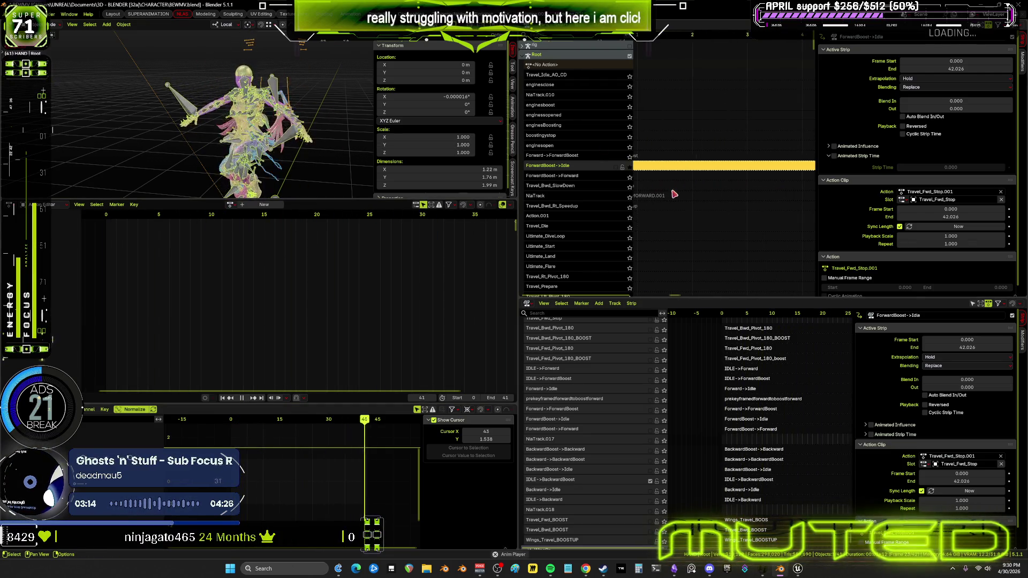
key(ctrl+space)
mouse_move(580, 236)
middle_down()
mouse_move(566, 273)
mouse_move(460, 271)
mouse_move(625, 288)
middle_up()
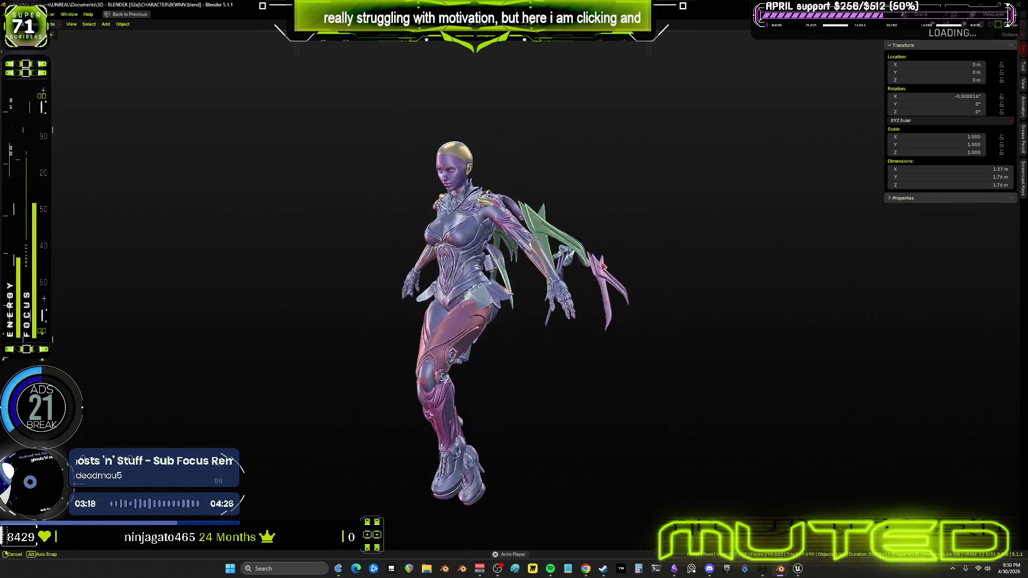
key(ctrl+space)
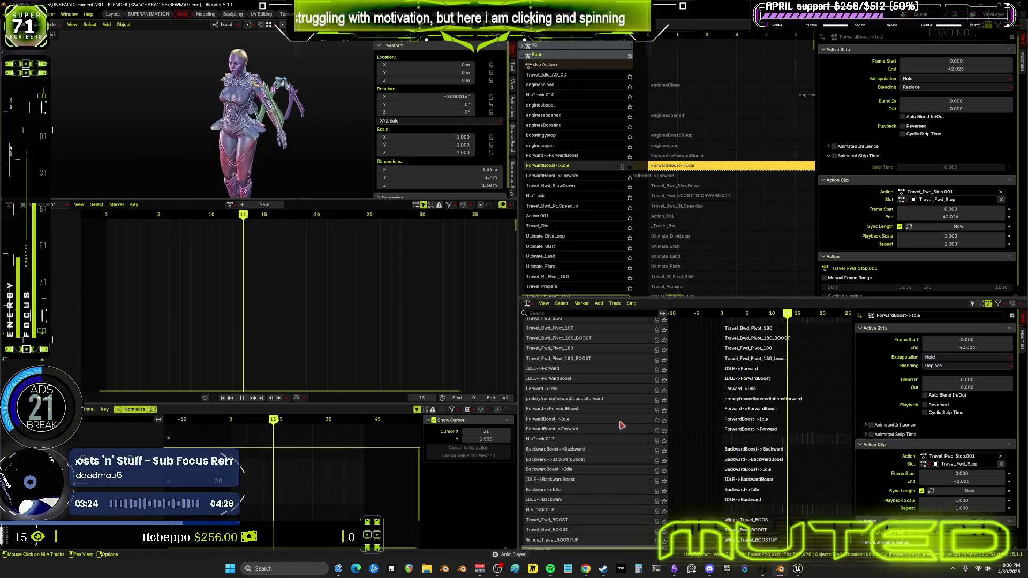
click(650, 421)
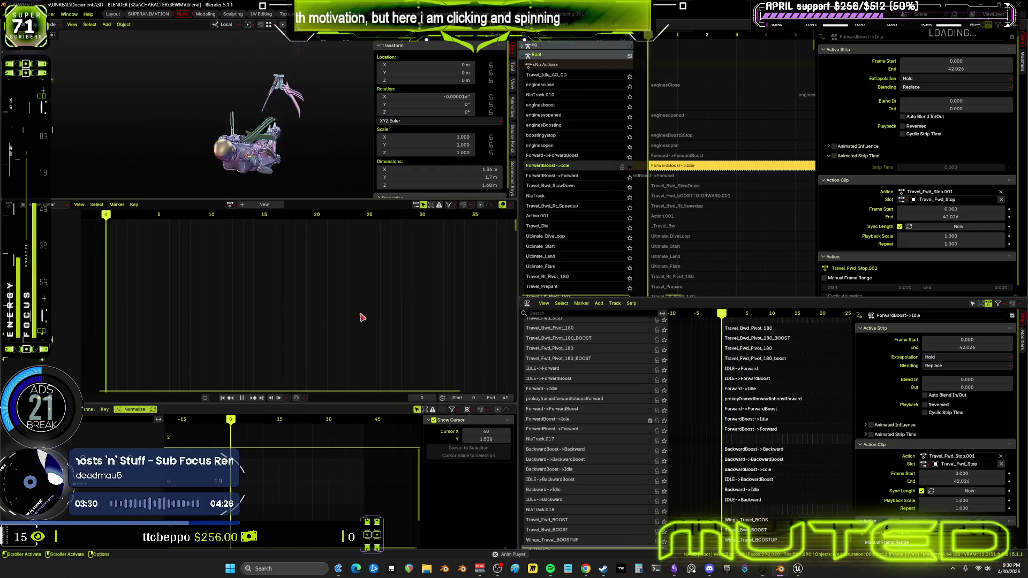
mouse_move(288, 172)
middle_down()
mouse_move(364, 176)
mouse_move(300, 171)
mouse_move(342, 129)
mouse_move(321, 118)
mouse_move(328, 106)
middle_up()
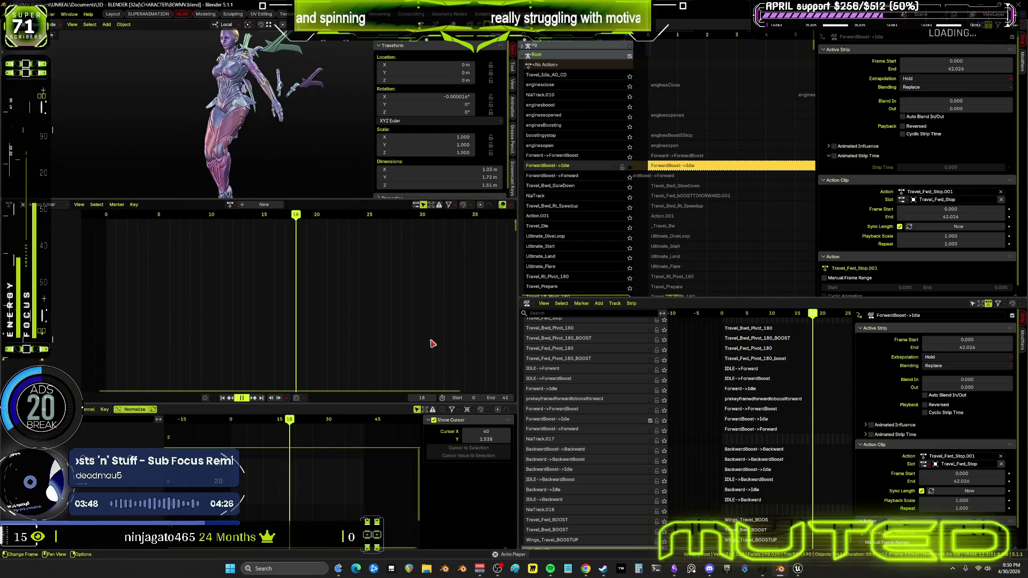
key(Escape)
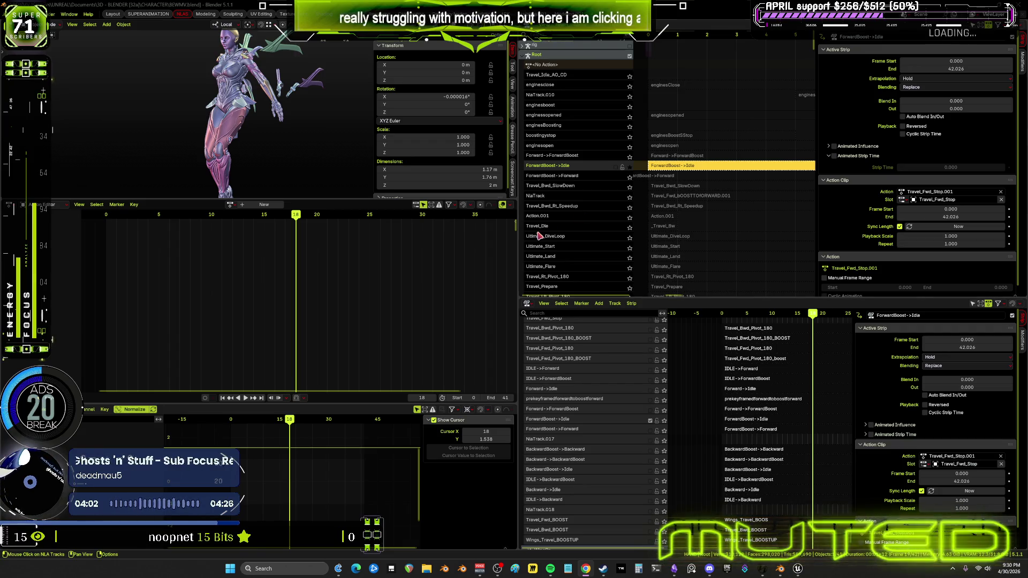
- Enter tweak mode on the ForwardBoost->Idle strip and jump to its last frame
mouse_move(655, 187)
middle_down()
mouse_move(742, 244)
mouse_move(753, 282)
middle_up()
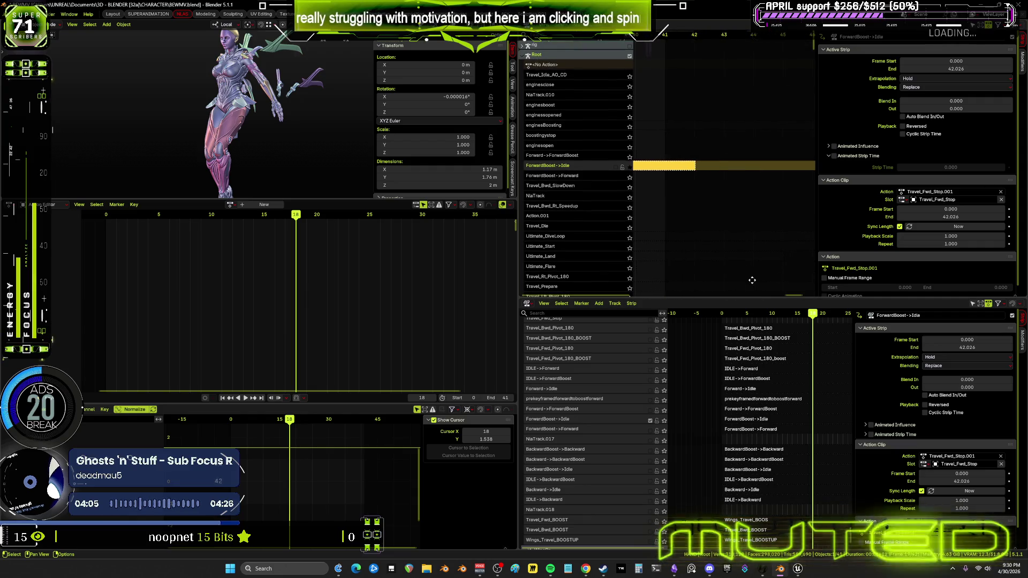
click(672, 168)
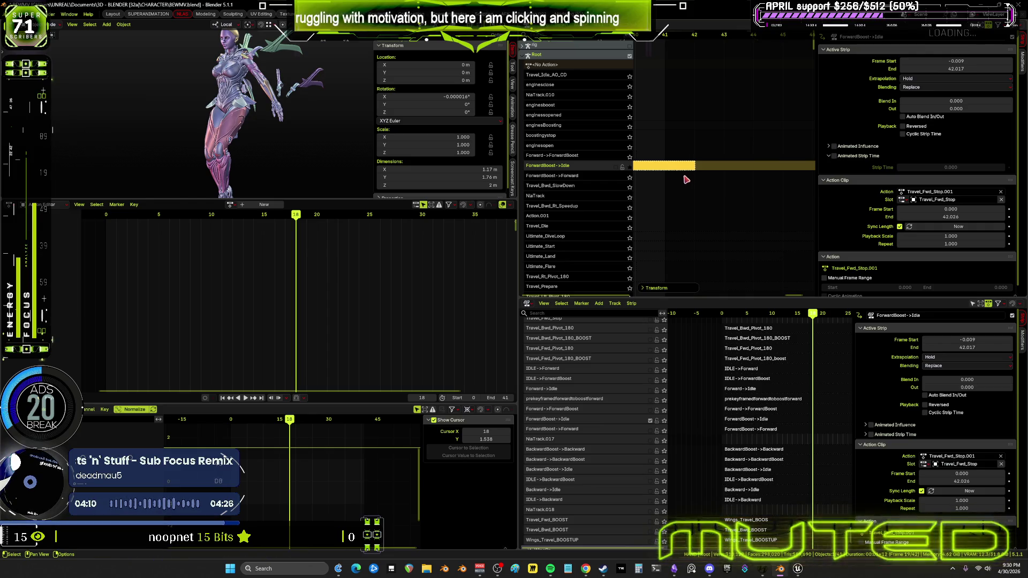
key(Tab)
key(shift+Right)
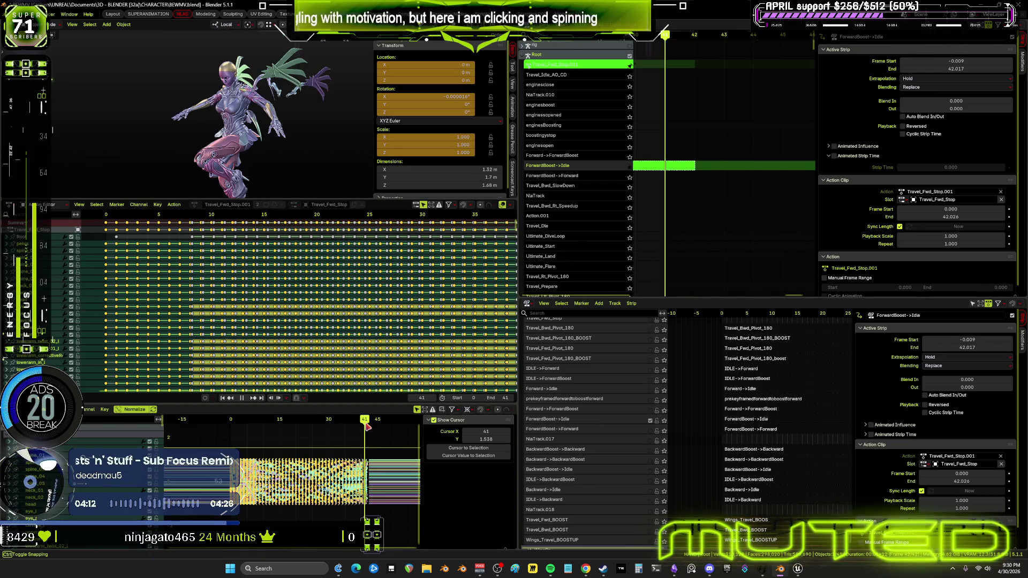
- Zoom into the curves near frames 35–45 and compare poses between frames 38 and 41
key(ctrl+space)
ctrl+middle_drag(787, 329, 864, 343)
mouse_move(603, 297)
ctrl+middle_down()
mouse_move(707, 251)
mouse_move(603, 298)
ctrl+middle_up()
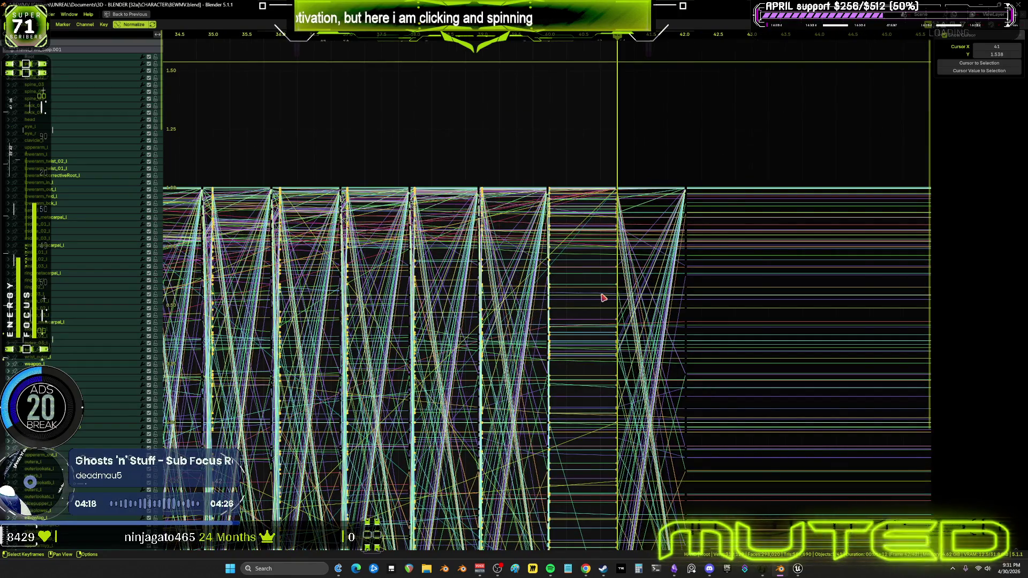
scroll(604, 297, down, 4)
key(ctrl+space)
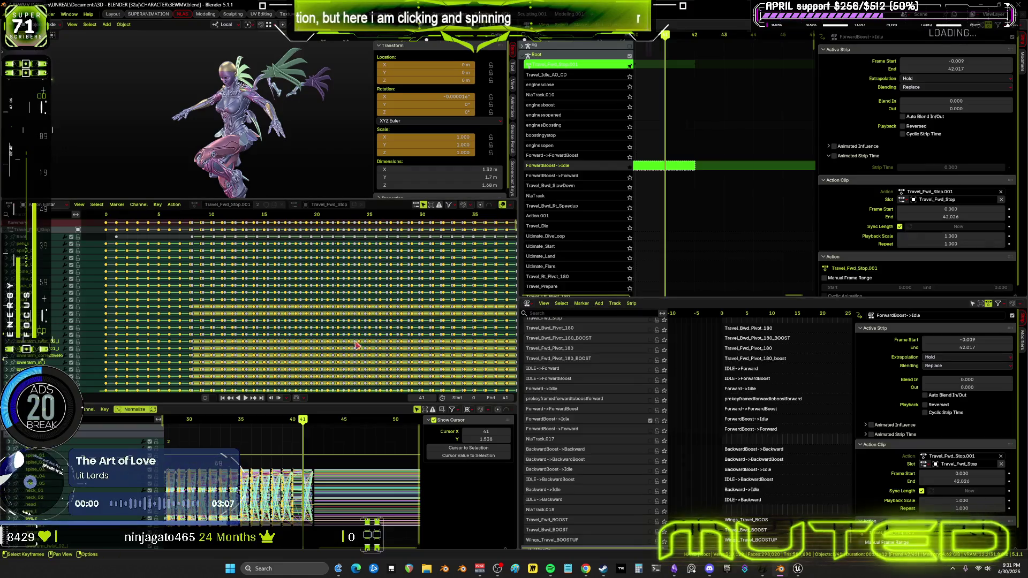
mouse_move(303, 424)
mouse_down()
mouse_move(285, 427)
mouse_move(315, 426)
mouse_move(271, 426)
mouse_up()
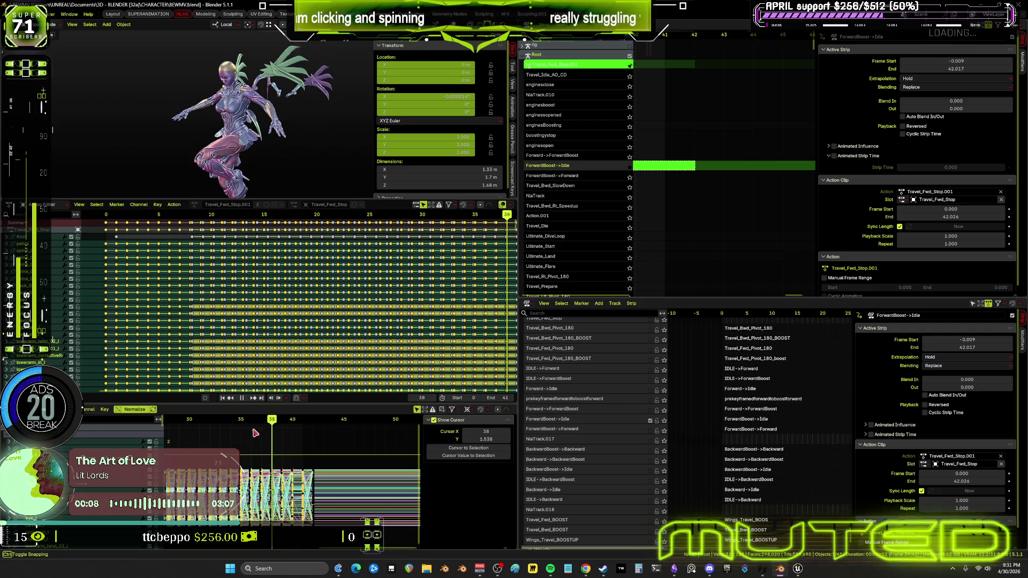
mouse_move(286, 441)
mouse_down()
mouse_move(273, 445)
mouse_move(303, 447)
mouse_move(270, 448)
mouse_move(286, 445)
mouse_up()
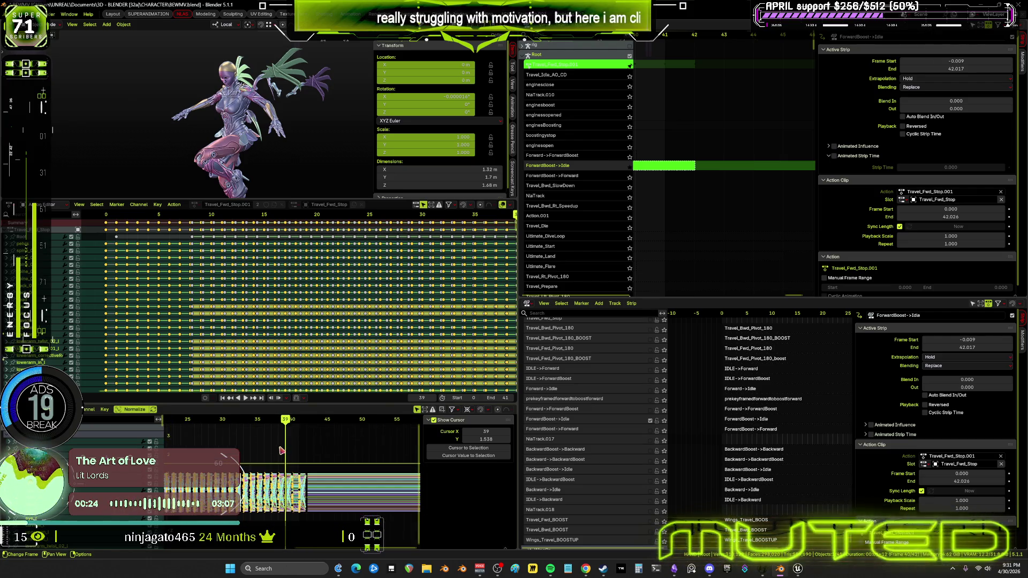
- Snap the selected Travel_Fwd_Stop.001 keys to the nearest whole frames
key(Home)
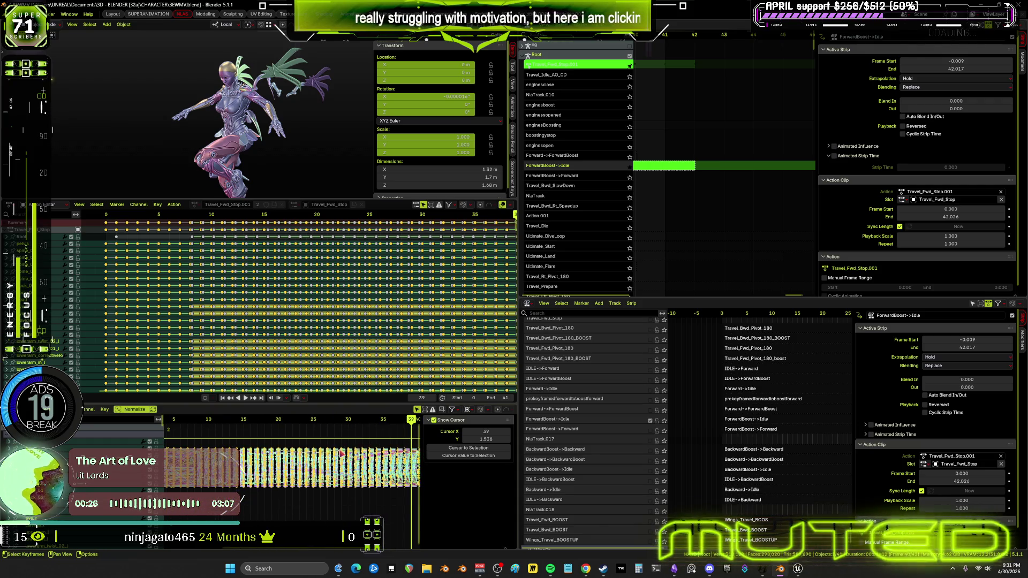
click(341, 453)
click(105, 410)
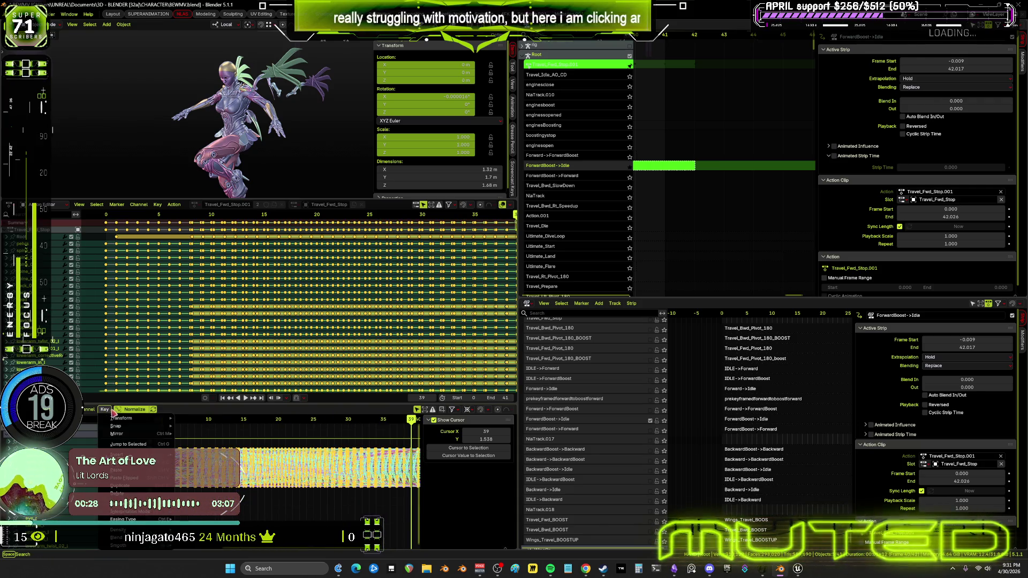
mouse_move(130, 426)
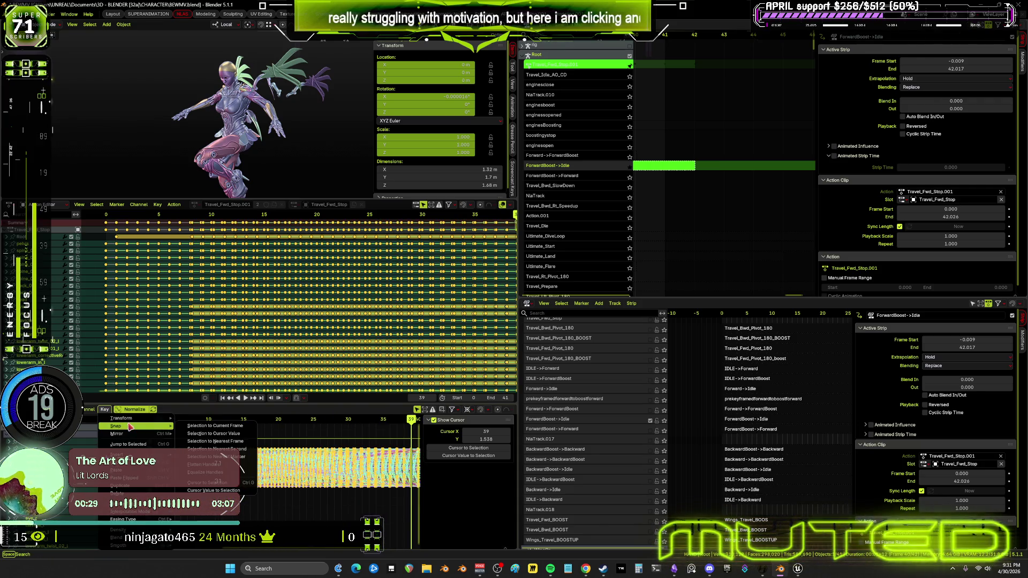
click(243, 444)
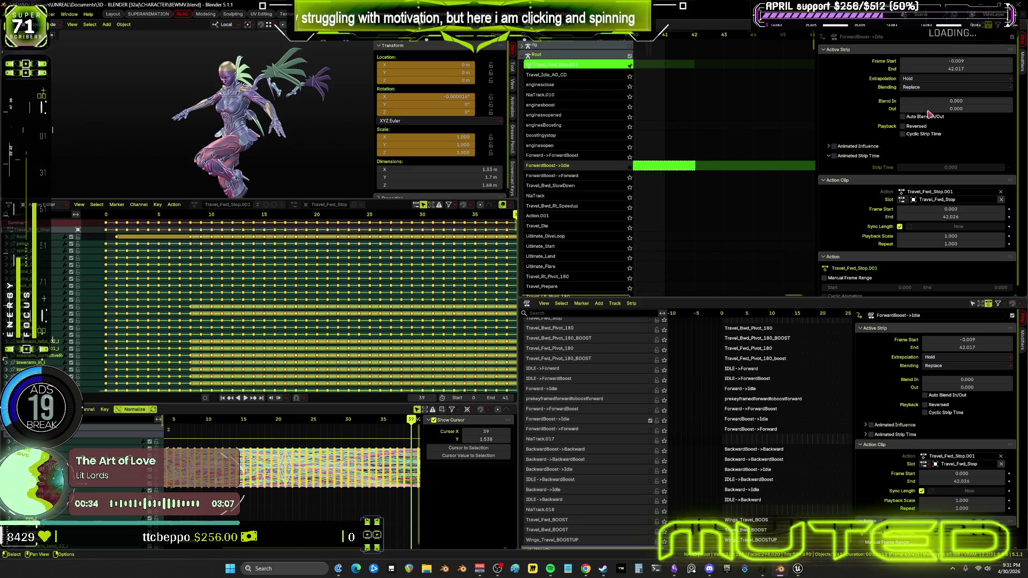
- Leave tweak mode and set the ForwardBoost->Idle strip's end frame to 39
key(Tab)
click(955, 68)
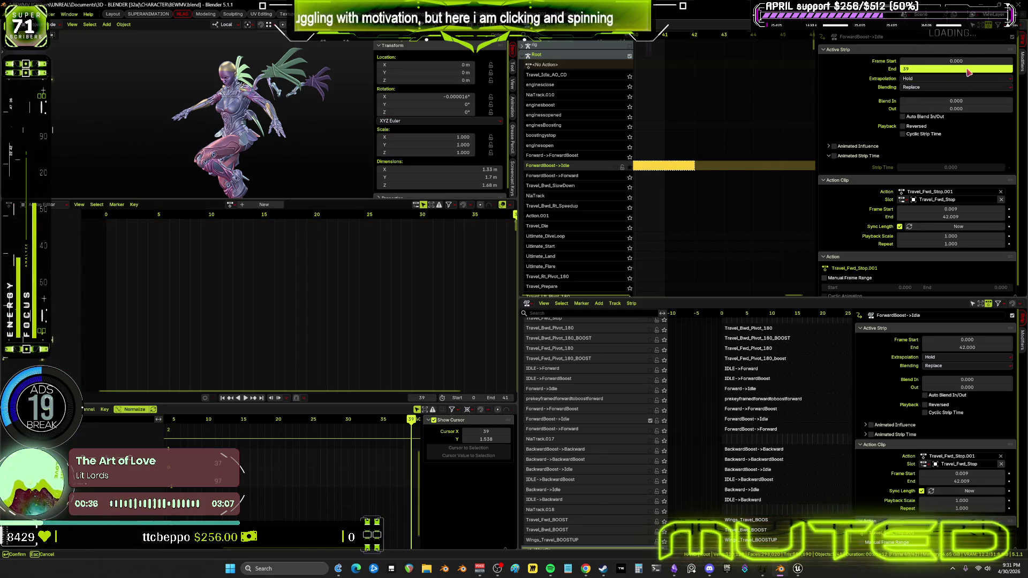
key(Return)
scroll(691, 150, down, 4)
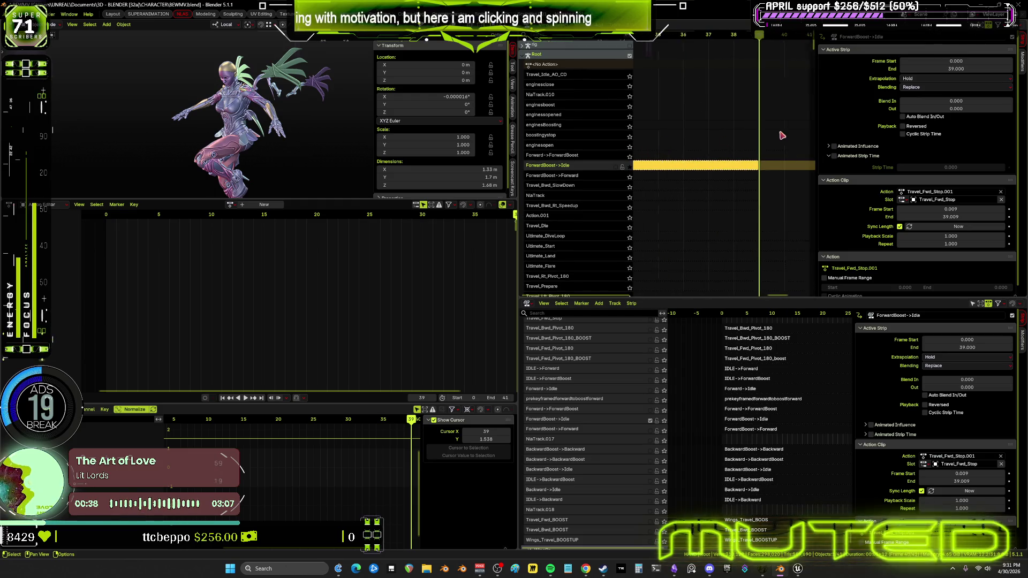
scroll(727, 147, up, 3)
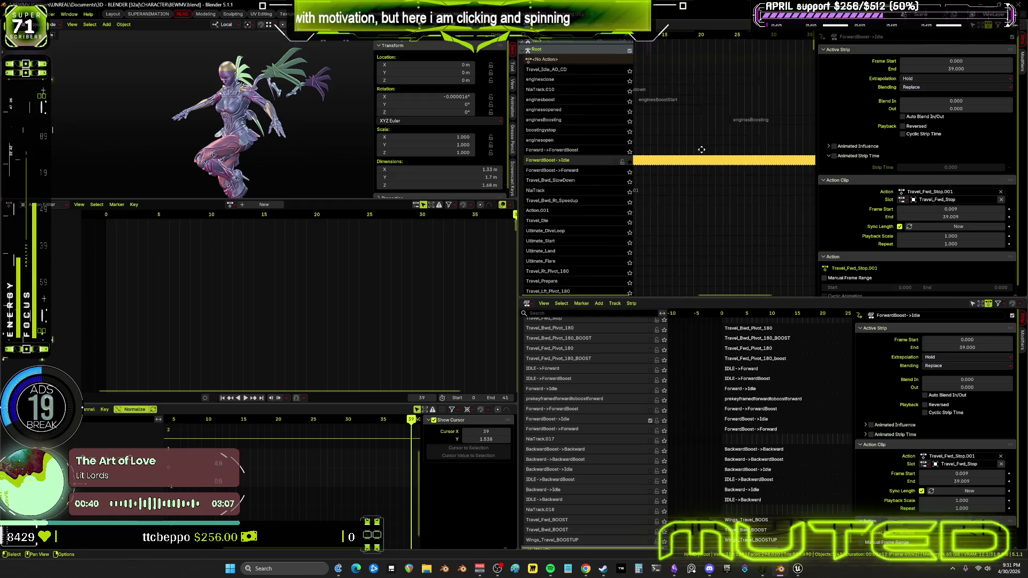
key(ctrl+space)
ctrl+scroll(539, 252, left, 5)
ctrl+scroll(466, 198, left, 3)
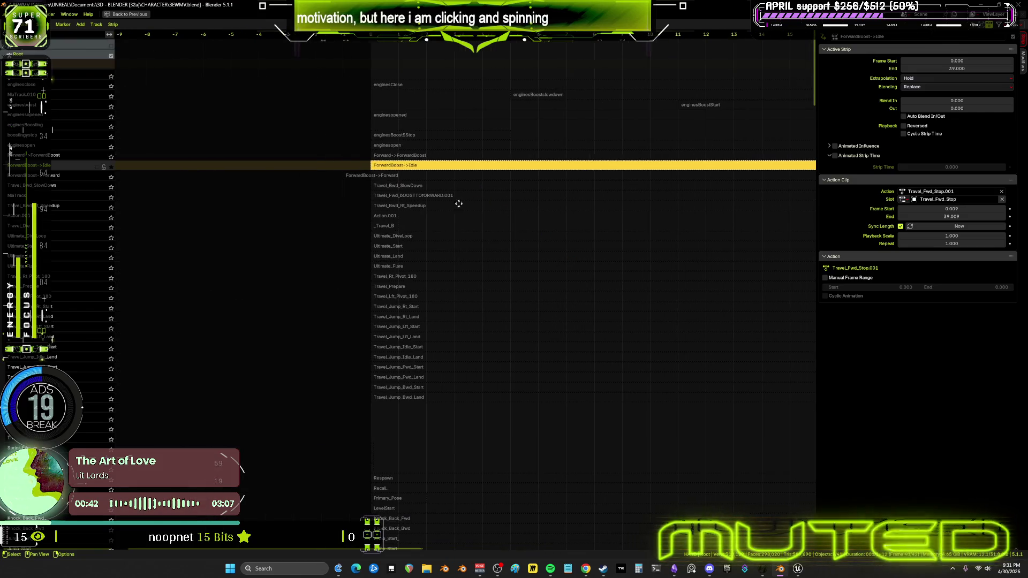
- Un-solo the ForwardBoost->Idle track and move enginesBoostslowdown to start at frame 11
ctrl+scroll(218, 204, right, 3)
click(112, 167)
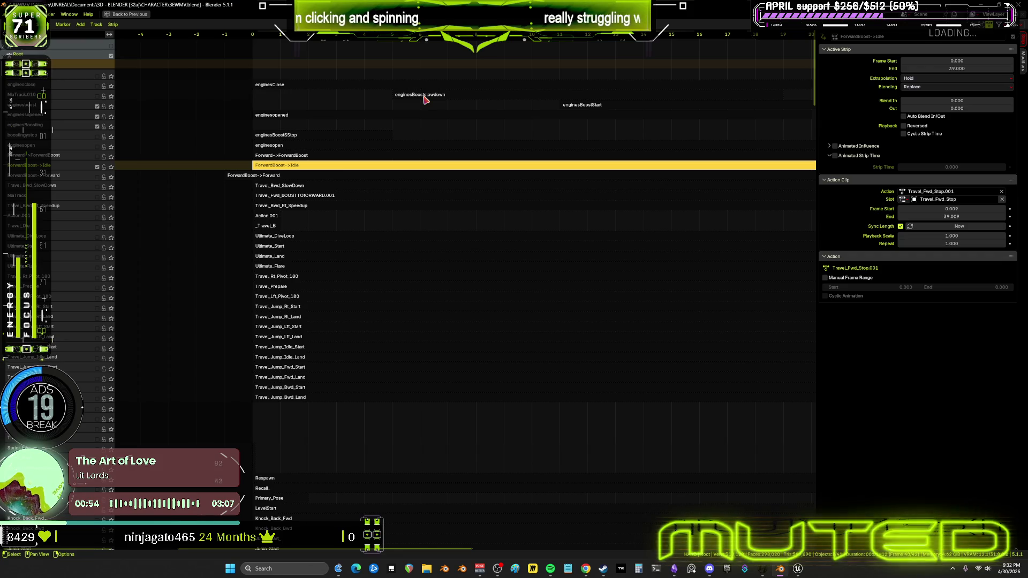
click(423, 98)
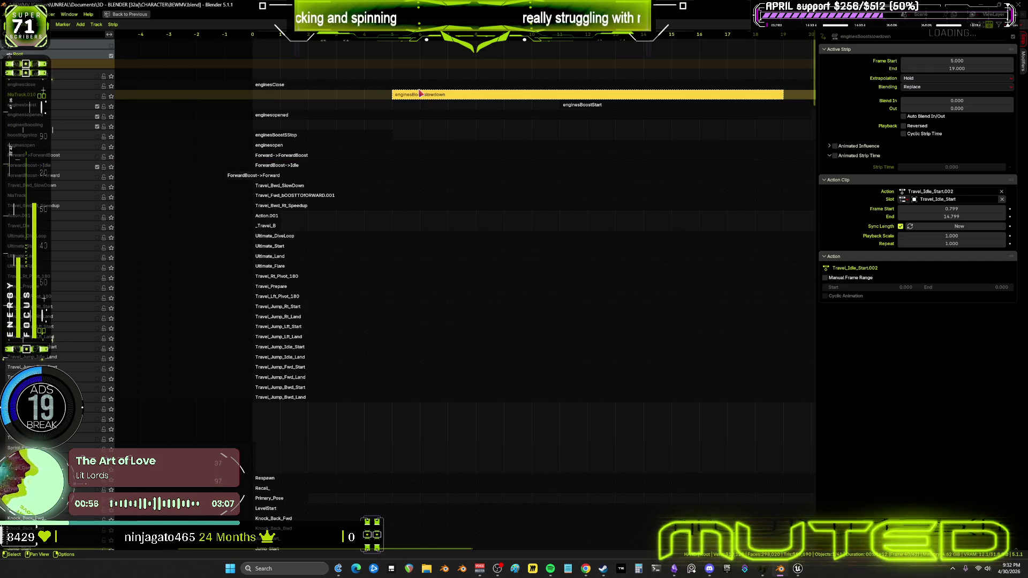
scroll(586, 110, down, 3)
mouse_move(555, 117)
middle_down()
mouse_move(420, 151)
mouse_move(422, 143)
middle_up()
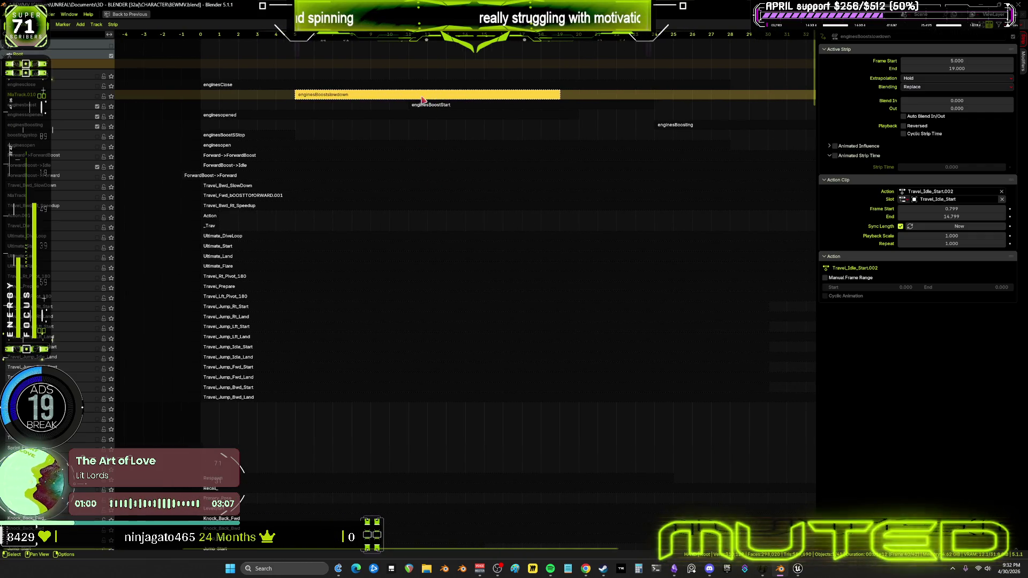
key(g)
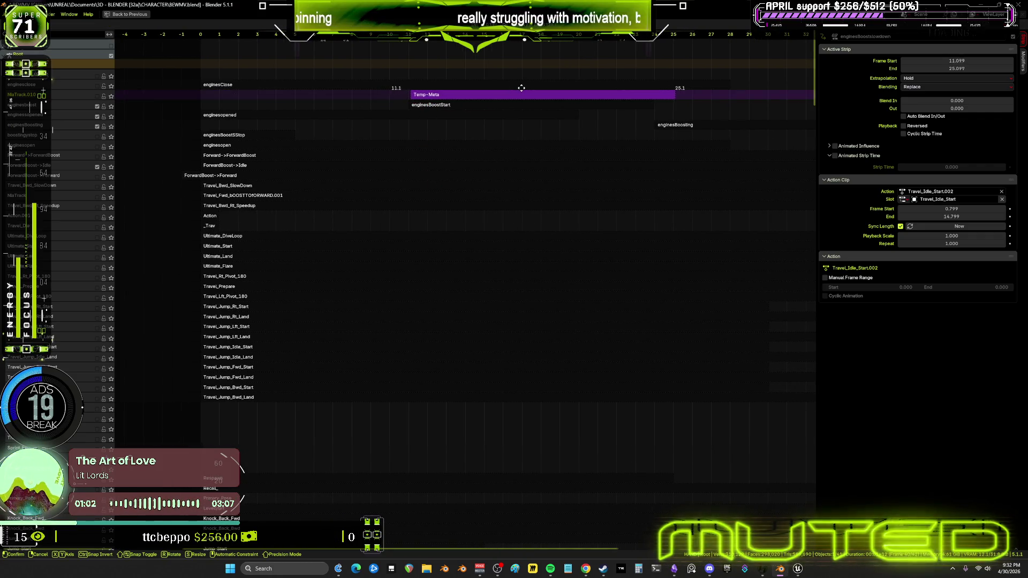
double_click(944, 60)
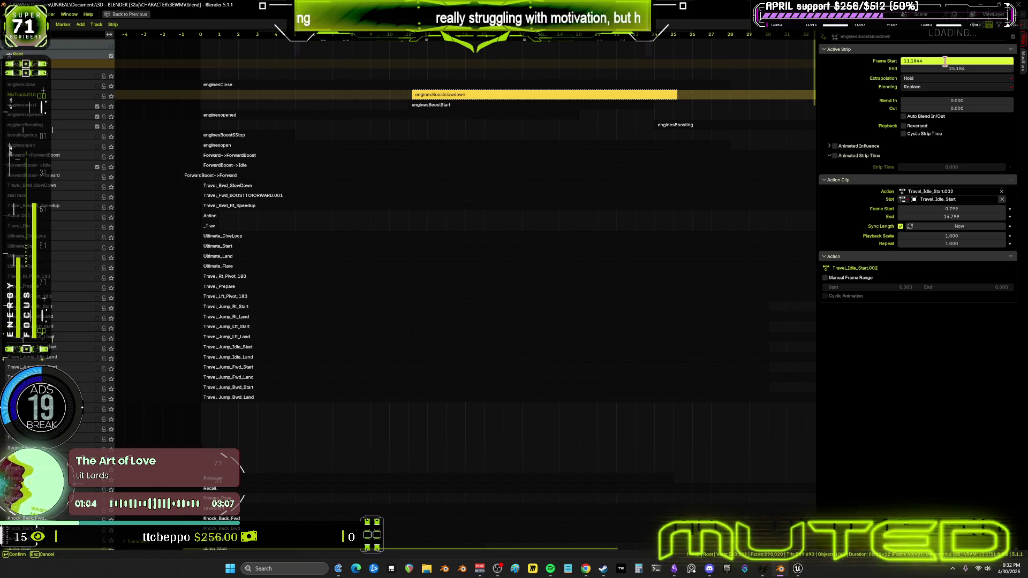
key(Return)
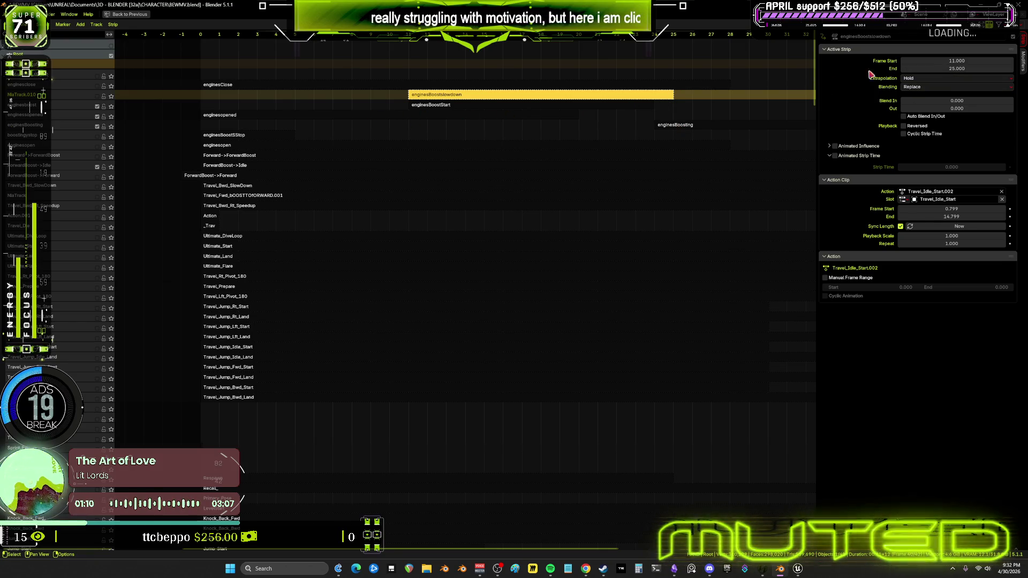
- Set the enginesopened strip to run from frame 25 to 45
key(ctrl+z)
double_click(956, 62)
text(25)
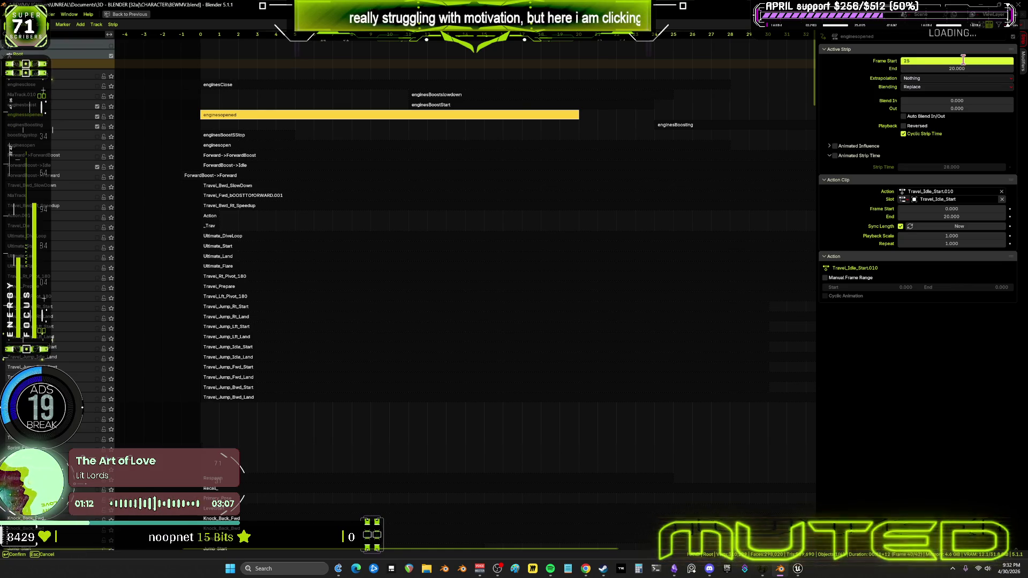
key(Return)
double_click(961, 69)
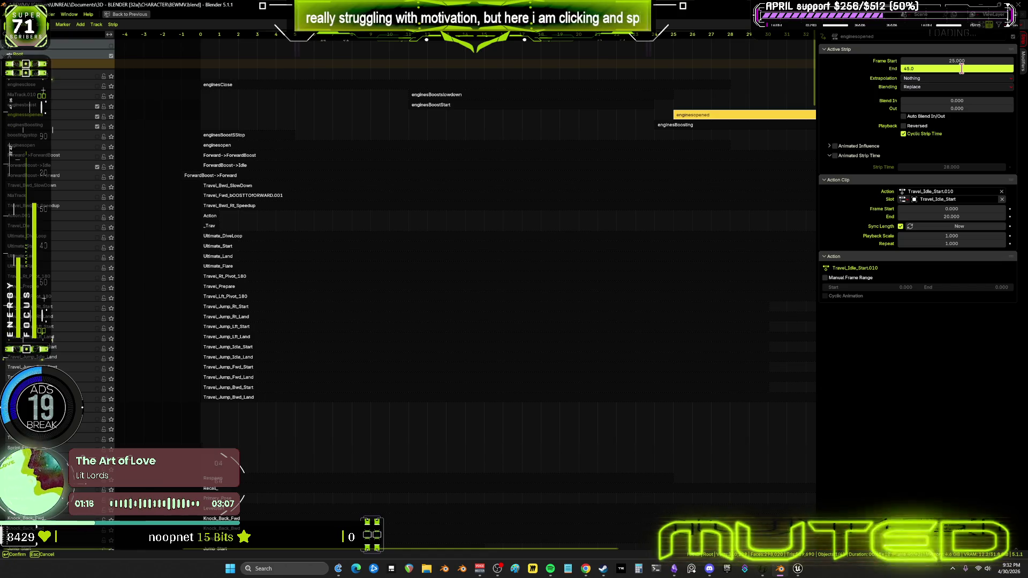
key(Return)
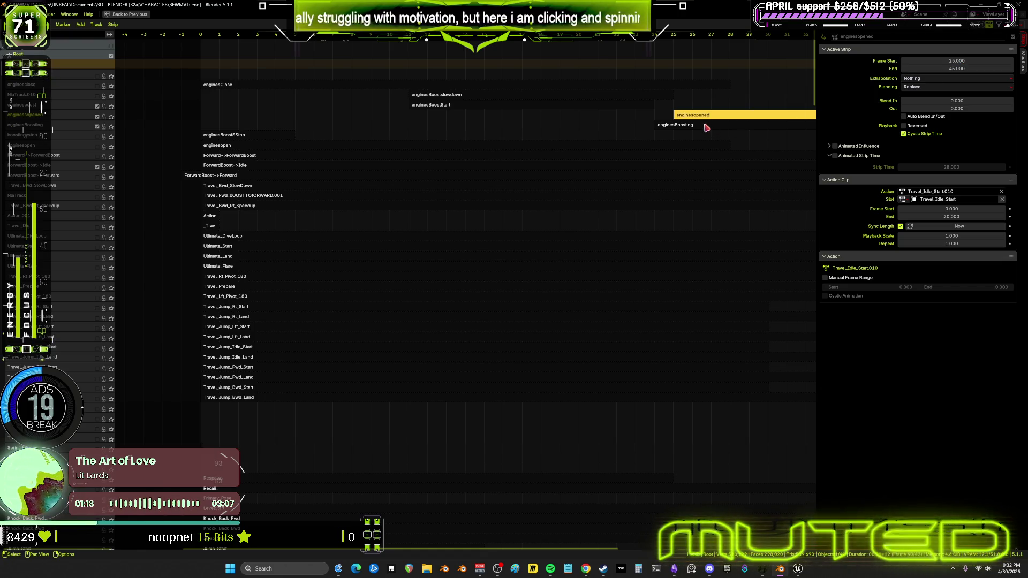
- Set the enginesBoosting strip to run from frame 0 to 11
key(ctrl+z)
double_click(977, 61)
text(0)
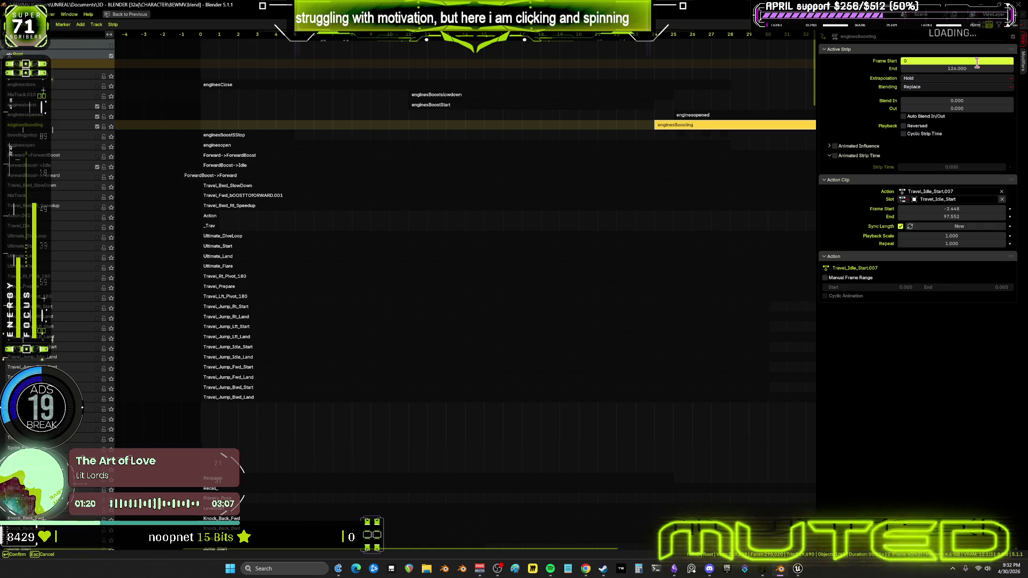
key(Return)
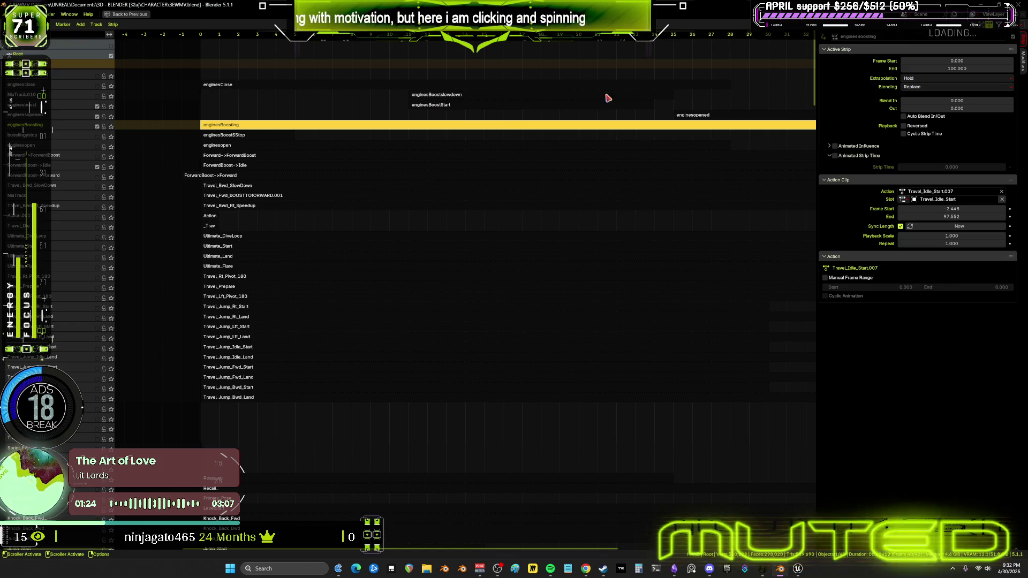
double_click(948, 66)
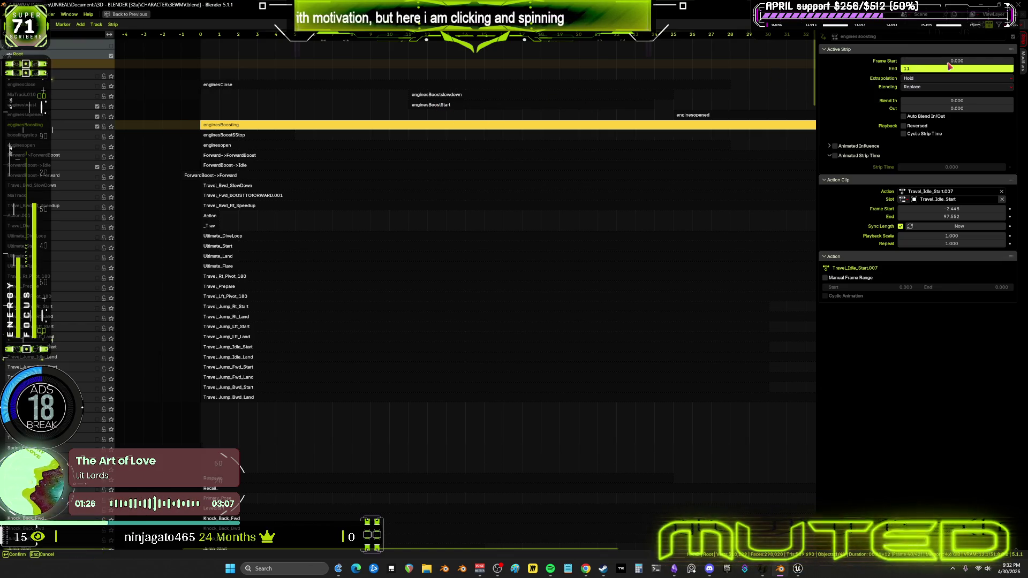
key(Return)
- Scrub the opening frames and review the enginesBoostslowdown and enginesopened strip timings
mouse_move(203, 37)
mouse_down()
mouse_move(427, 44)
mouse_move(408, 44)
mouse_up()
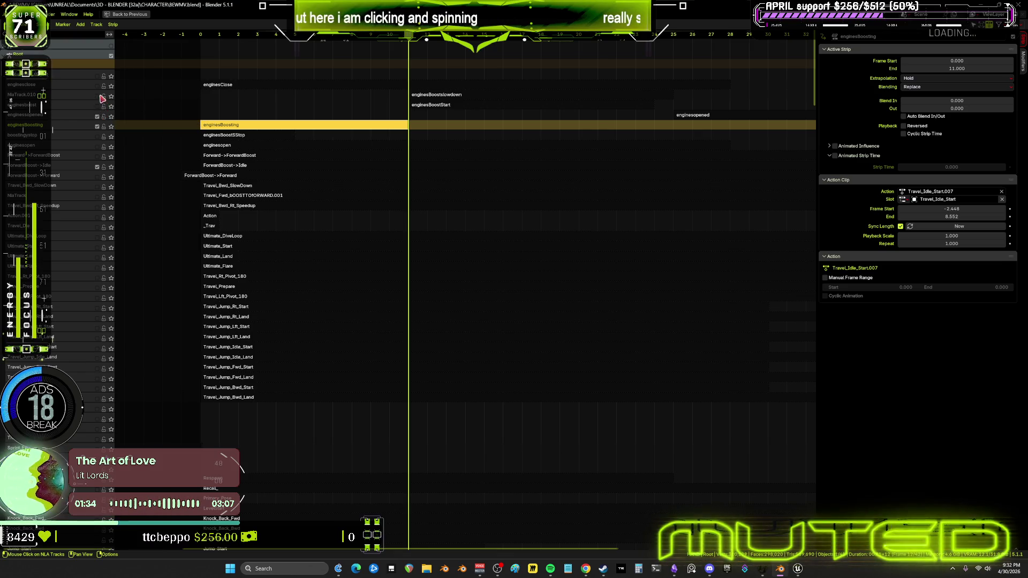
click(429, 96)
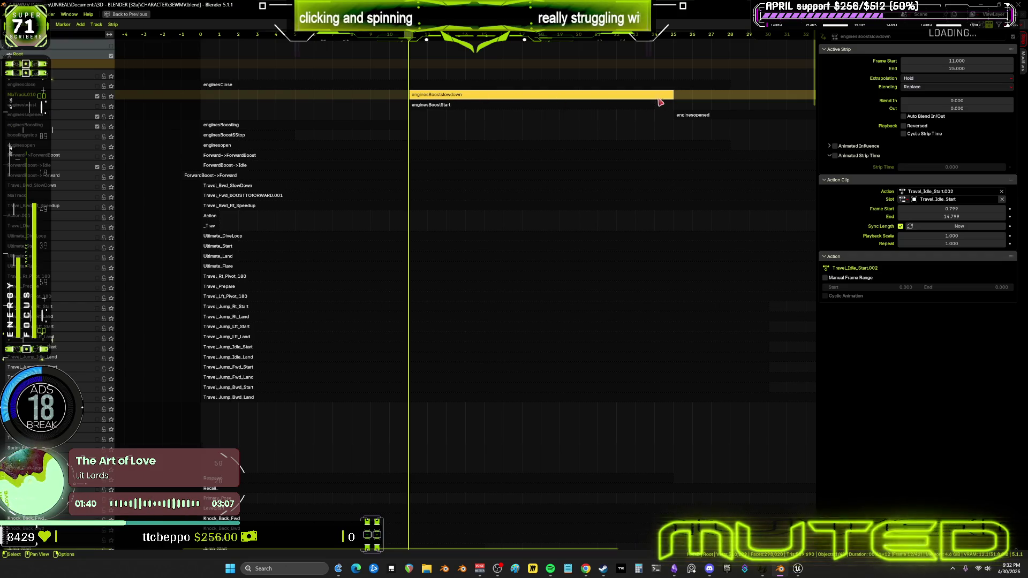
click(706, 117)
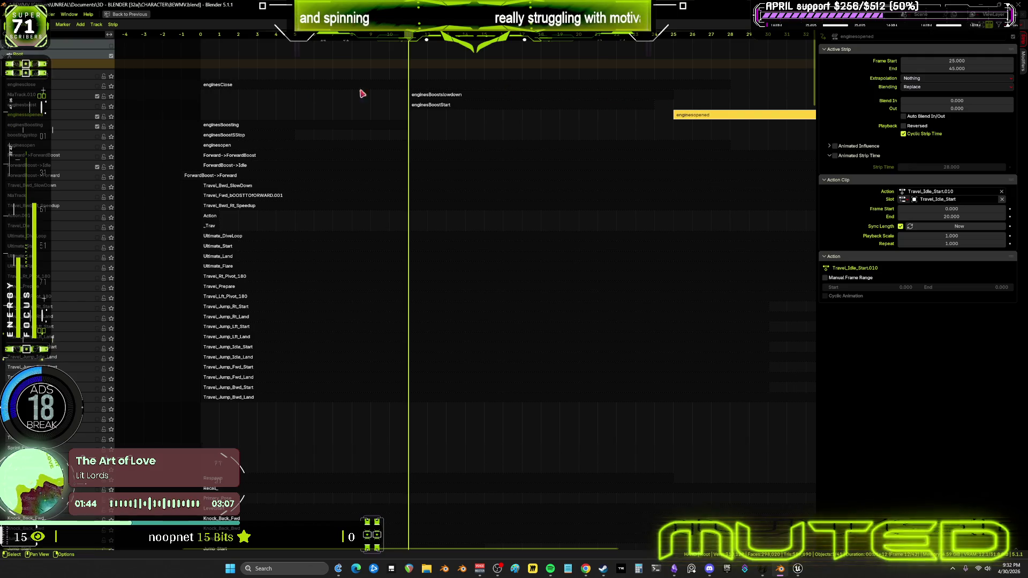
click(245, 166)
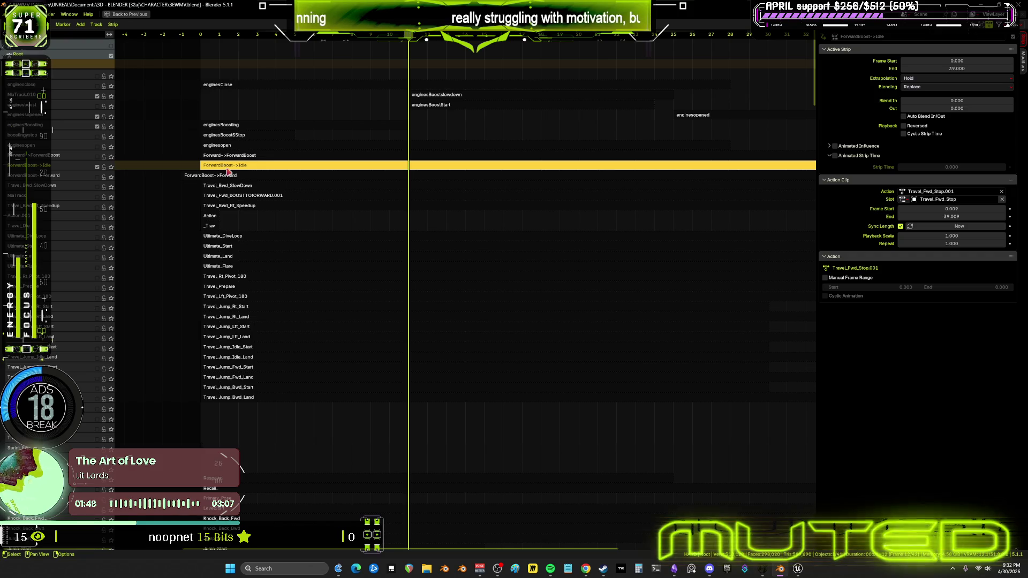
mouse_move(250, 444)
middle_down()
mouse_move(250, 335)
mouse_move(271, 394)
mouse_move(278, 509)
mouse_move(214, 134)
mouse_move(194, 196)
middle_up()
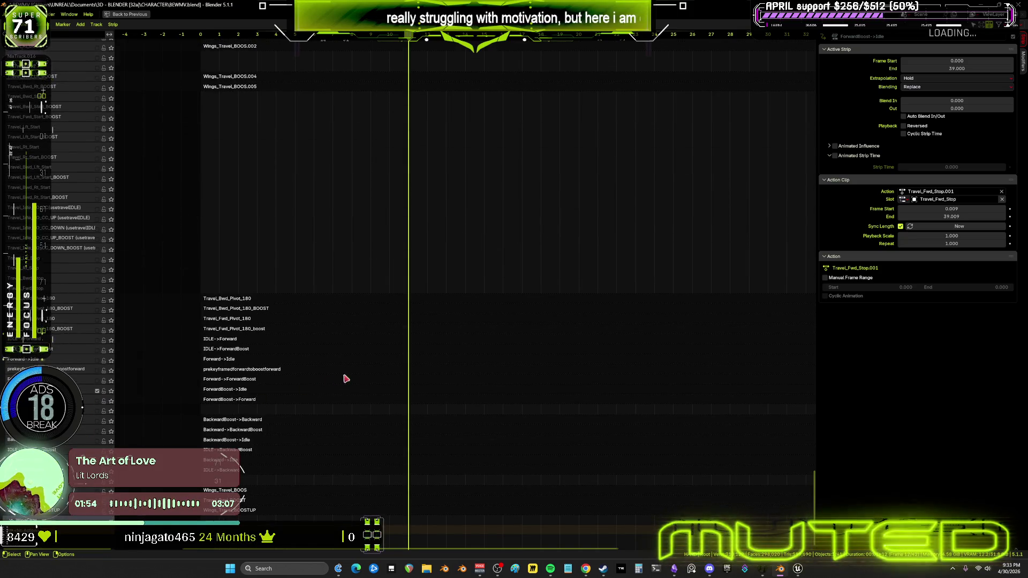
- Set the playback end to frame 29 and watch the animation in a maximized 3D view
key(ctrl+space)
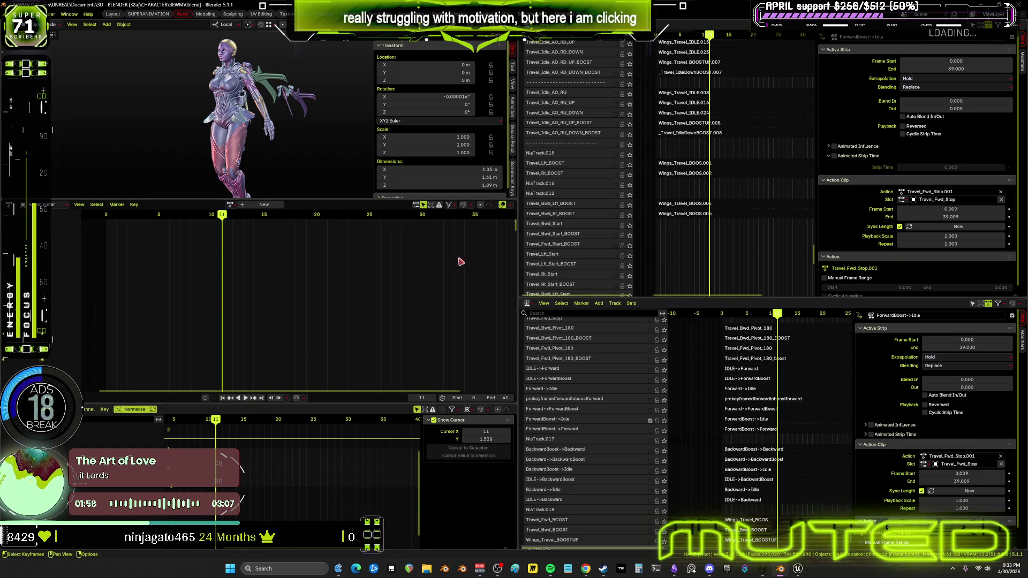
drag(498, 398, 511, 396)
click(245, 398)
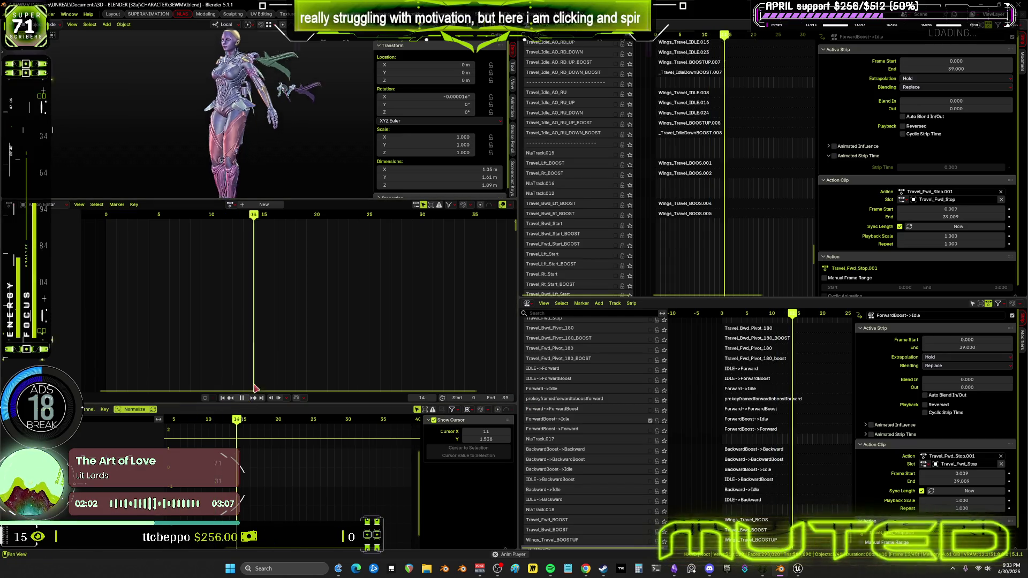
key(ctrl+space)
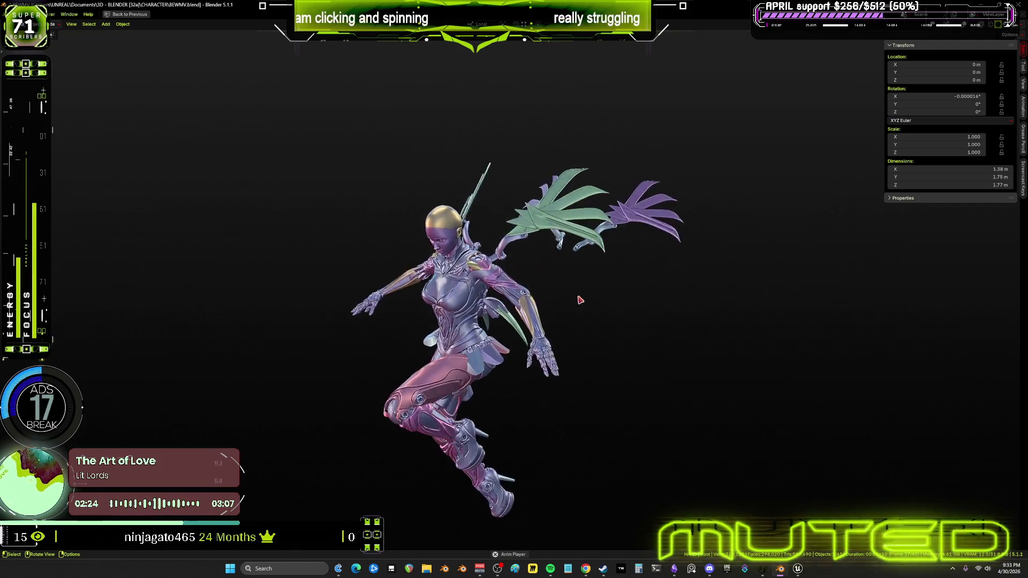
key(ctrl+space)
mouse_move(235, 129)
middle_down()
mouse_move(214, 144)
mouse_move(294, 165)
middle_up()
scroll(293, 164, up, 8)
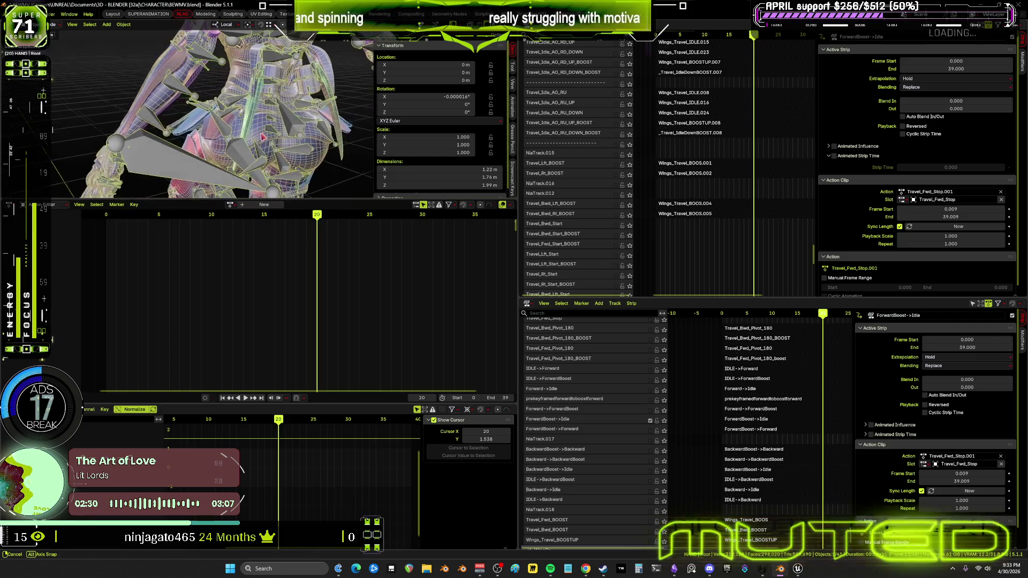
- Set Extrapolation to Nothing on the enginesBoosting and enginesBoostslowdown strips
key(space)
mouse_move(689, 127)
middle_down()
mouse_move(729, 70)
mouse_move(734, 195)
mouse_move(706, 120)
middle_up()
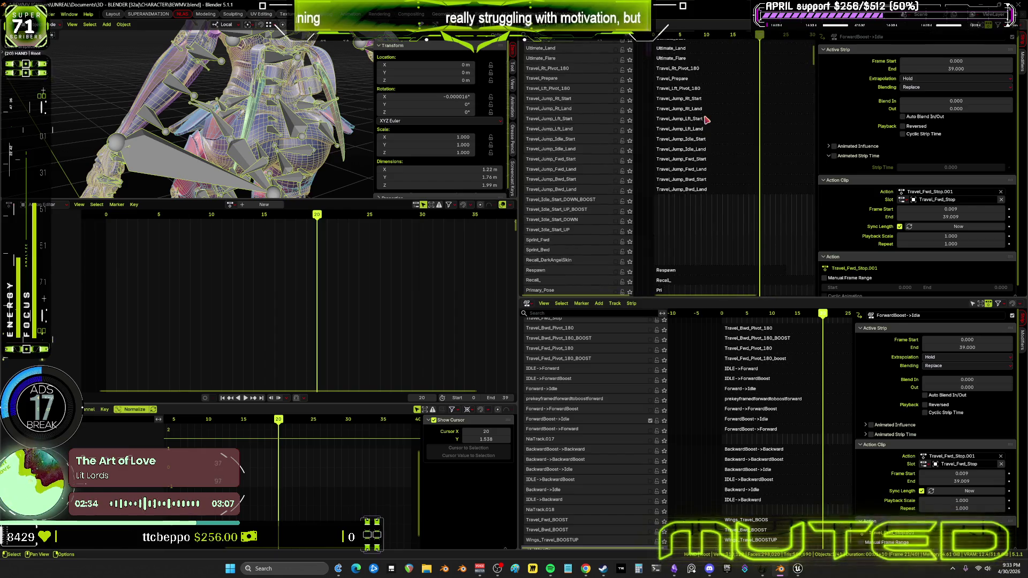
scroll(710, 101, up, 10)
click(666, 167)
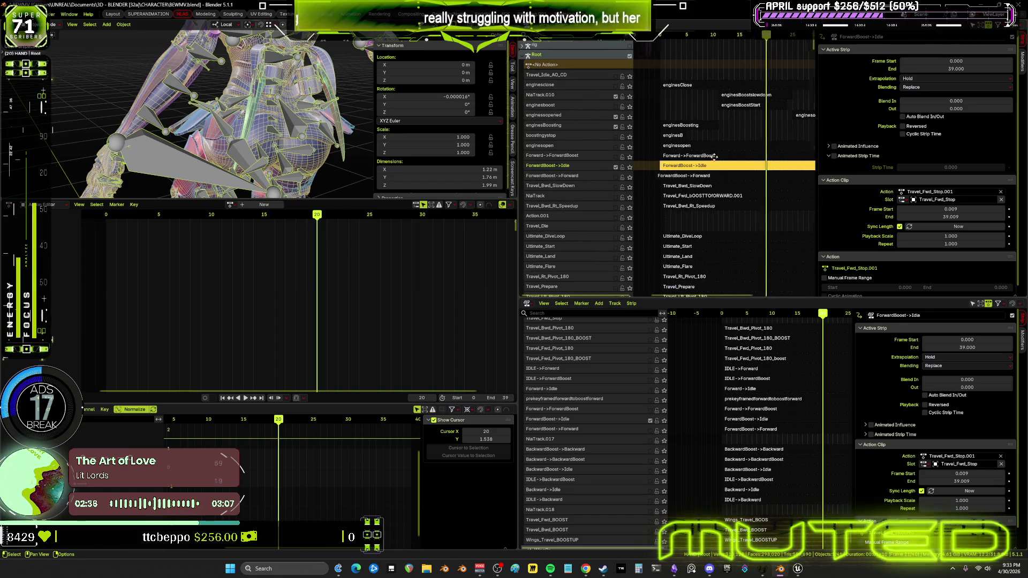
click(666, 127)
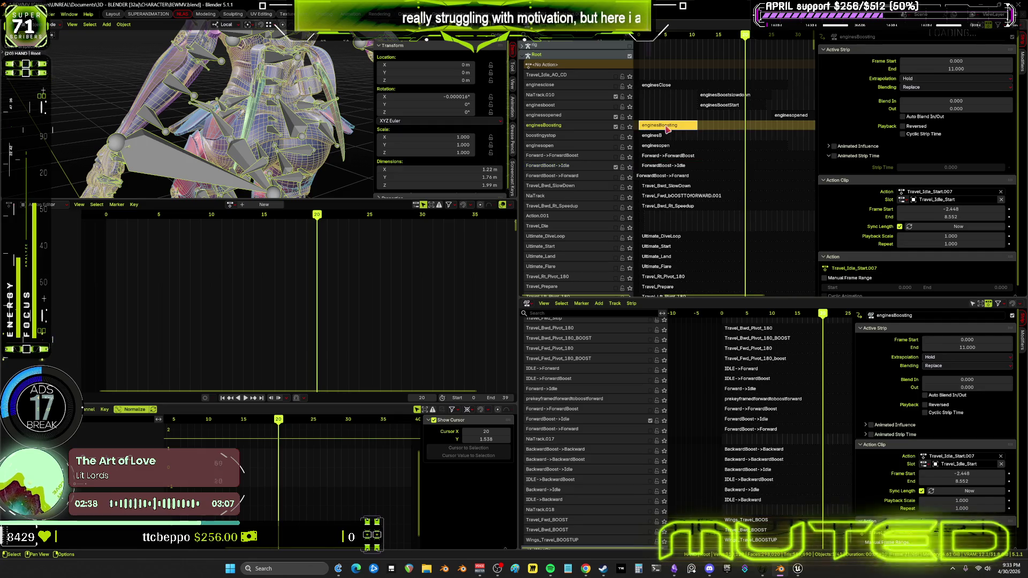
click(930, 79)
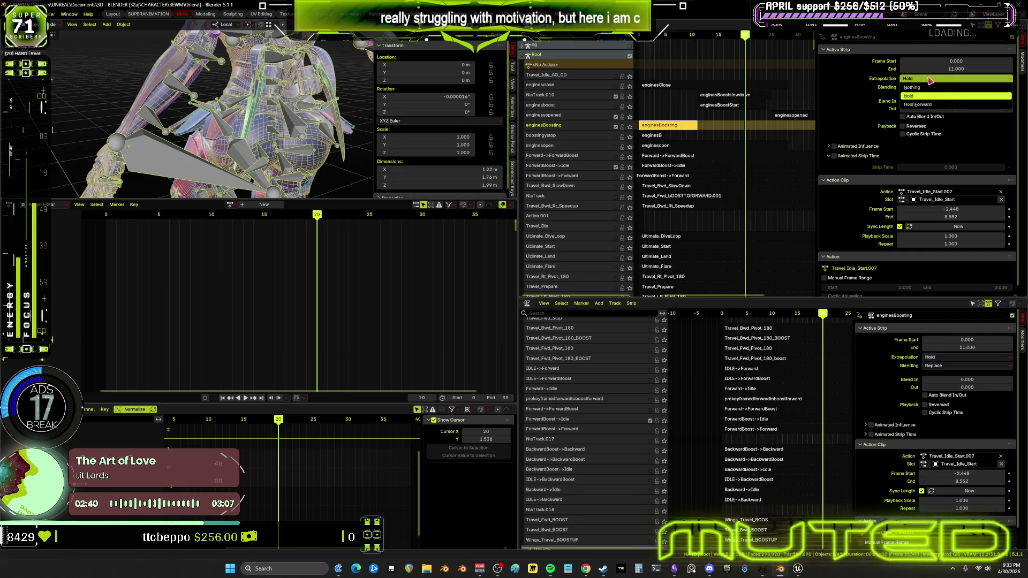
click(912, 87)
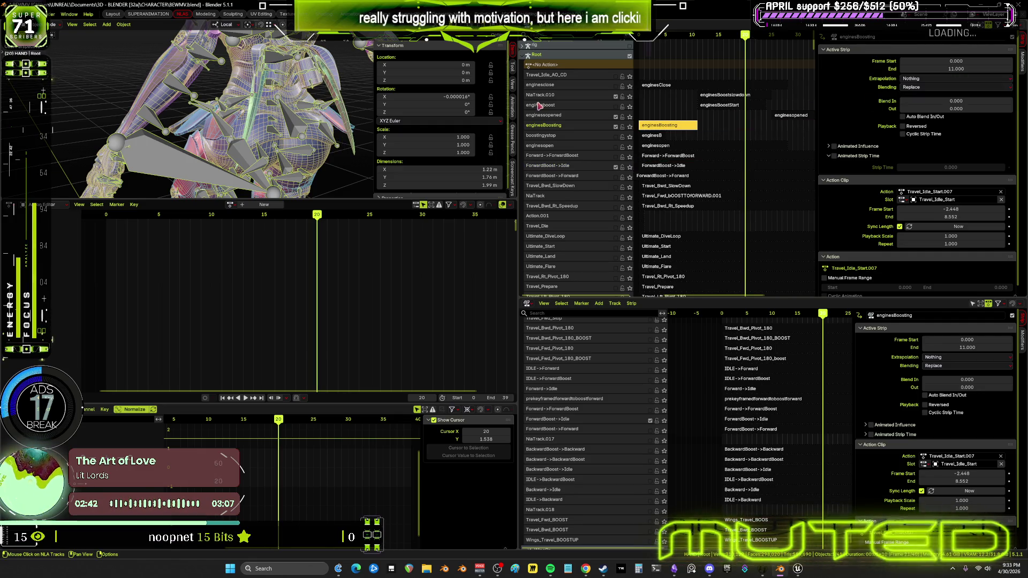
click(731, 97)
click(904, 79)
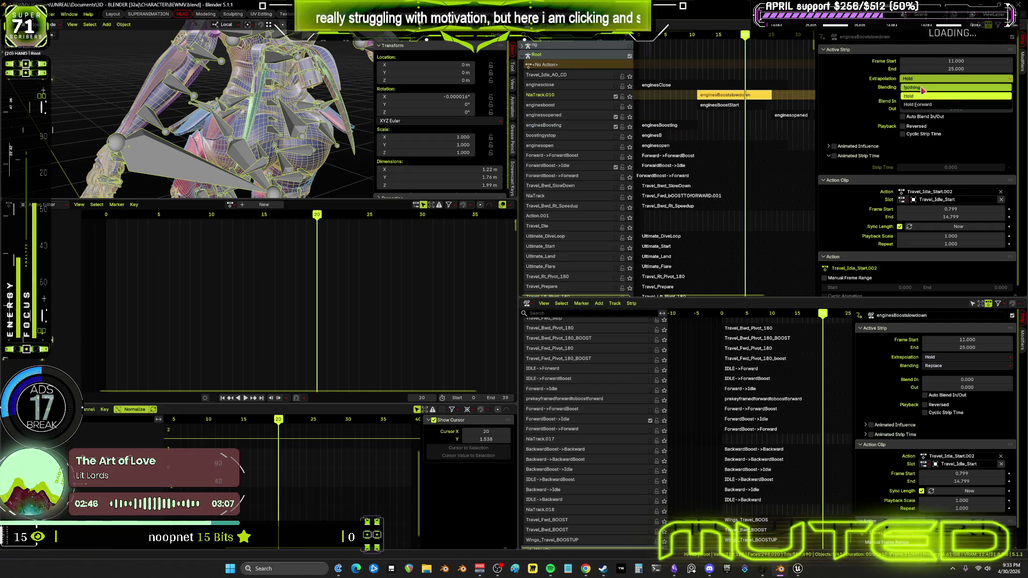
click(783, 119)
- Review the three engine strips' settings and scrub back to frame 6
click(784, 119)
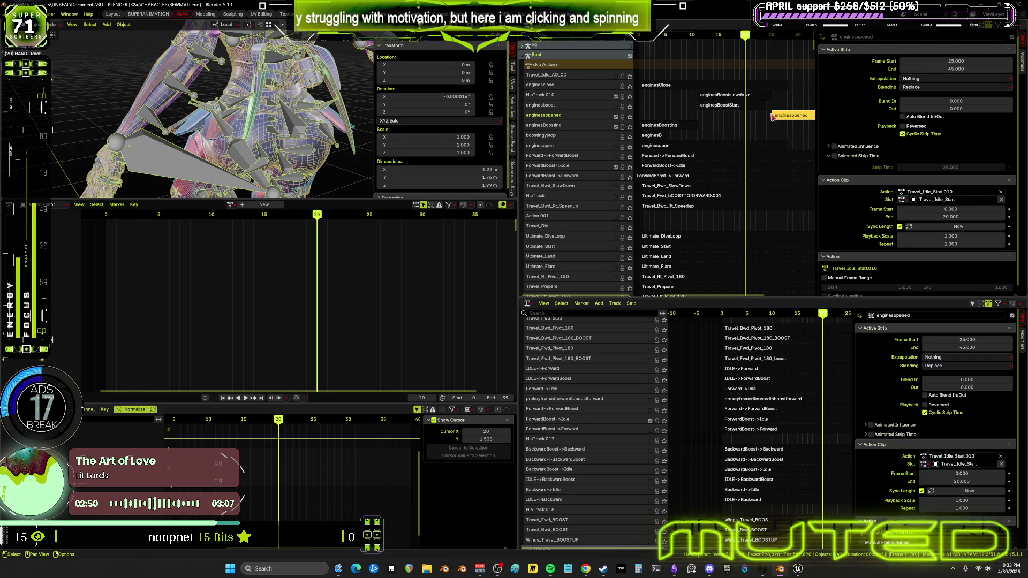
click(741, 96)
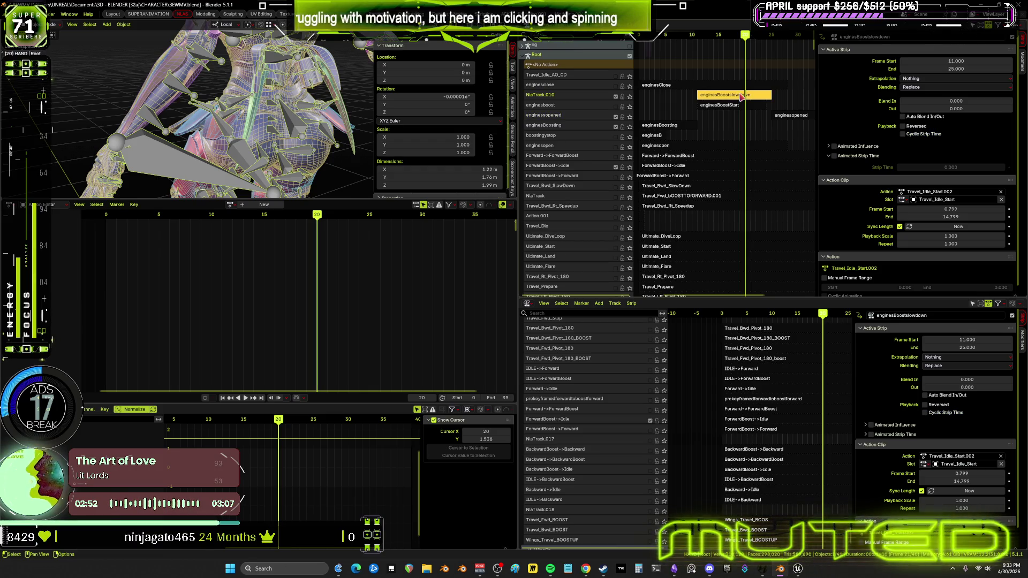
click(688, 125)
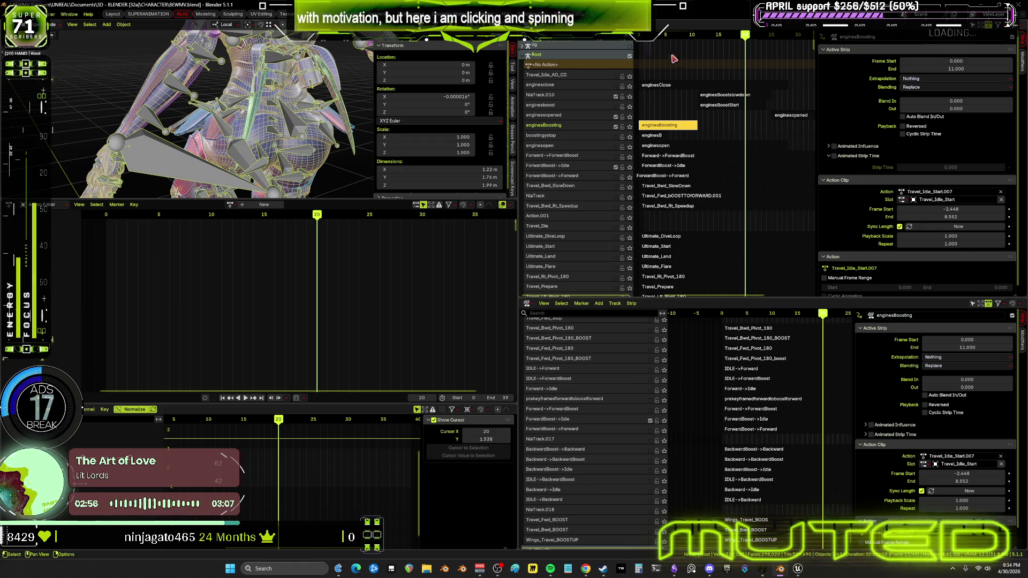
middle_drag(365, 97, 335, 109)
mouse_move(742, 47)
mouse_down()
mouse_move(648, 49)
mouse_move(684, 54)
mouse_up()
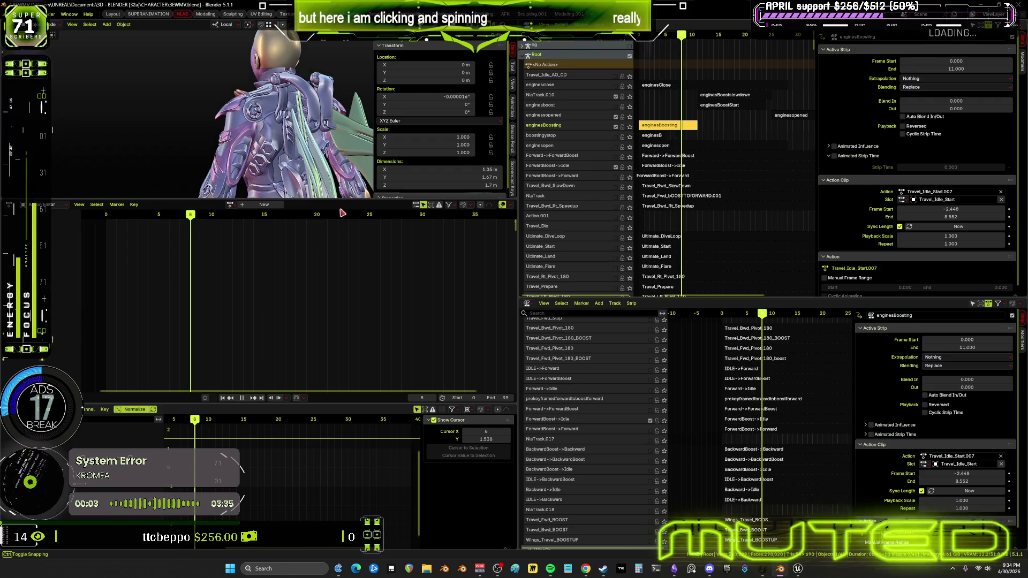
- Orbit to a rear-side view of the character and check the pose at frame 3
drag(354, 200, 341, 346)
middle_drag(341, 346, 483, 173)
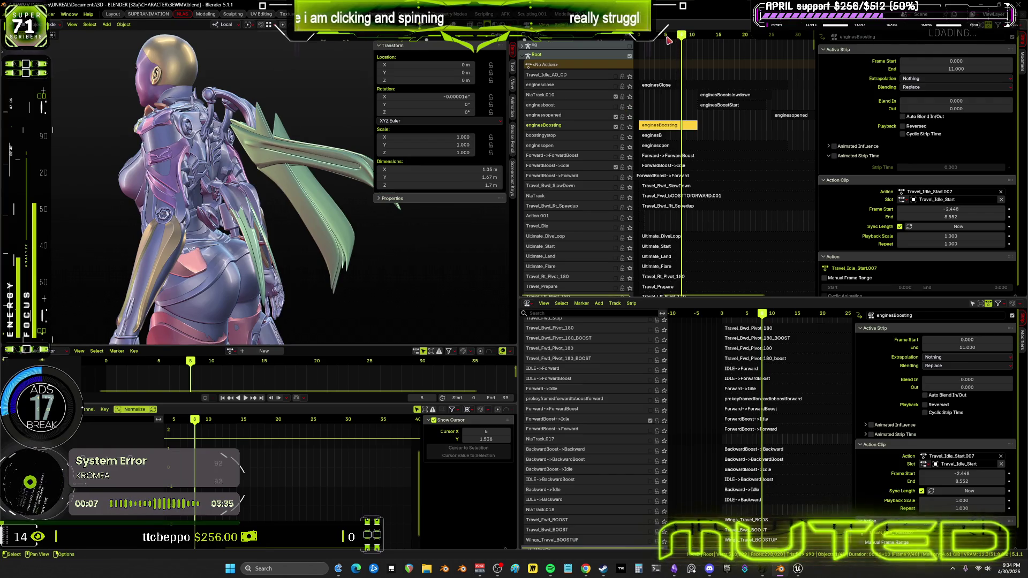
mouse_move(682, 34)
mouse_down()
mouse_move(657, 48)
mouse_move(793, 107)
mouse_move(846, 108)
mouse_move(769, 108)
mouse_move(765, 121)
mouse_move(778, 118)
mouse_up()
- Inspect enginesBoostslowdown's curves around frames 16–28, then show the rig's bones with overlays
click(775, 119)
scroll(760, 119, up, 4)
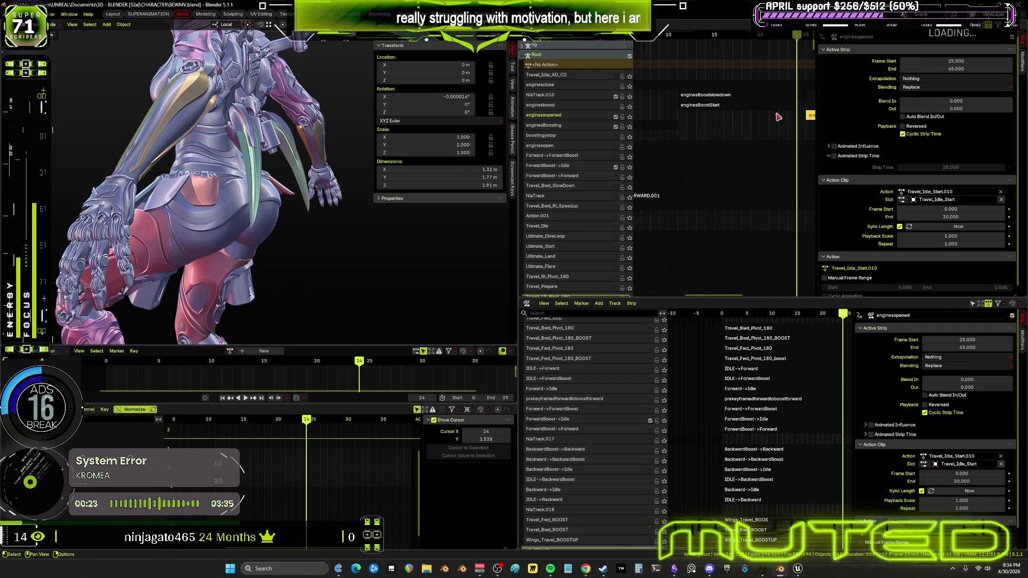
scroll(683, 121, up, 3)
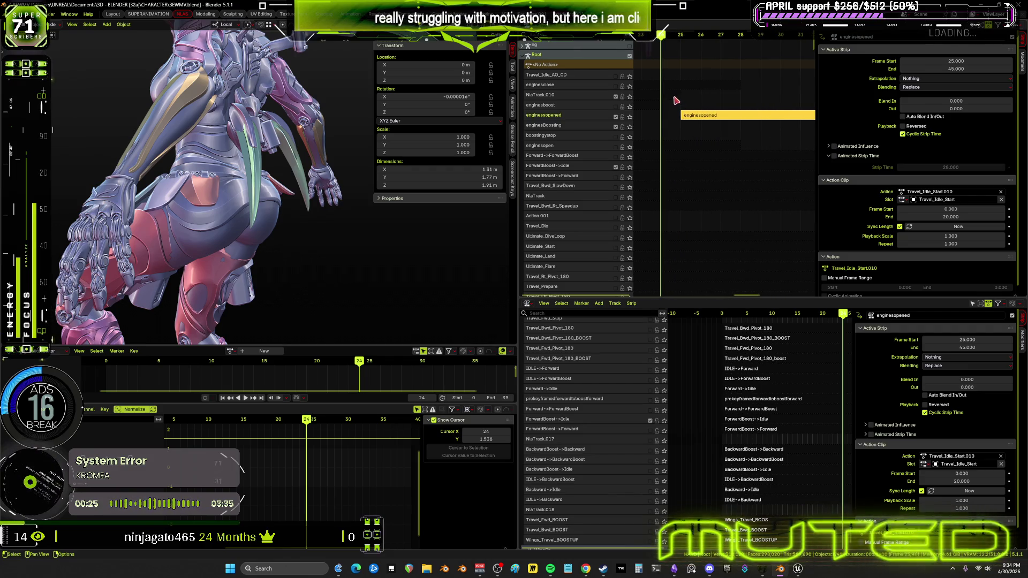
click(674, 97)
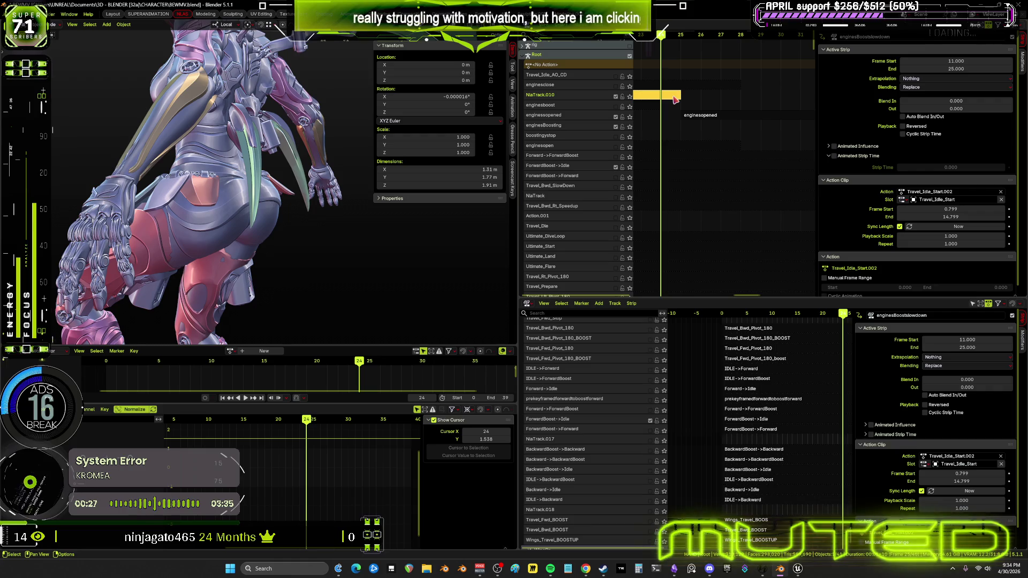
key(ctrl+space)
mouse_move(618, 233)
ctrl+middle_down()
mouse_move(658, 228)
mouse_move(641, 251)
ctrl+middle_up()
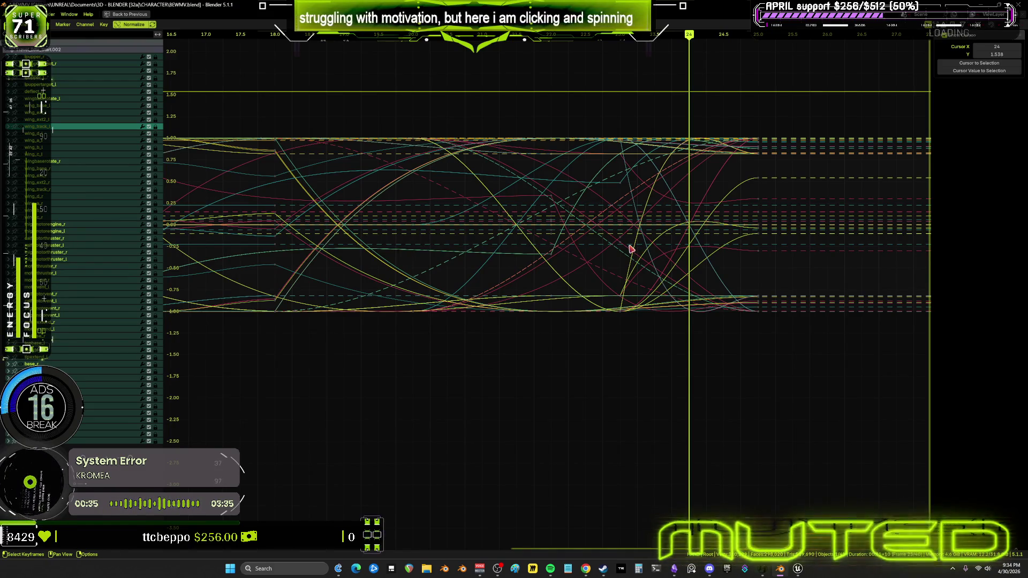
key(ctrl+space)
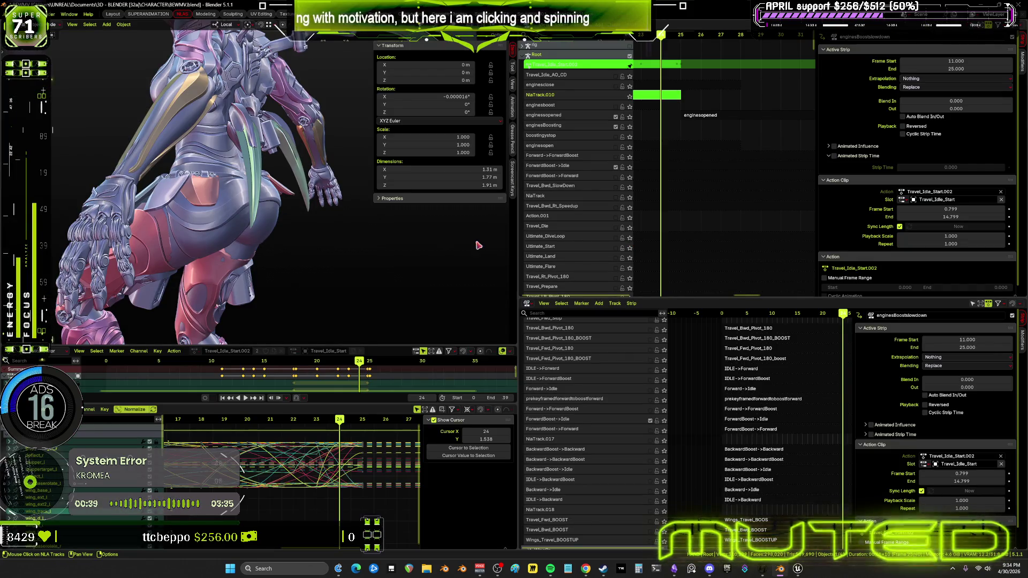
scroll(348, 225, up, 2)
key(shift+alt+z)
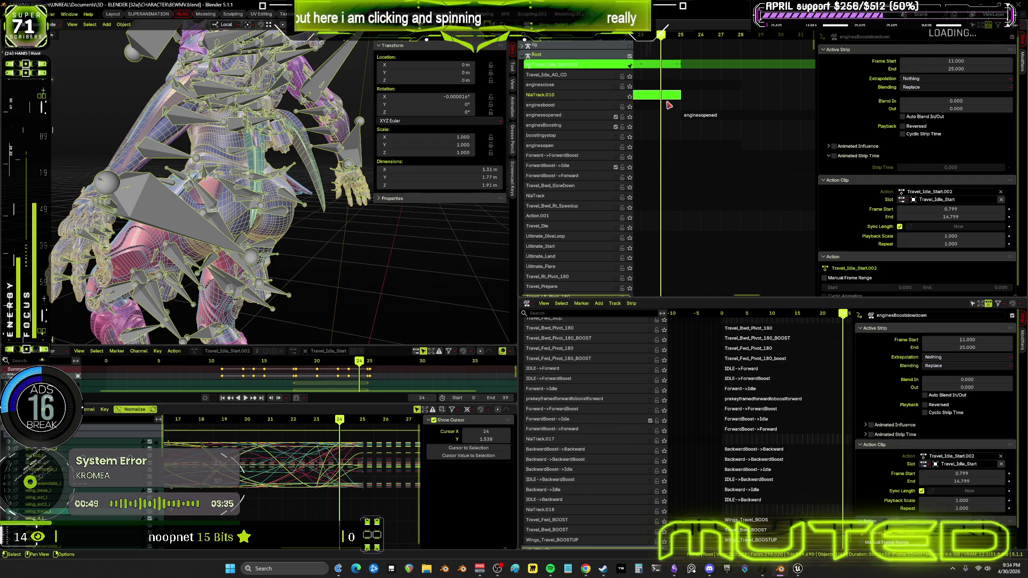
- Give enginesBoostslowdown a 5-frame blend out and end it at frame 24
click(962, 109)
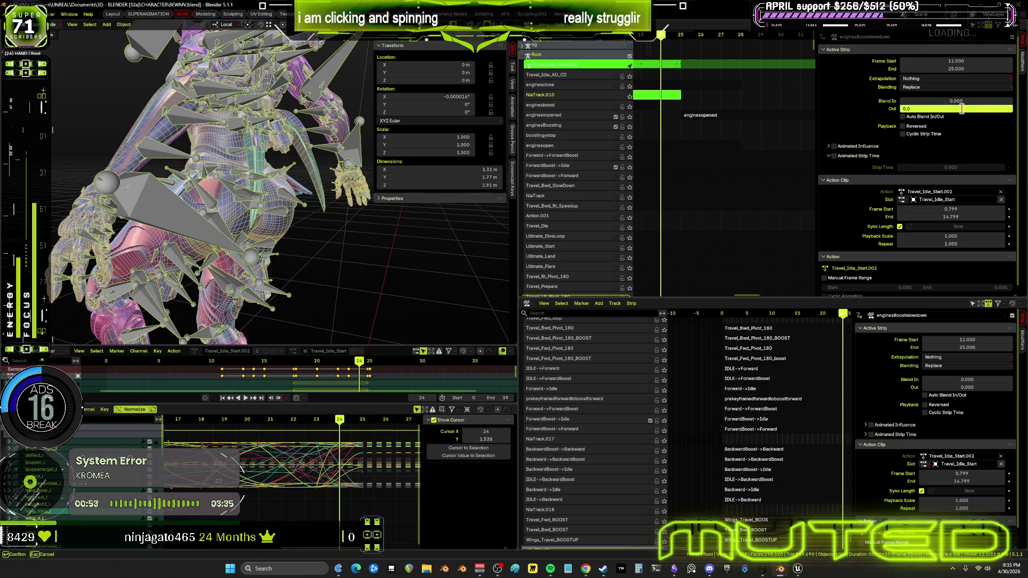
text(5)
key(Return)
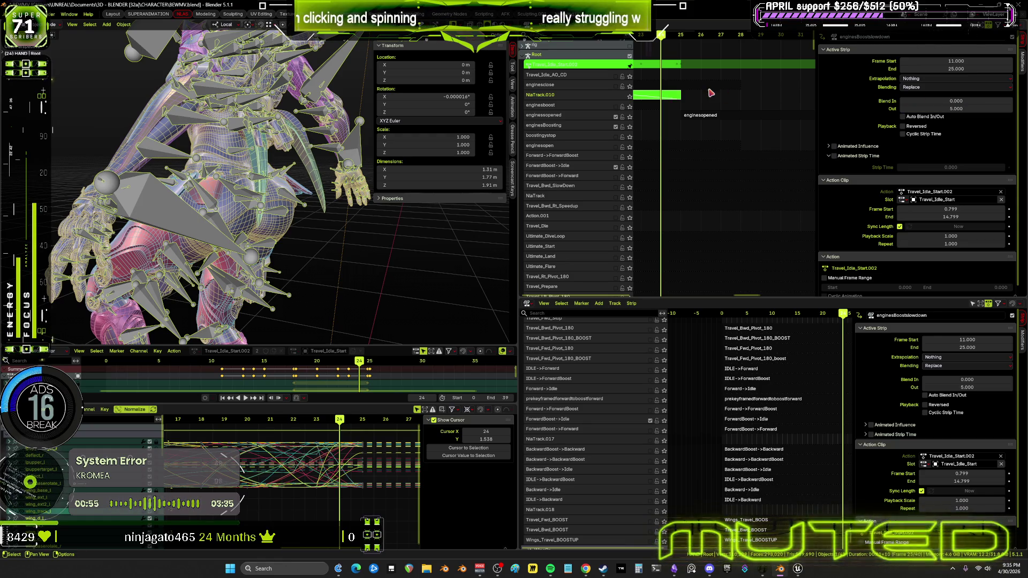
click(702, 117)
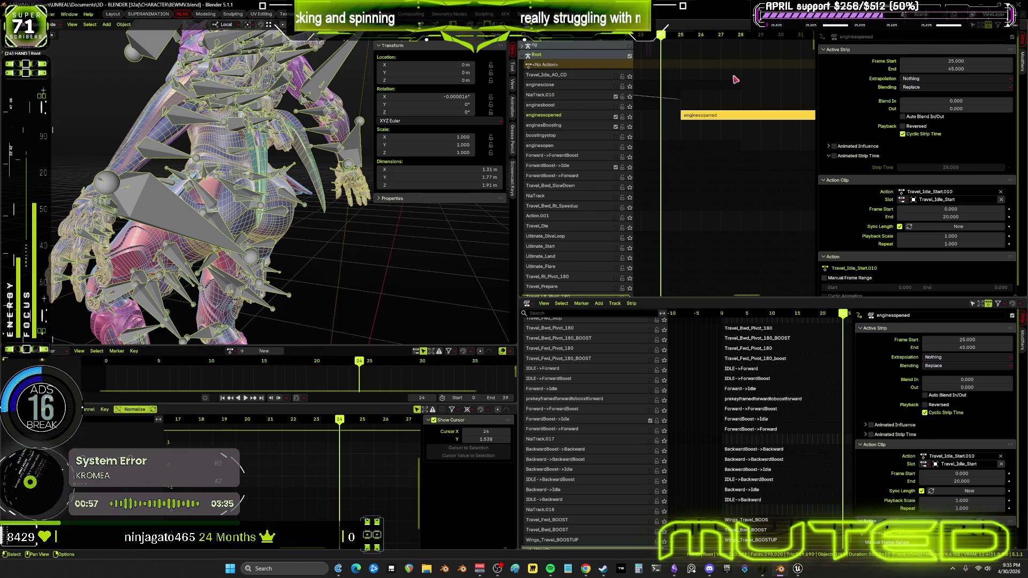
key(ctrl+z)
click(973, 67)
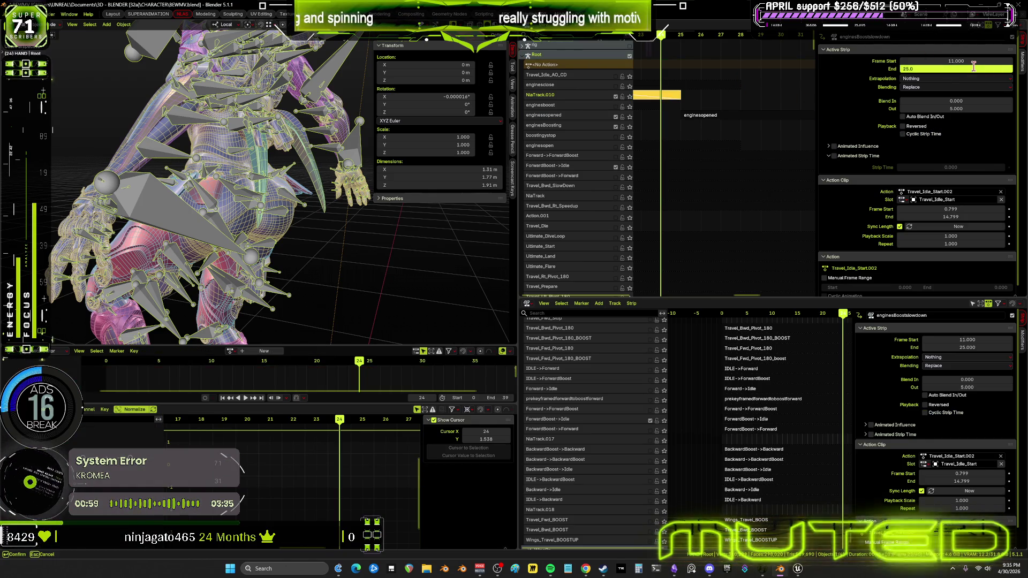
text(24)
key(Return)
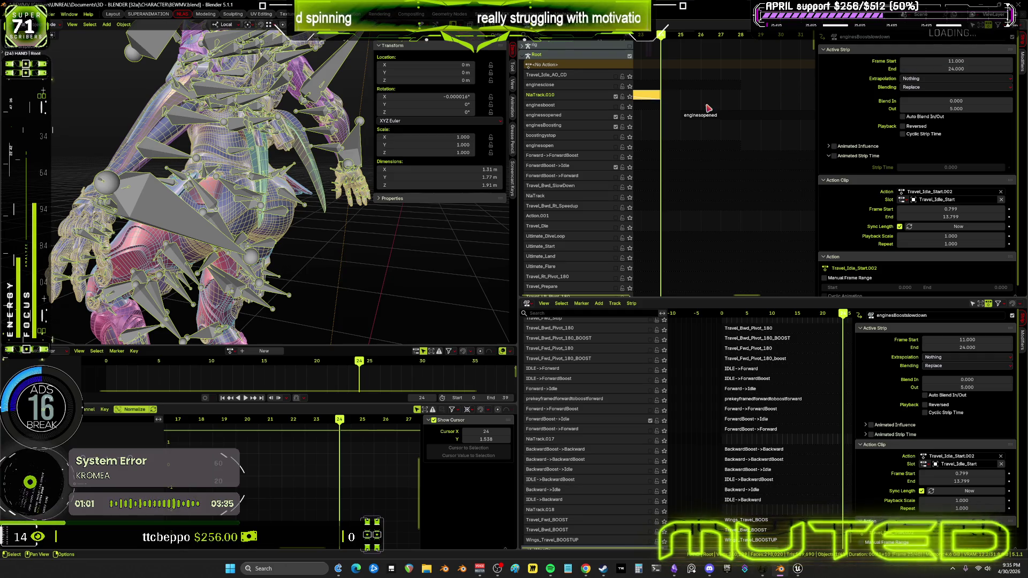
- Move the enginesopened strip to start at frame 20
key(ctrl+z)
click(967, 60)
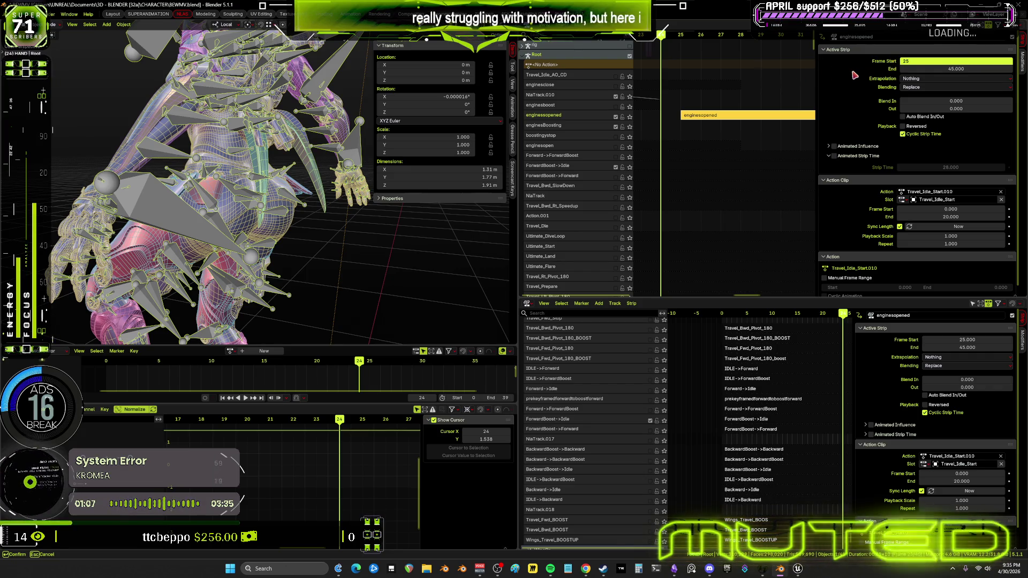
text(.0)
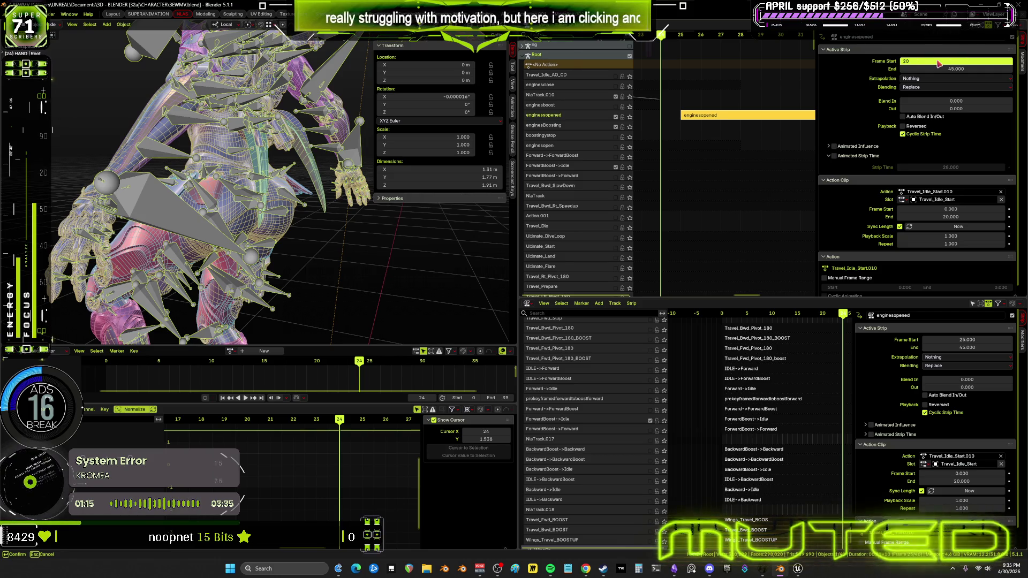
key(Return)
- Play the retimed animation and watch it in a maximized 3D view
scroll(665, 160, down, 5)
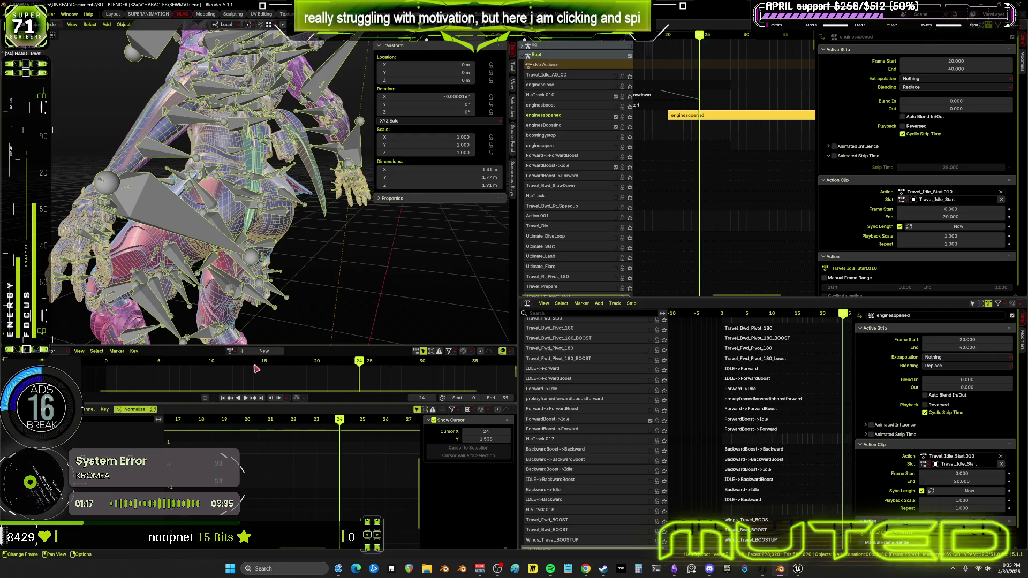
key(space)
middle_drag(304, 171, 587, 245)
key(ctrl+space)
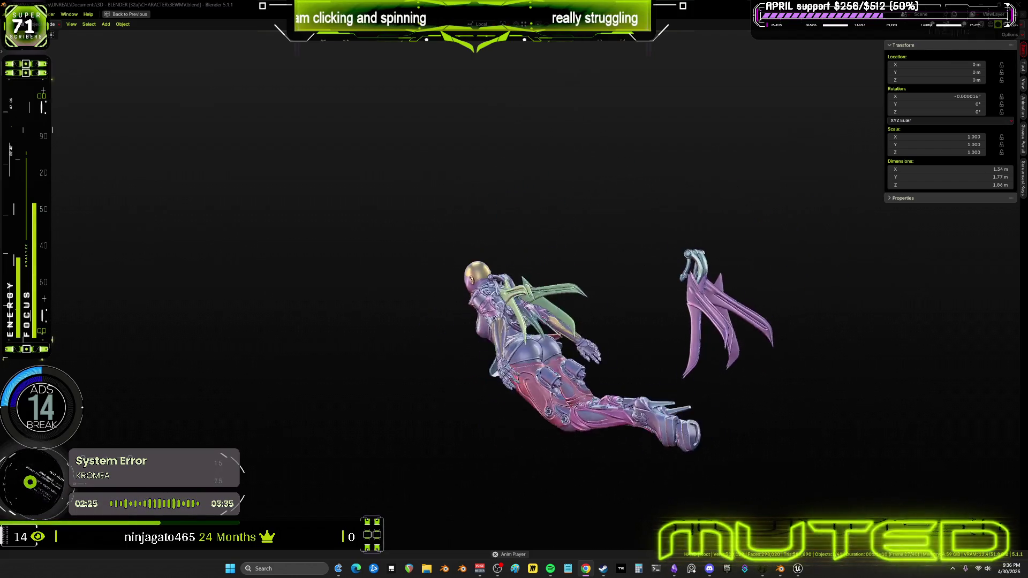
key(ctrl+space)
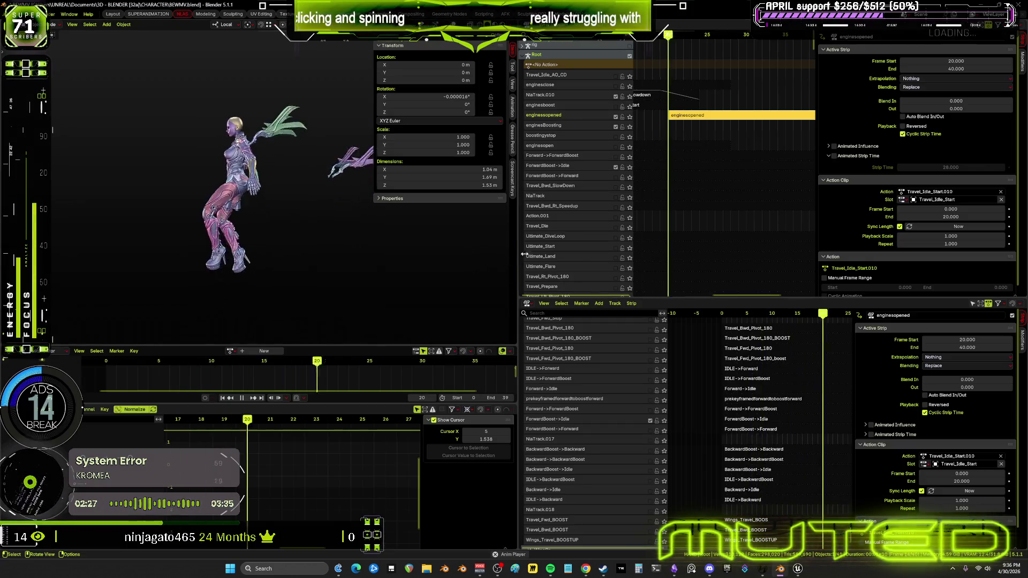
- Stop playback and enter tweak mode on the ForwardBoost->Idle strip's Travel_Fwd_Stop.001 action
key(Home)
scroll(692, 427, down, 3)
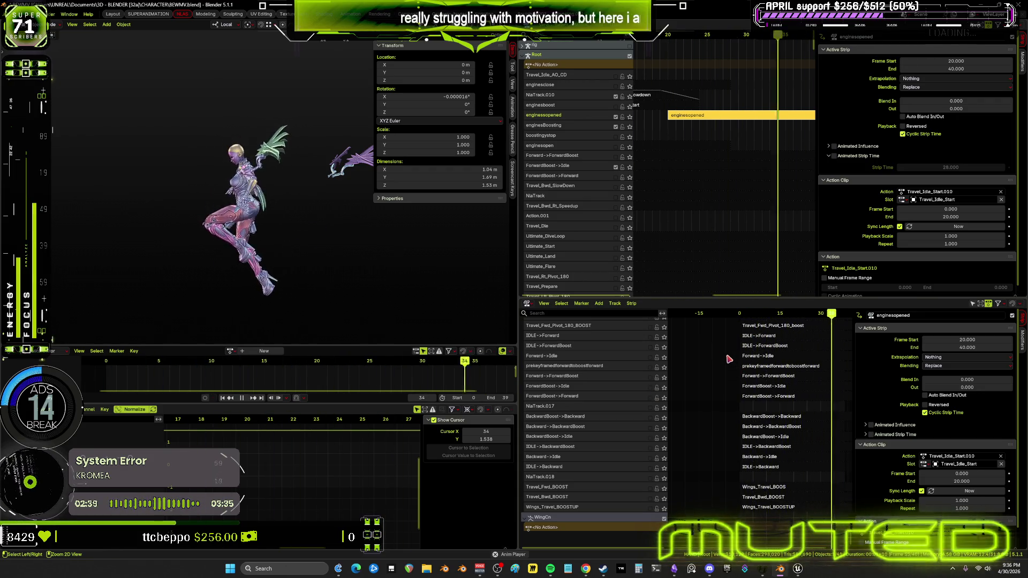
key(Escape)
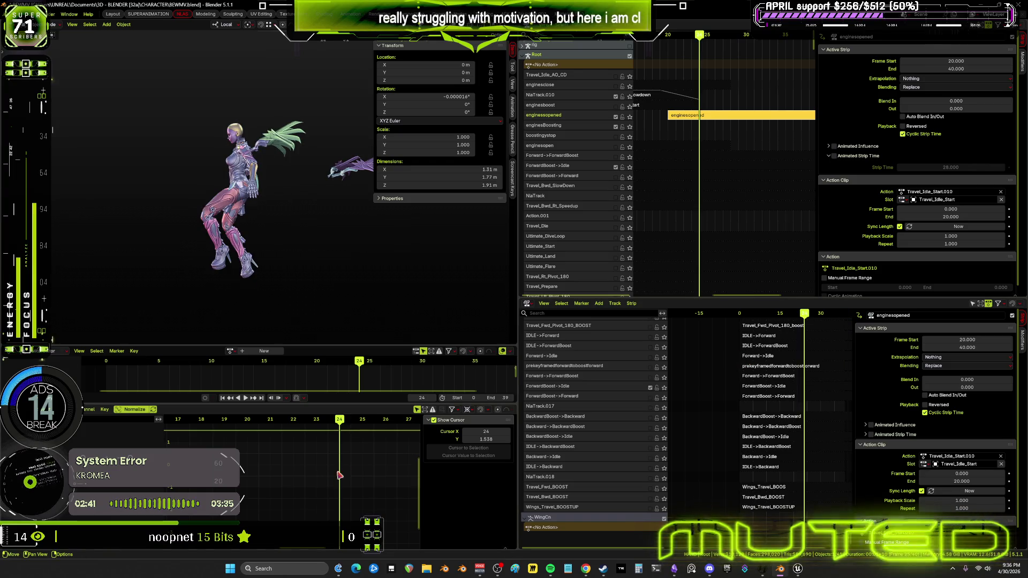
middle_drag(689, 109, 707, 120)
scroll(707, 120, down, 5)
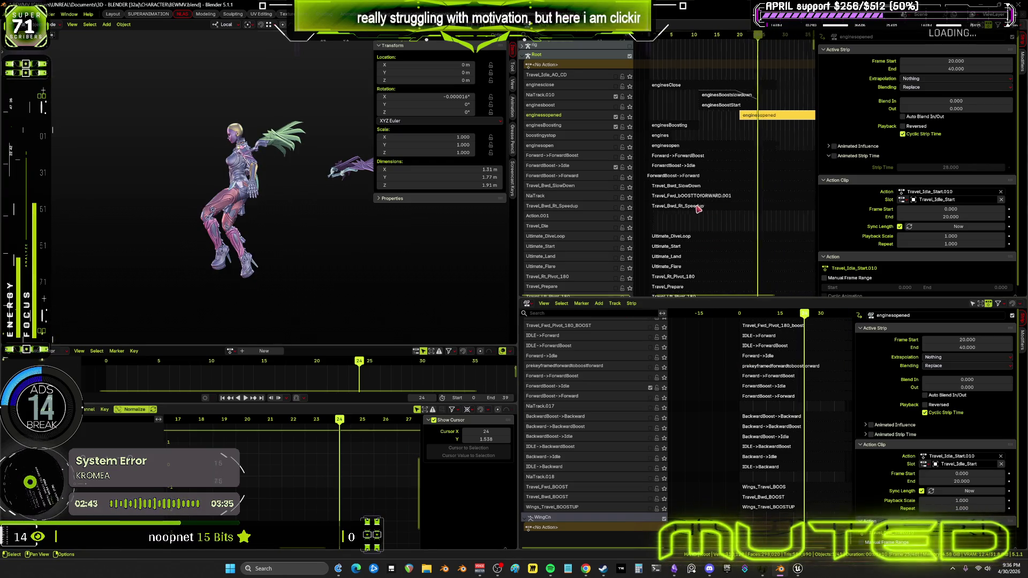
click(696, 169)
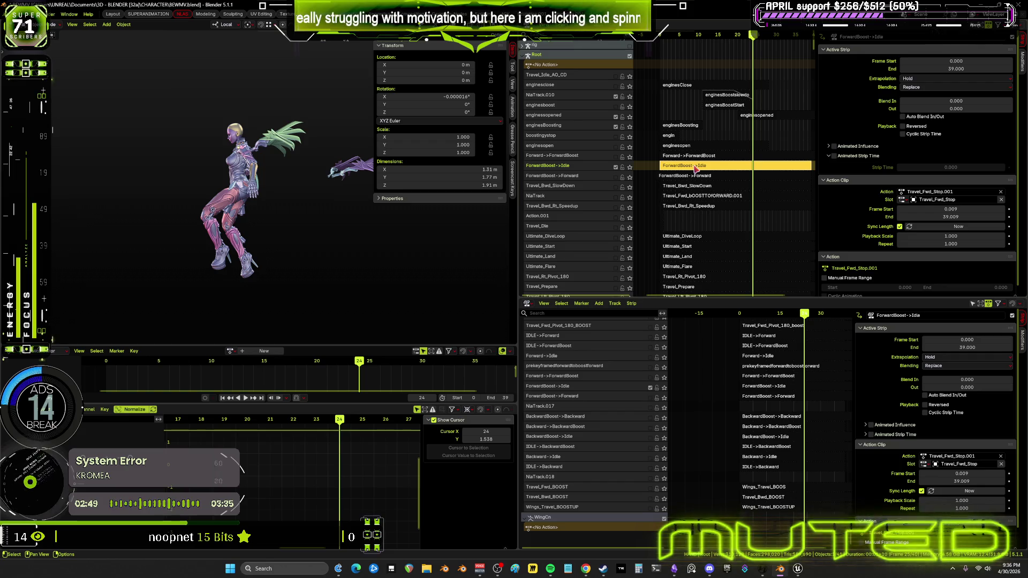
key(Tab)
- Switch the rig to Pose Mode and select a wing bone
mouse_move(251, 177)
middle_down()
mouse_move(260, 169)
mouse_move(256, 139)
middle_up()
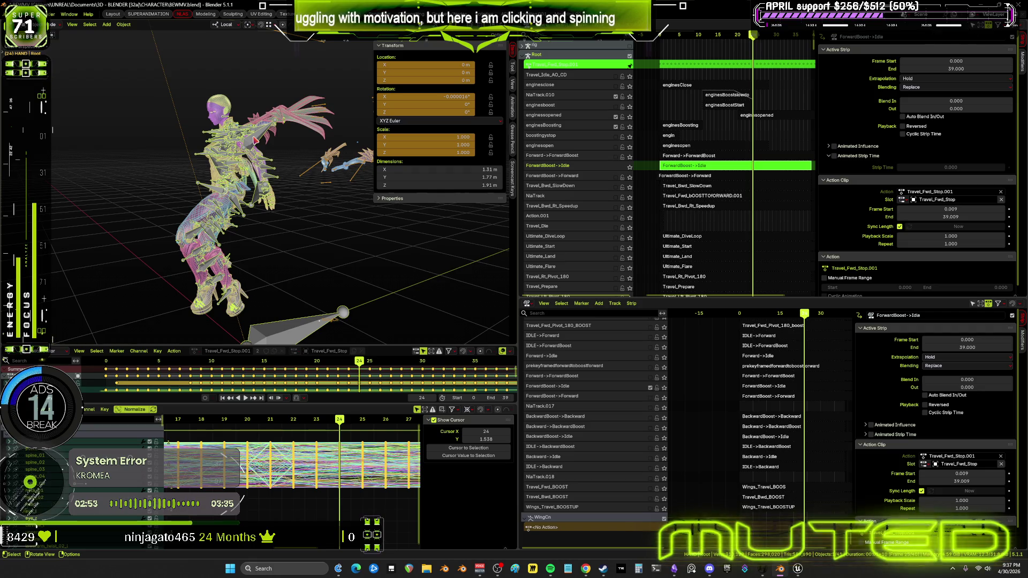
key(ctrl+Tab)
click(311, 338)
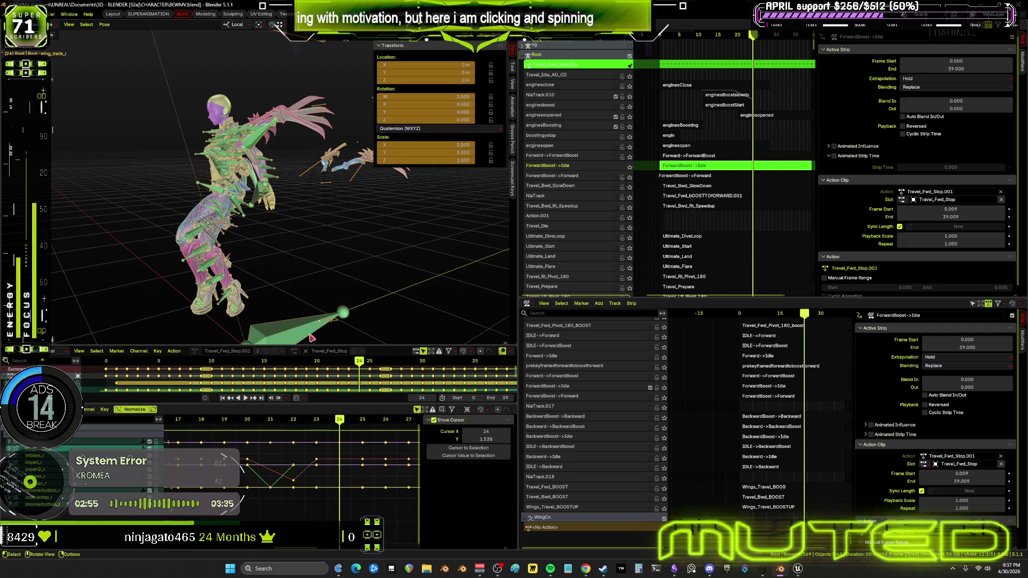
- Select all bones at frame 0 and bake the action over frames 0–39, step 1
key(a)
key(Home)
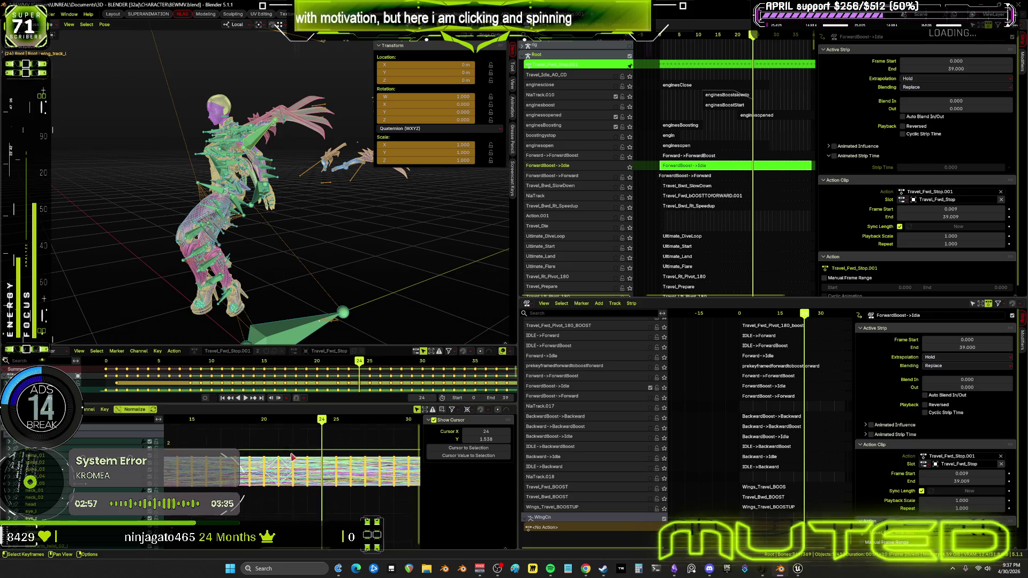
scroll(267, 455, down, 3)
click(240, 420)
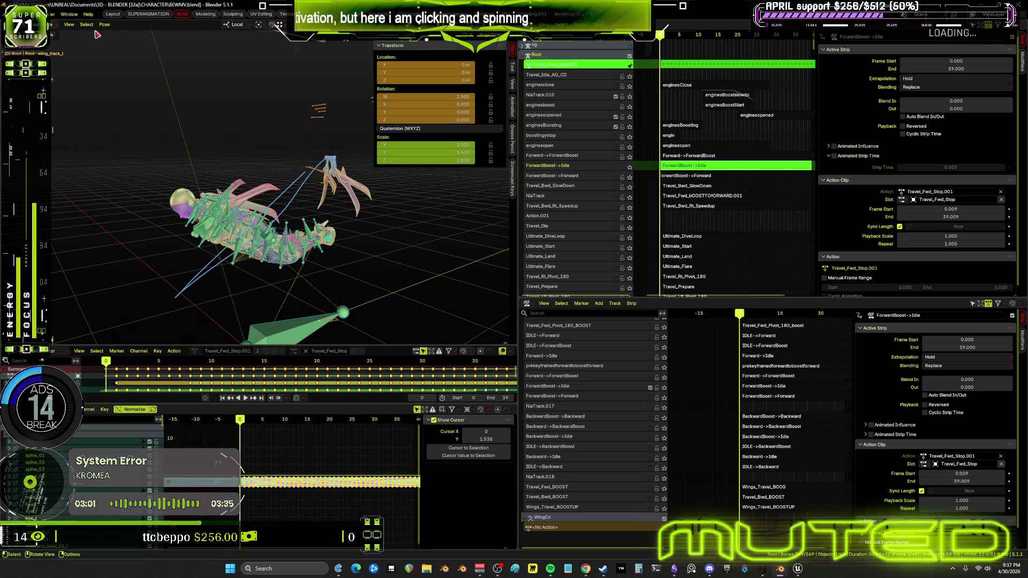
click(104, 24)
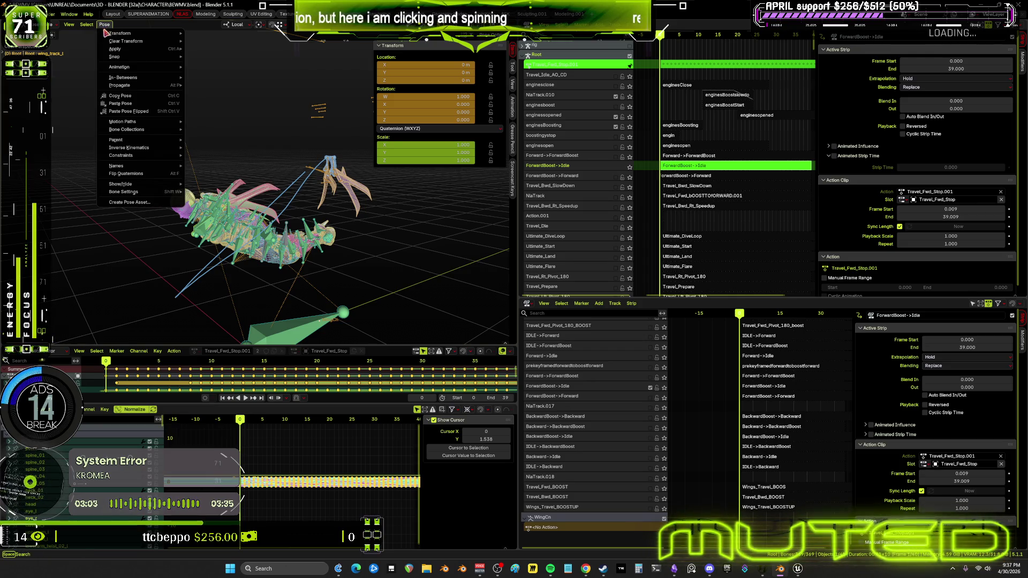
mouse_move(130, 68)
click(225, 121)
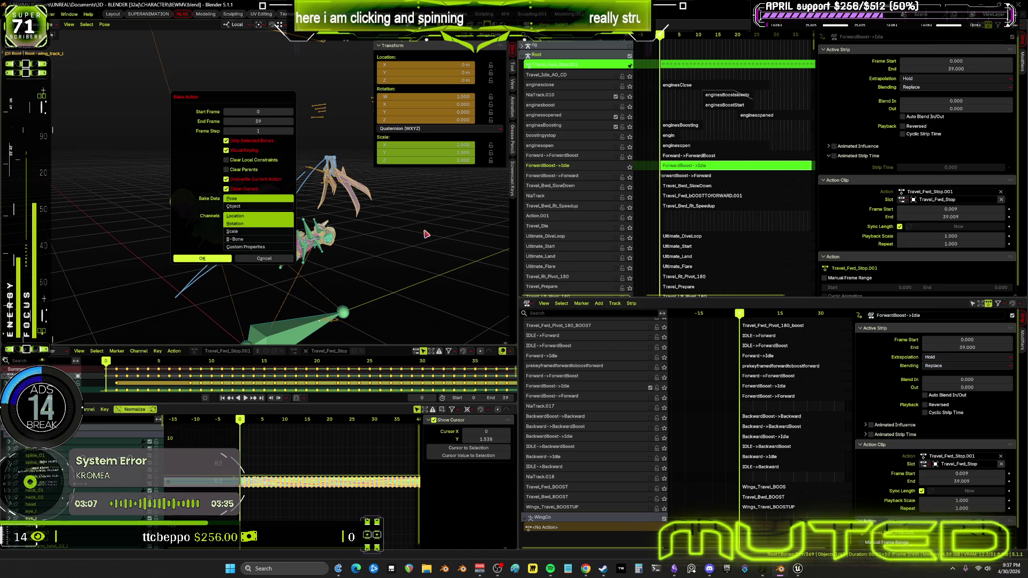
key(Return)
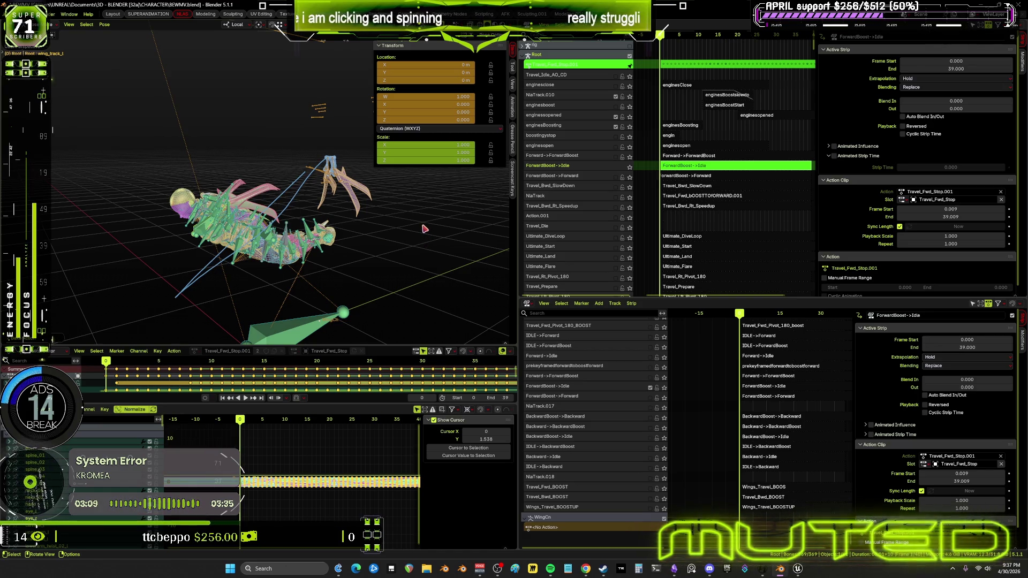
- Maximize the Graph Editor to inspect the baked keyframe curves, then restore the layout
key(ctrl+space)
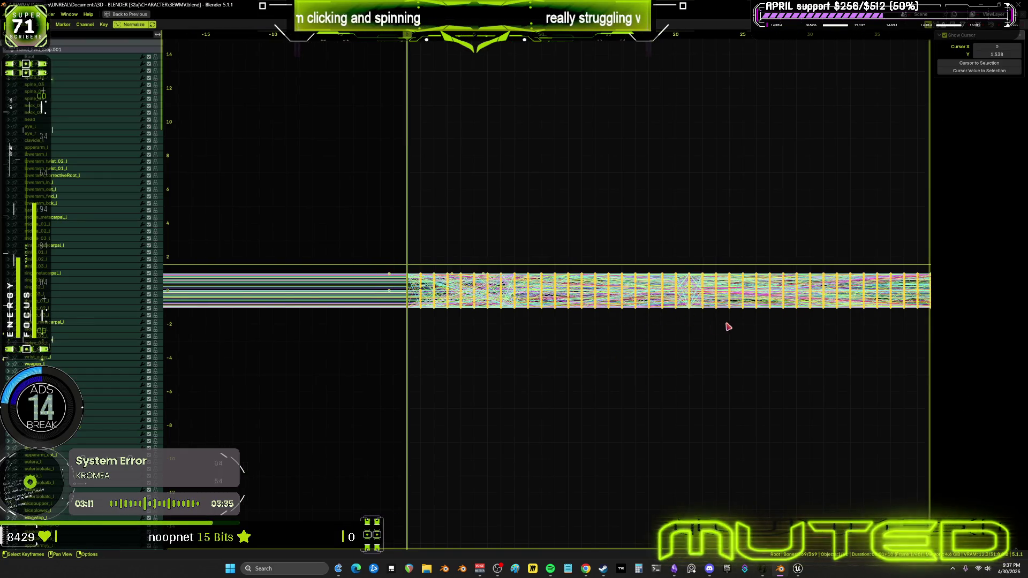
ctrl+middle_drag(835, 321, 821, 317)
key(ctrl+space)
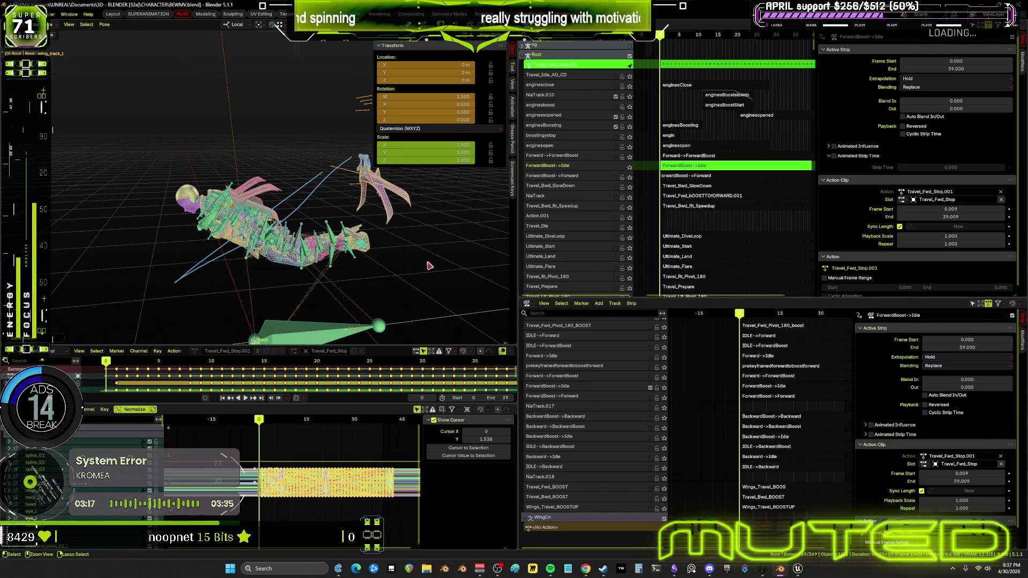
- Exit tweak mode and set the ForwardBoost->Idle strip to start at frame 0 and end at 39
key(ctrl+Tab)
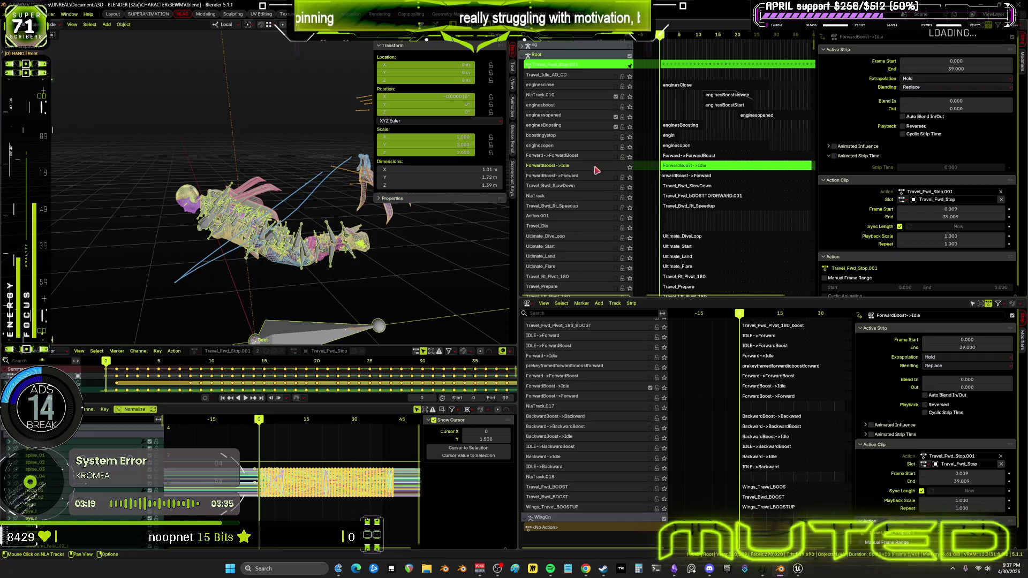
key(Tab)
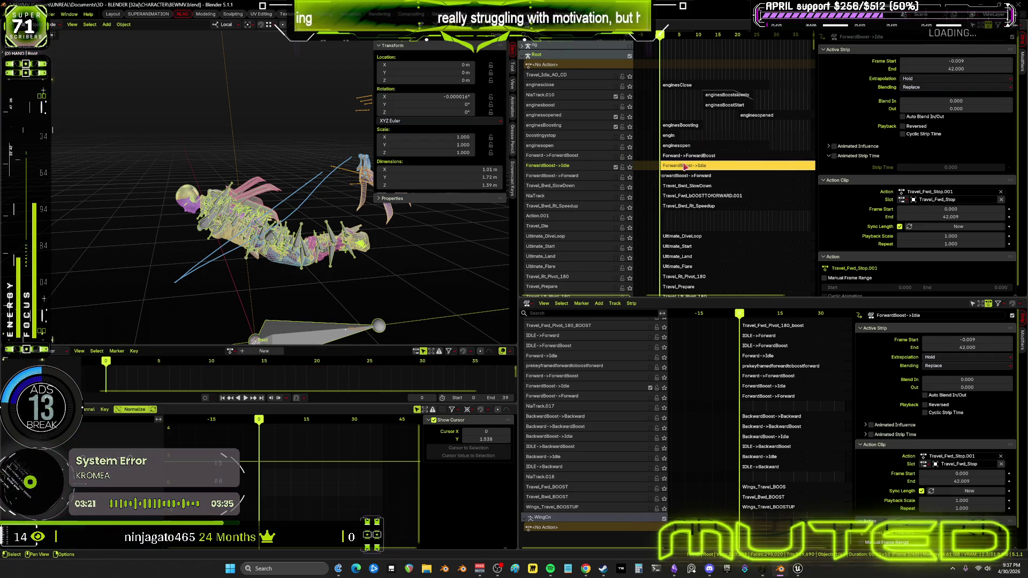
drag(955, 61, 955, 61)
click(970, 65)
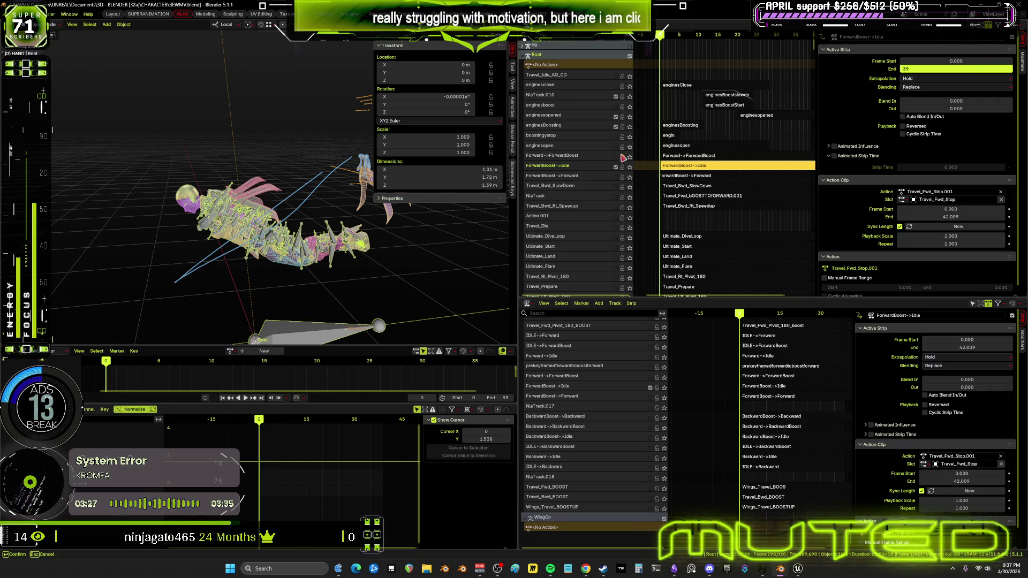
key(Return)
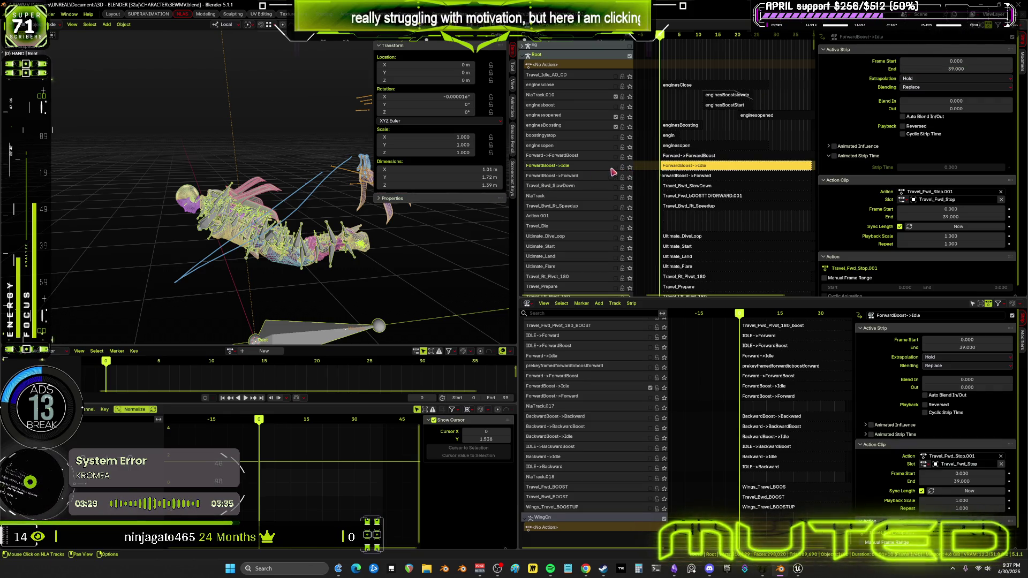
- Move the ForwardBoost->Idle track to the bottom of the NLA track list
right_click(595, 170)
mouse_move(595, 170)
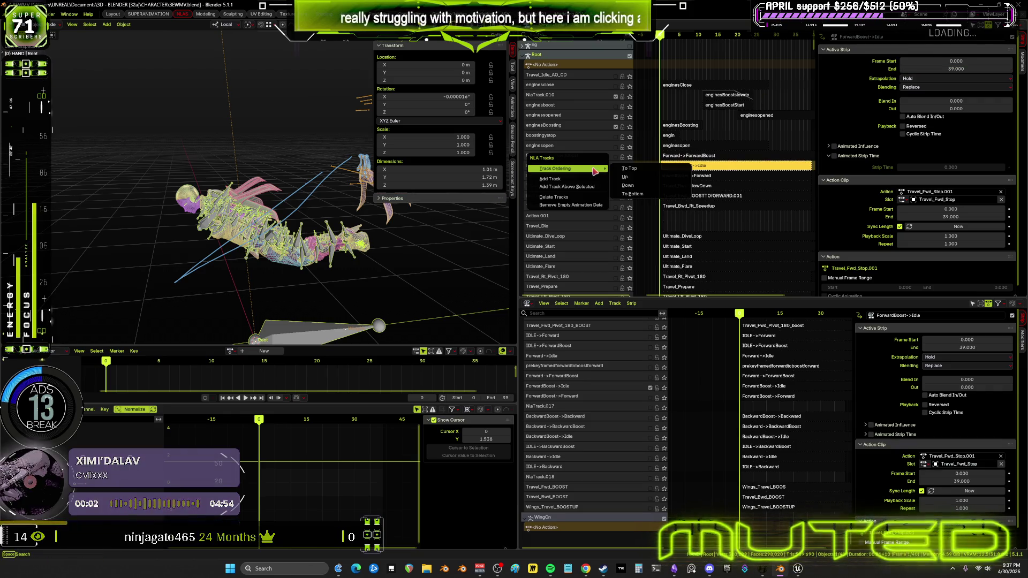
click(635, 196)
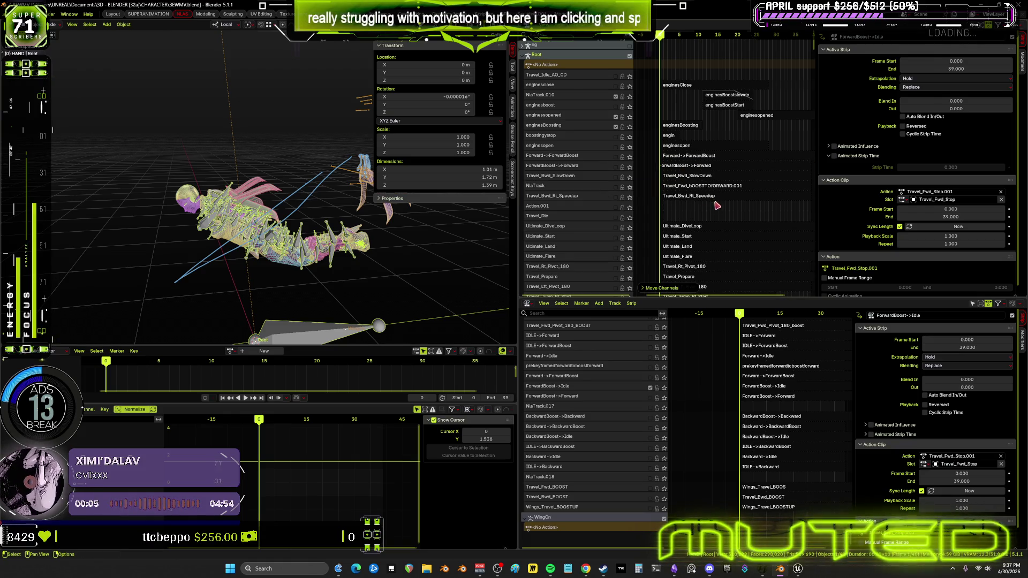
scroll(602, 229, down, 20)
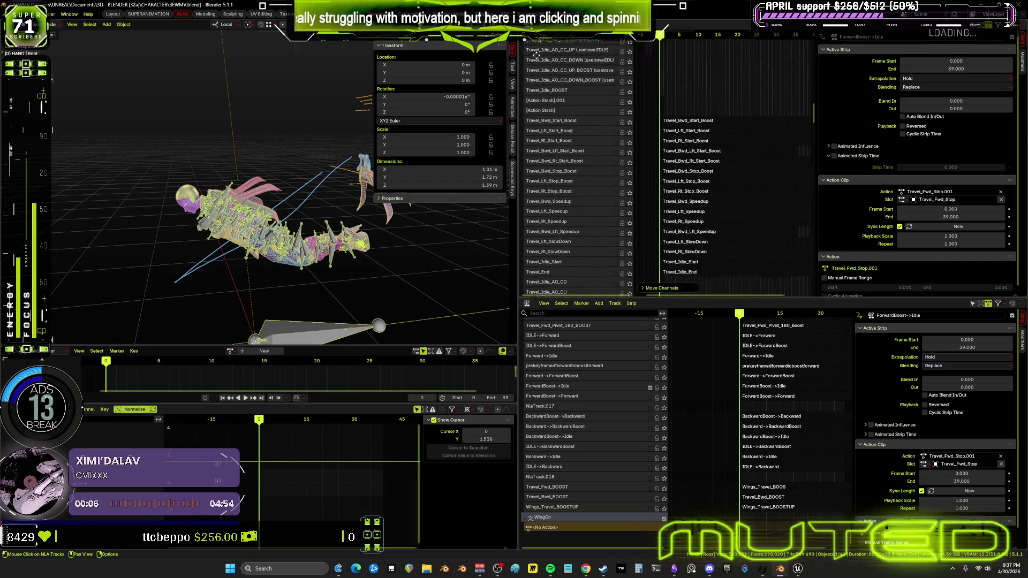
scroll(696, 214, up, 10)
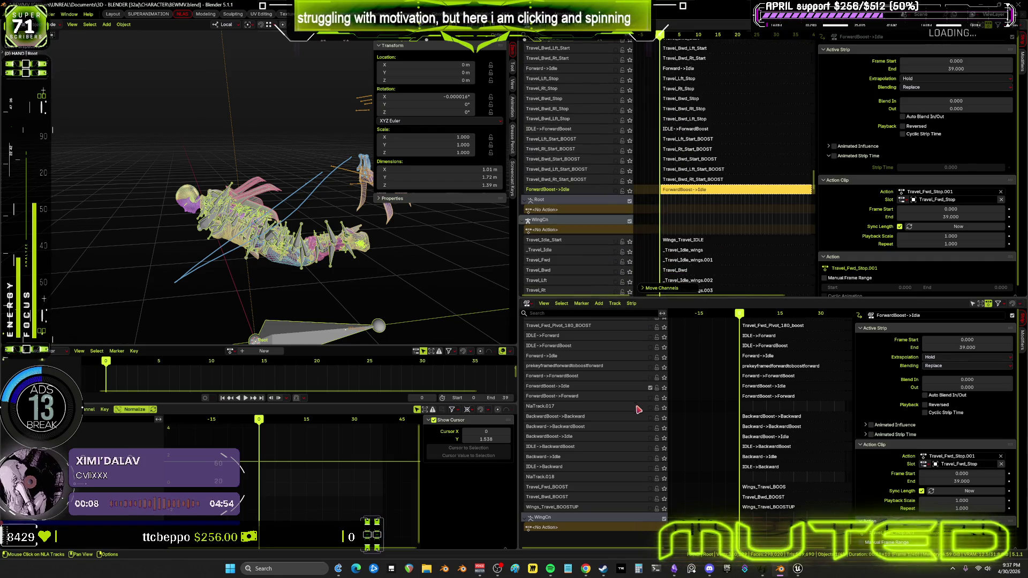
middle_drag(751, 202, 719, 213)
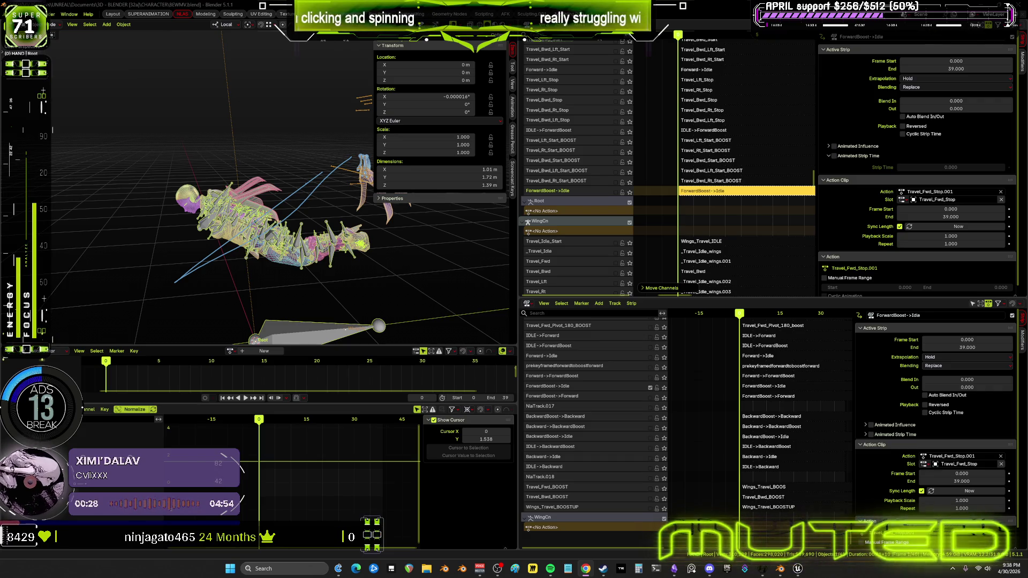
click(674, 570)
- Colour the TRAVEL_Fwd_Stop_Boost node green in the StopForward (boost) group
scroll(664, 329, down, 2)
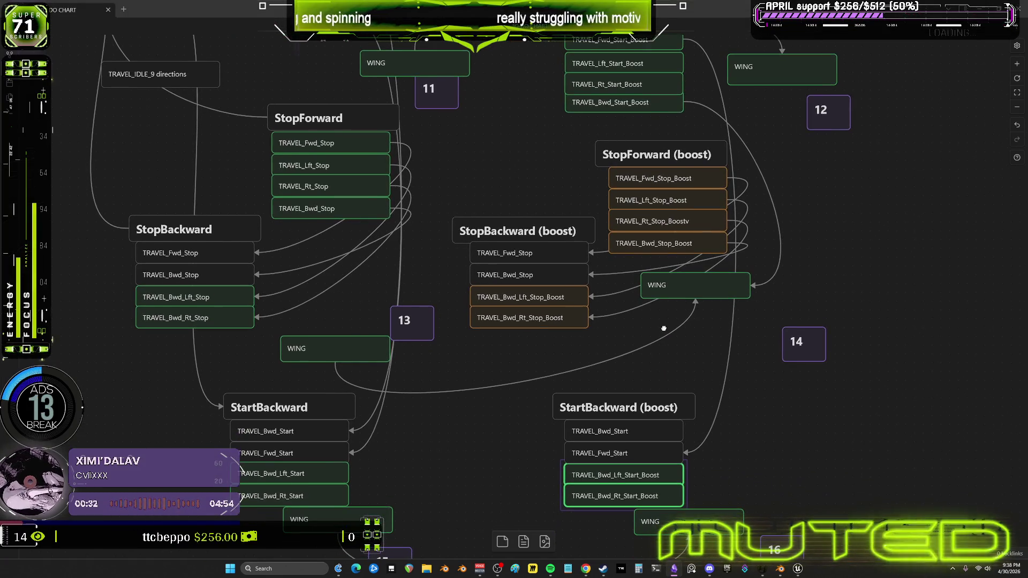
click(688, 182)
right_click(687, 182)
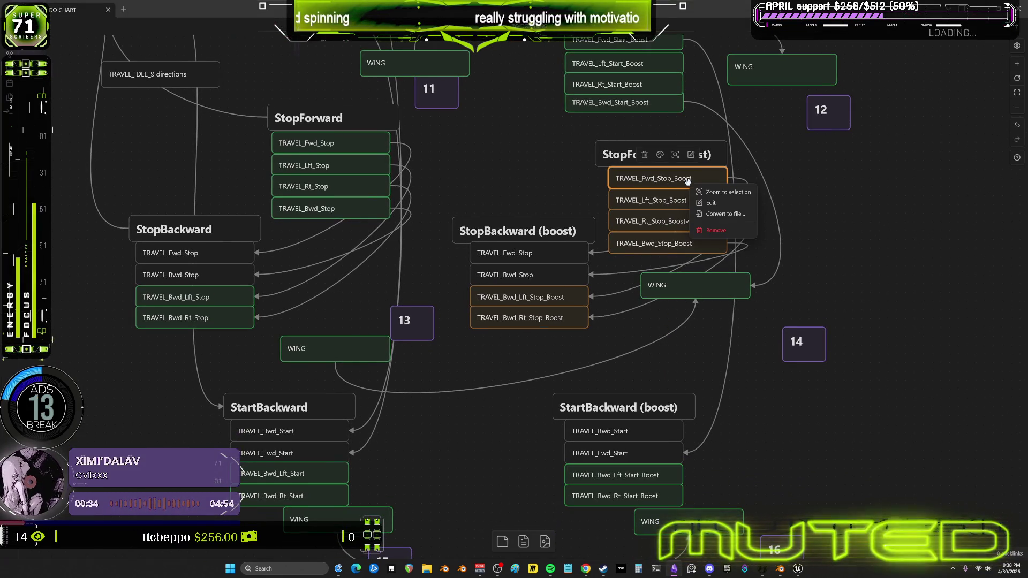
click(864, 185)
click(667, 177)
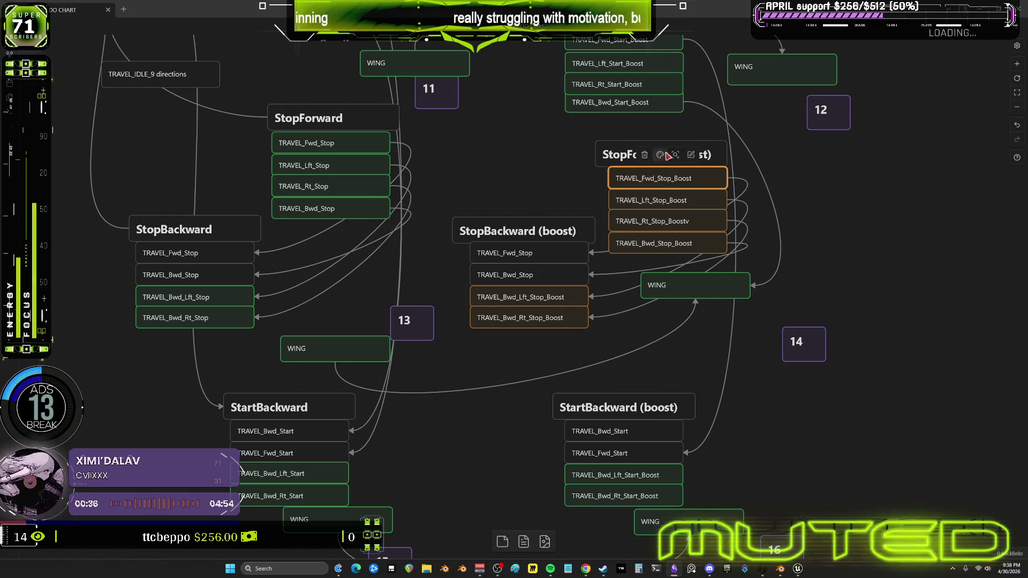
click(660, 154)
click(674, 174)
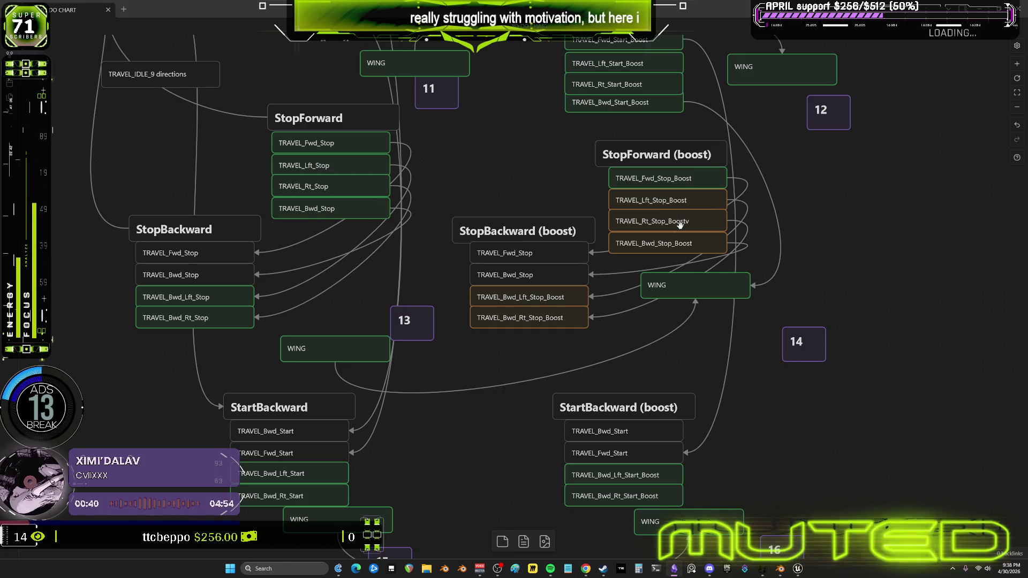
- Select TRAVEL_Lft_Stop_Boost, check the Unreal blend space editor, then return to Blender
click(689, 203)
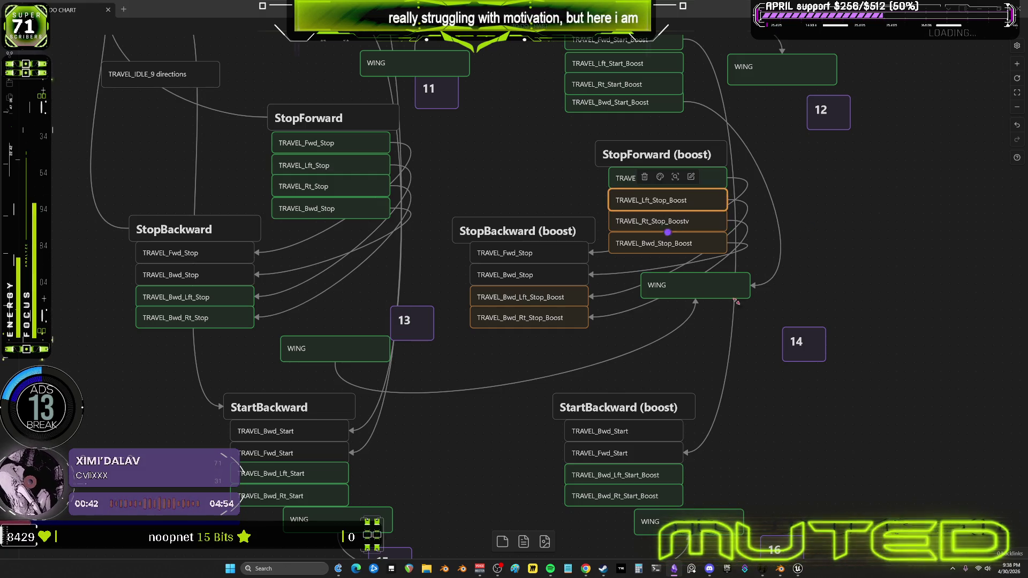
click(795, 571)
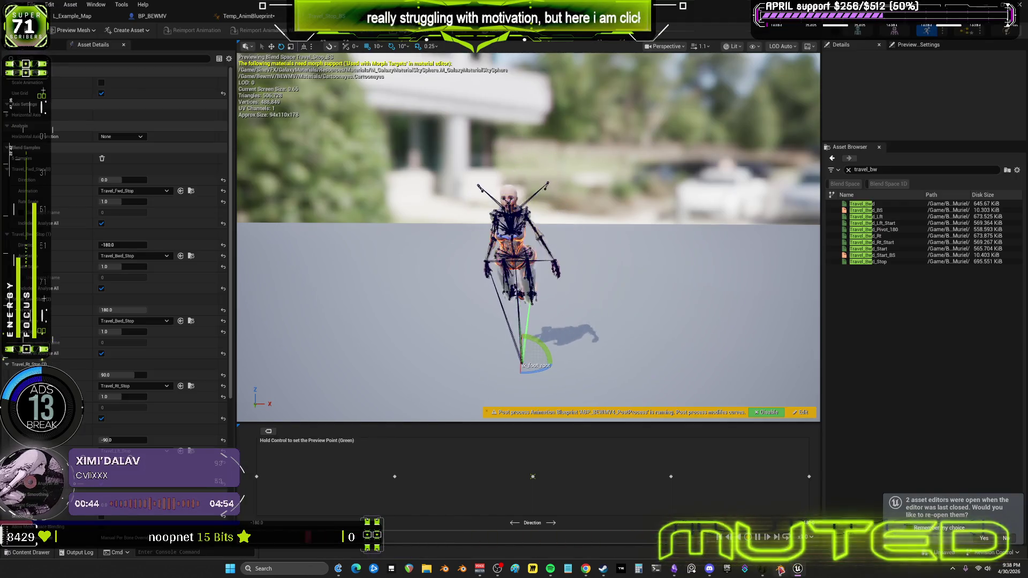
click(779, 572)
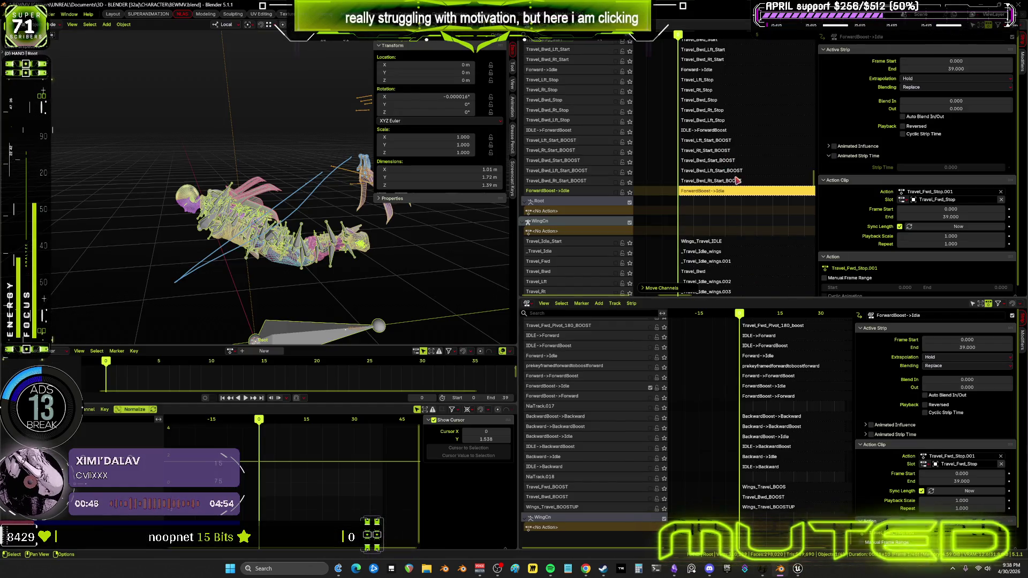
- Scroll through the NLA track list to locate the Travel_Lft_Stop_Boost track
mouse_move(722, 109)
middle_down()
mouse_move(708, 196)
mouse_move(721, 211)
mouse_move(721, 131)
mouse_move(738, 267)
mouse_move(725, 134)
mouse_move(725, 257)
mouse_move(718, 145)
mouse_move(742, 145)
mouse_move(607, 234)
middle_up()
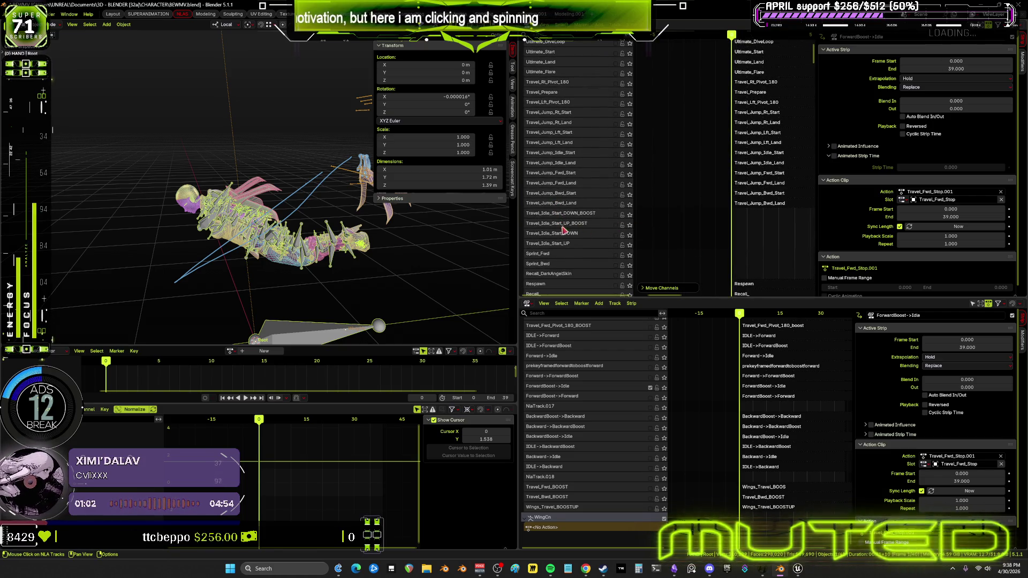
scroll(579, 245, up, 10)
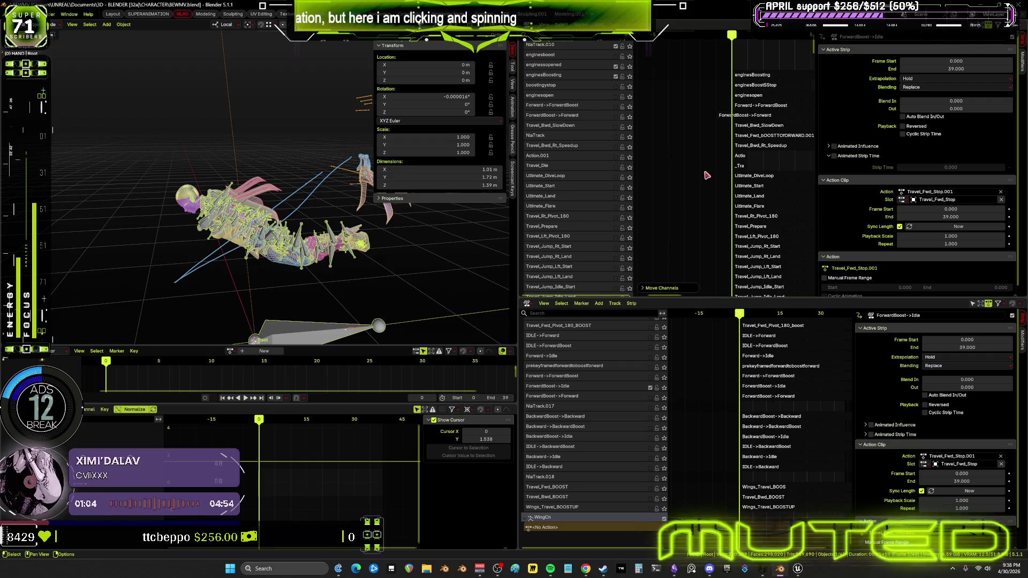
middle_drag(711, 117, 702, 157)
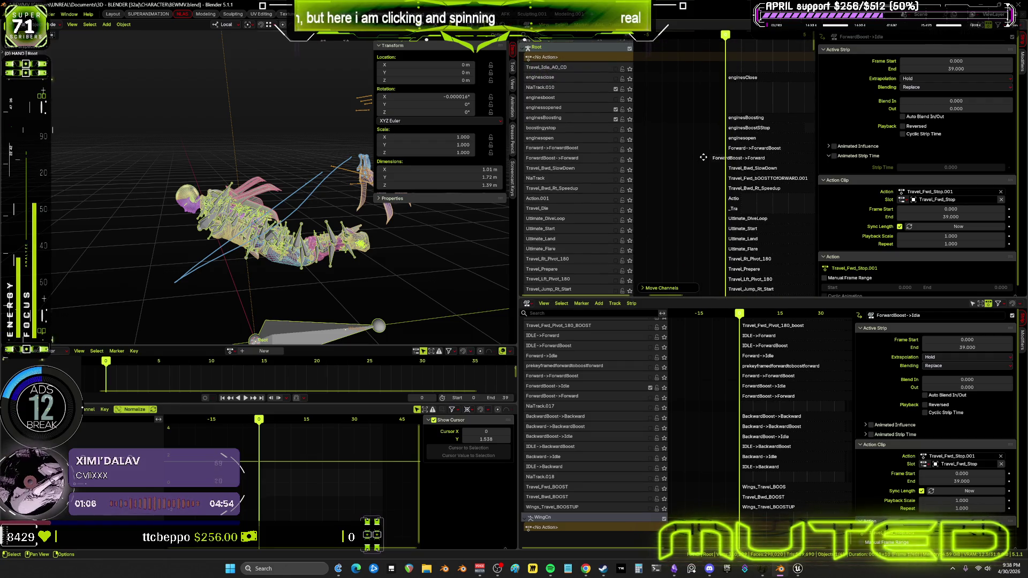
scroll(686, 232, up, 2)
shift+scroll(753, 217, down, 8)
shift+scroll(707, 219, down, 1)
scroll(718, 231, up, 3)
shift+scroll(718, 230, down, 10)
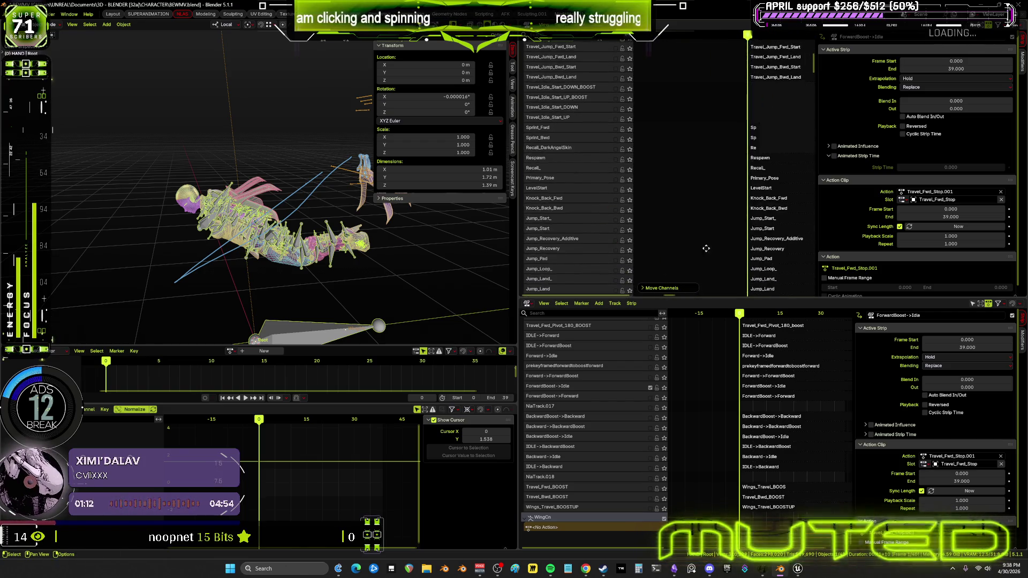
shift+scroll(689, 217, down, 10)
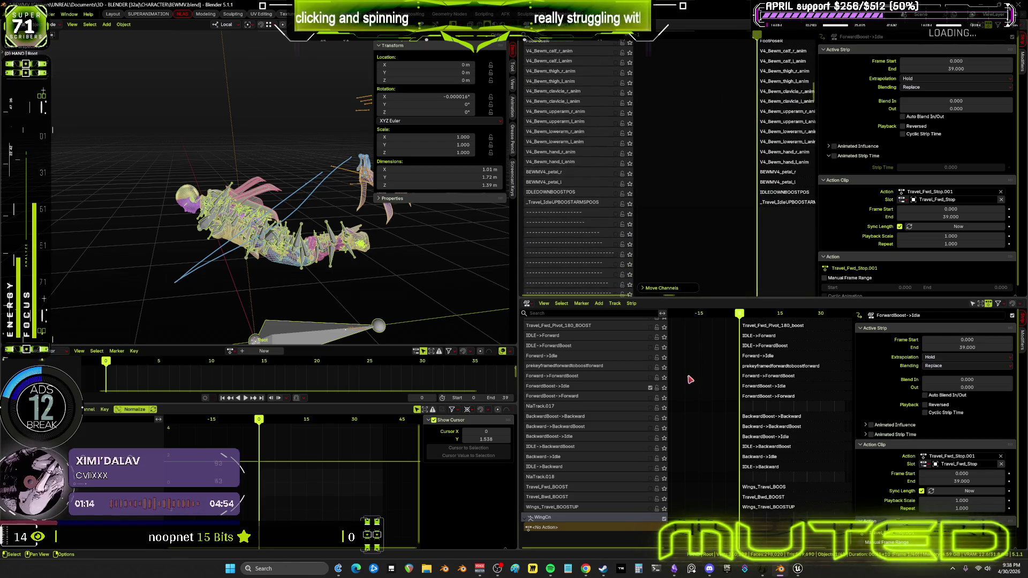
shift+scroll(715, 236, down, 5)
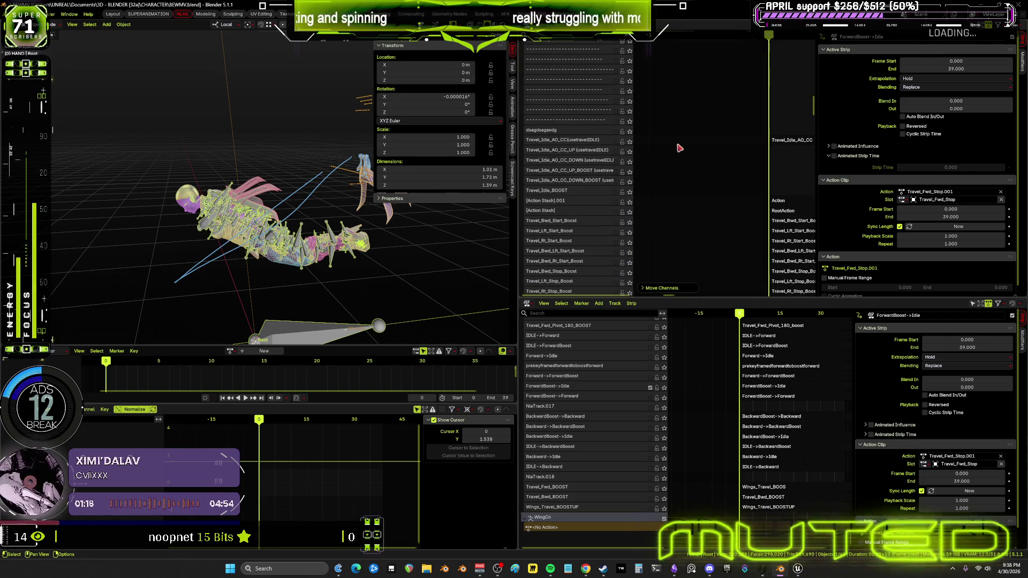
shift+scroll(696, 217, down, 5)
shift+scroll(695, 206, down, 10)
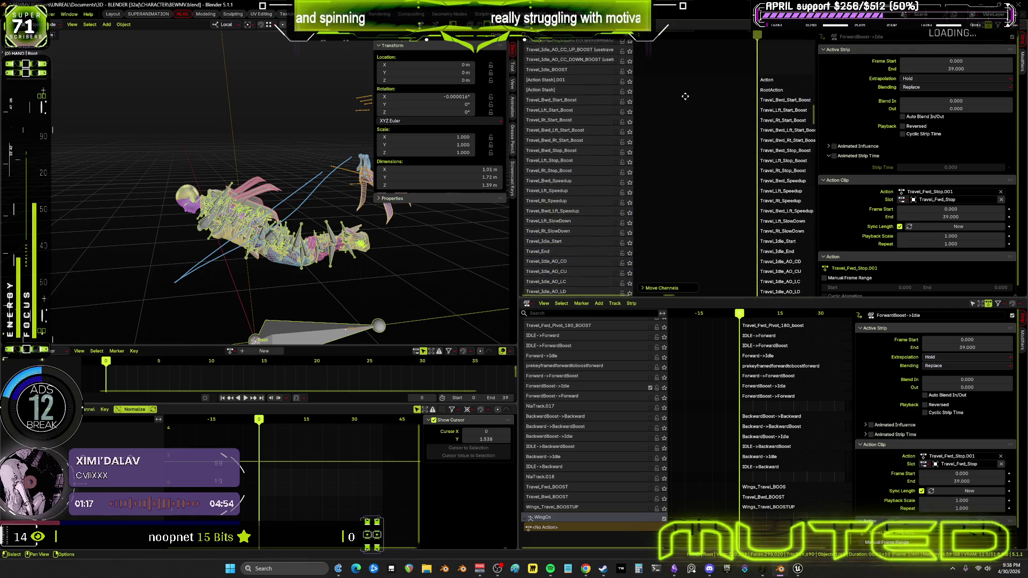
ctrl+scroll(766, 106, right, 1)
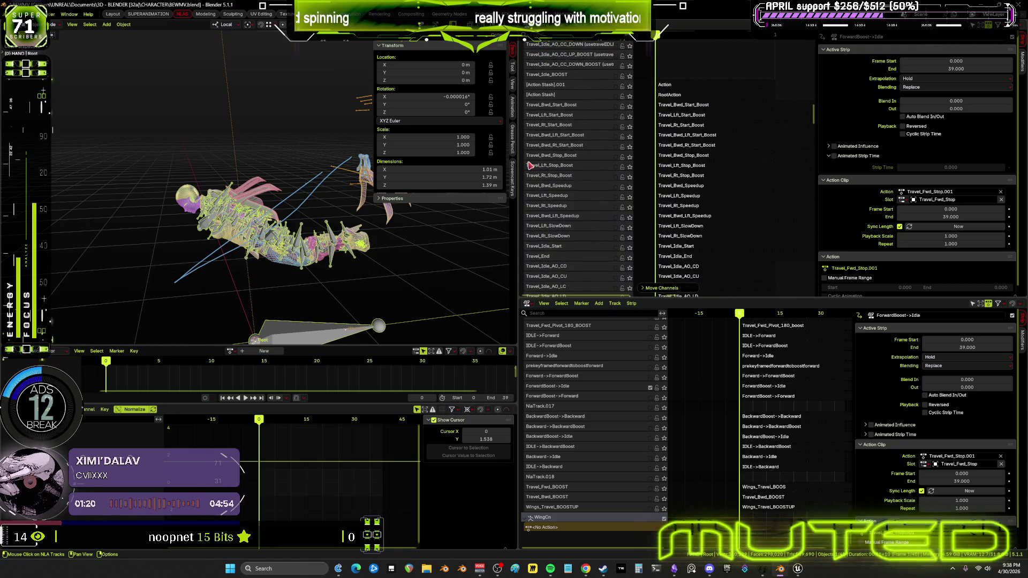
- Select the Travel_Lft_Stop_Boost track, orbit to a side view and play the animation
click(616, 166)
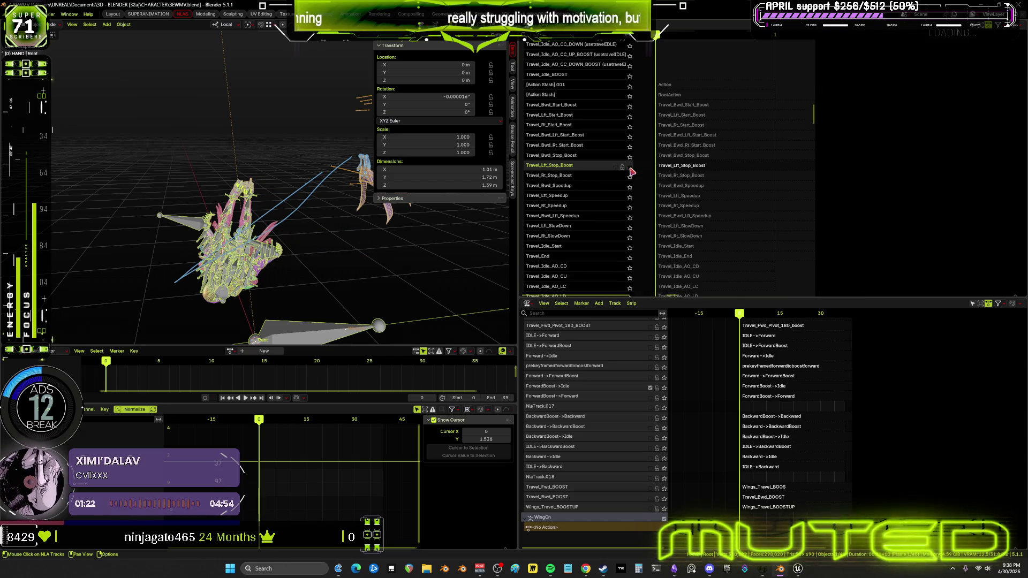
mouse_move(331, 331)
middle_down()
mouse_move(249, 213)
mouse_move(296, 271)
middle_up()
key(space)
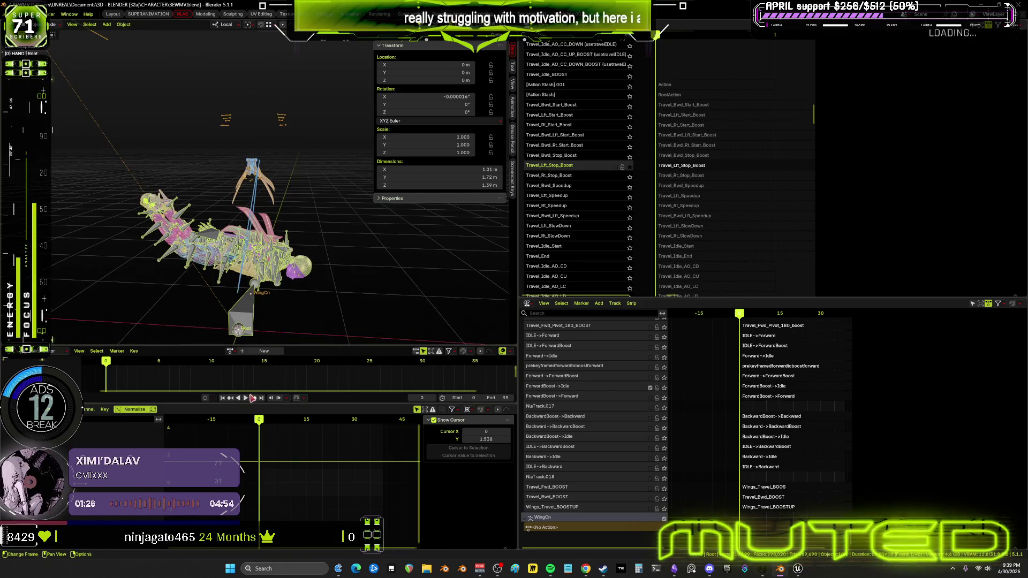
- Preview the boost-stop animation full screen, stop at frame 27, and widen the 3D view
key(ctrl+space)
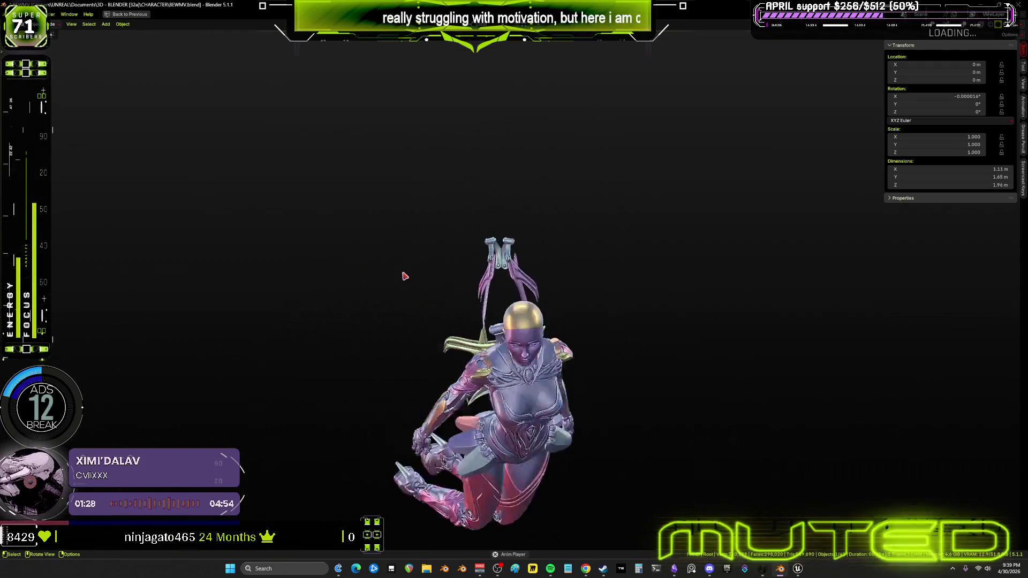
key(ctrl+space)
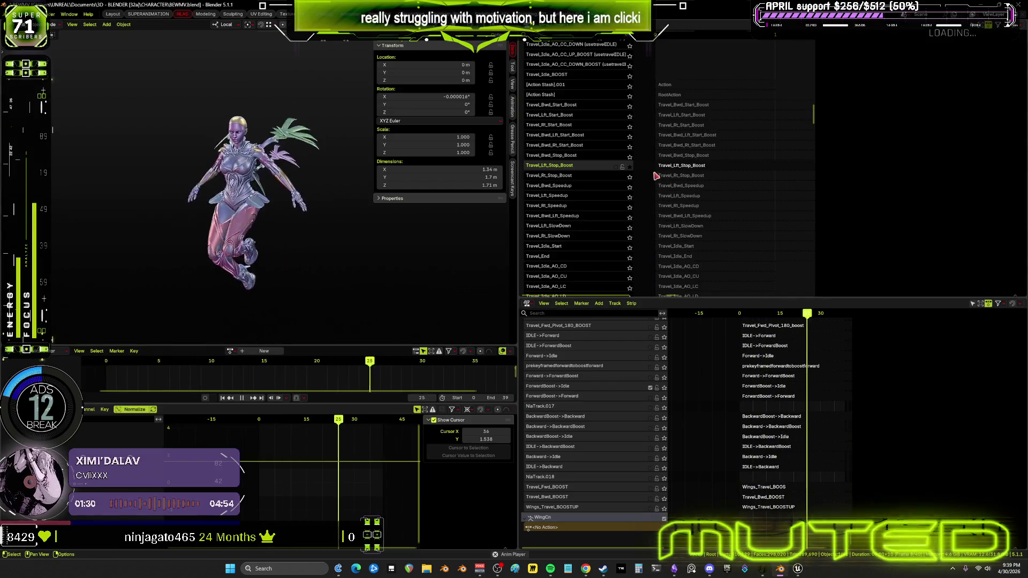
key(space)
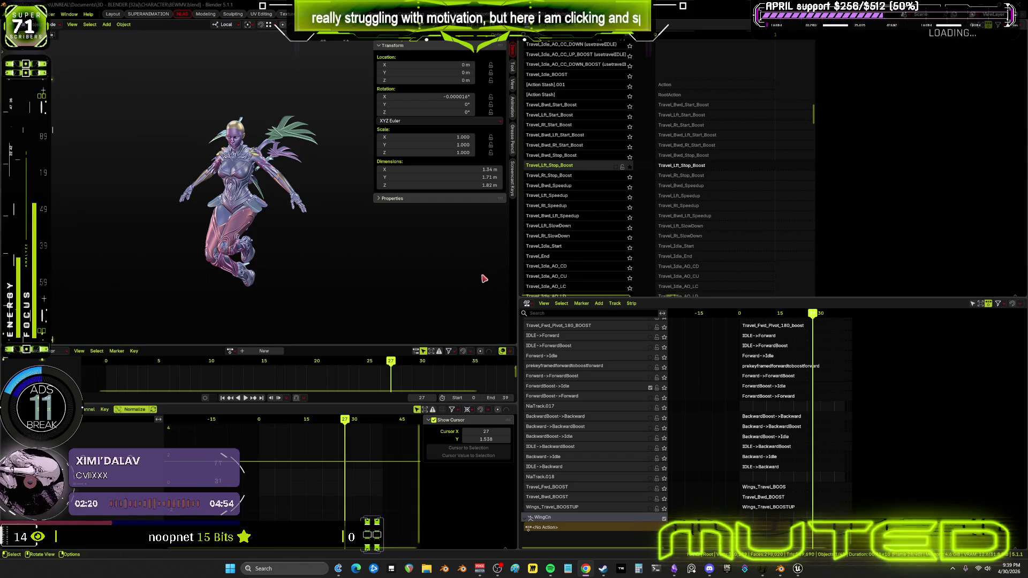
drag(517, 266, 667, 266)
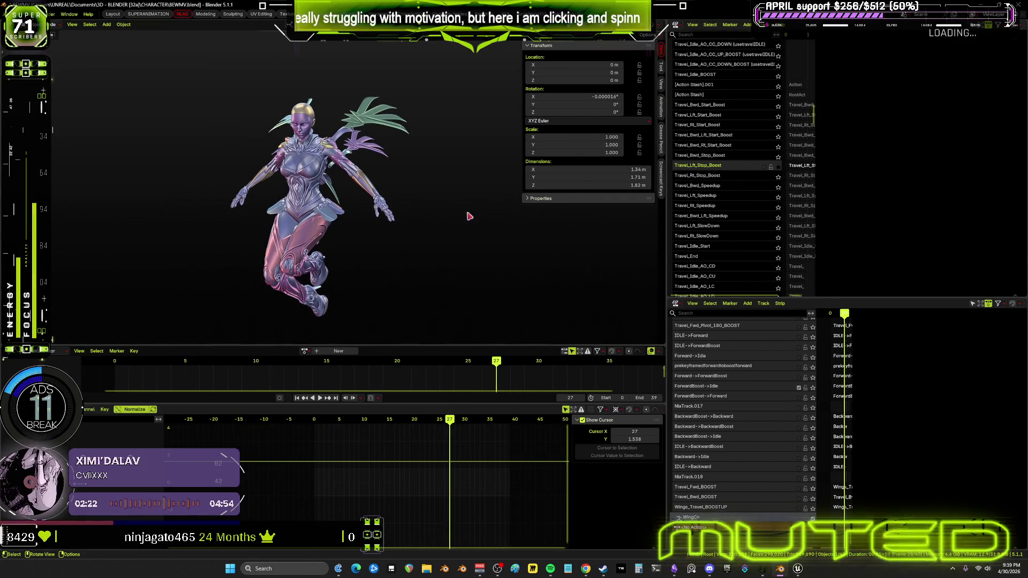
- Widen the track list, select the Travel_Lft_Stop_Boost strip and play it briefly
drag(667, 204, 528, 204)
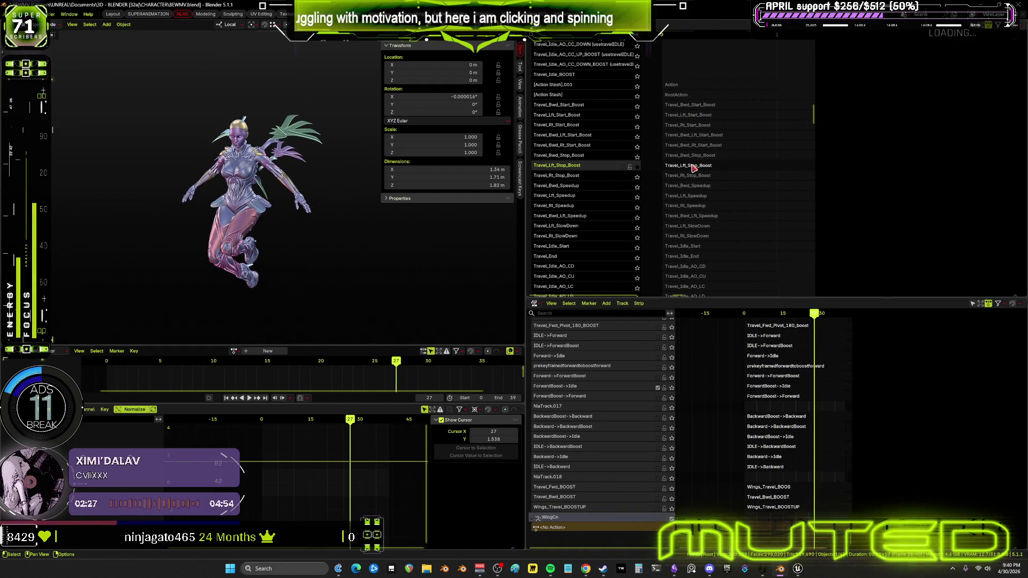
click(694, 167)
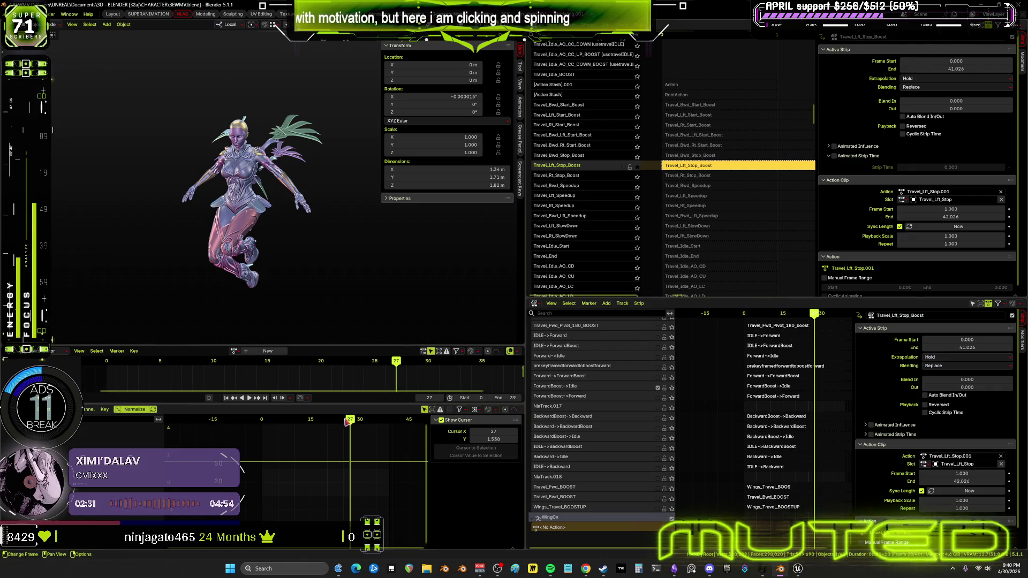
key(space)
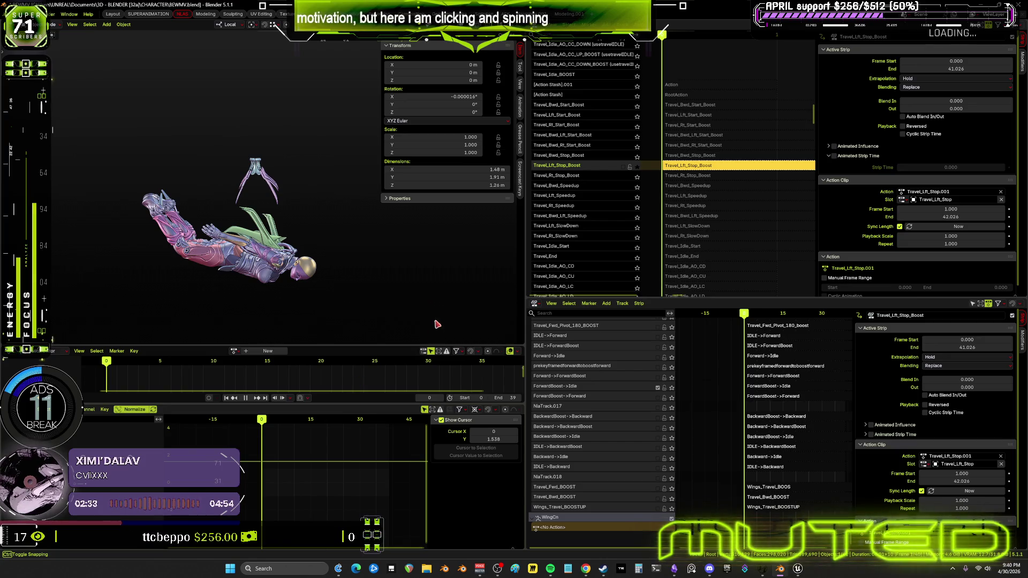
key(space)
- Enter tweak mode on the strip's action, switch the rig to Pose mode and select shoulderB_r
key(Tab)
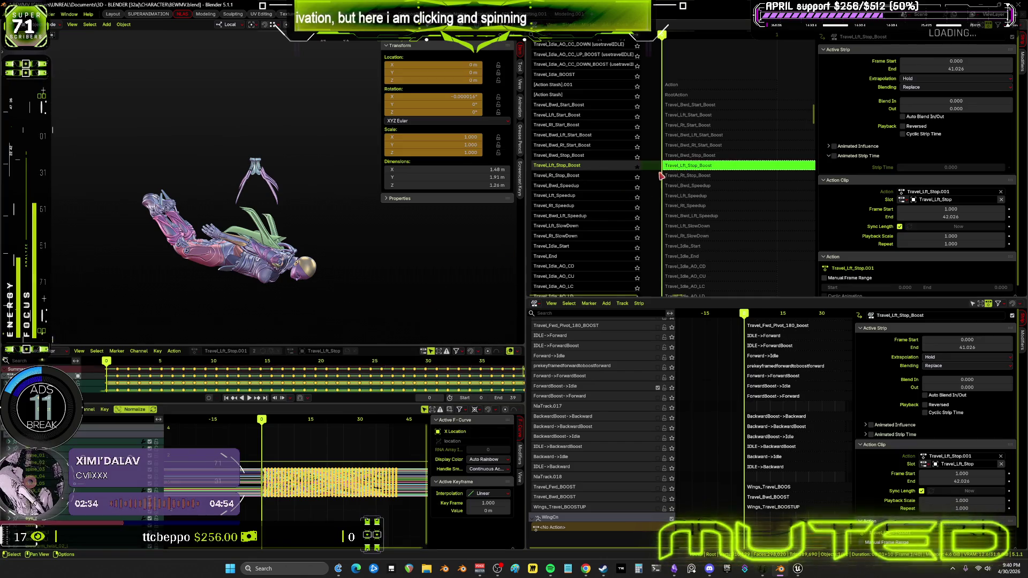
key(shift+alt+z)
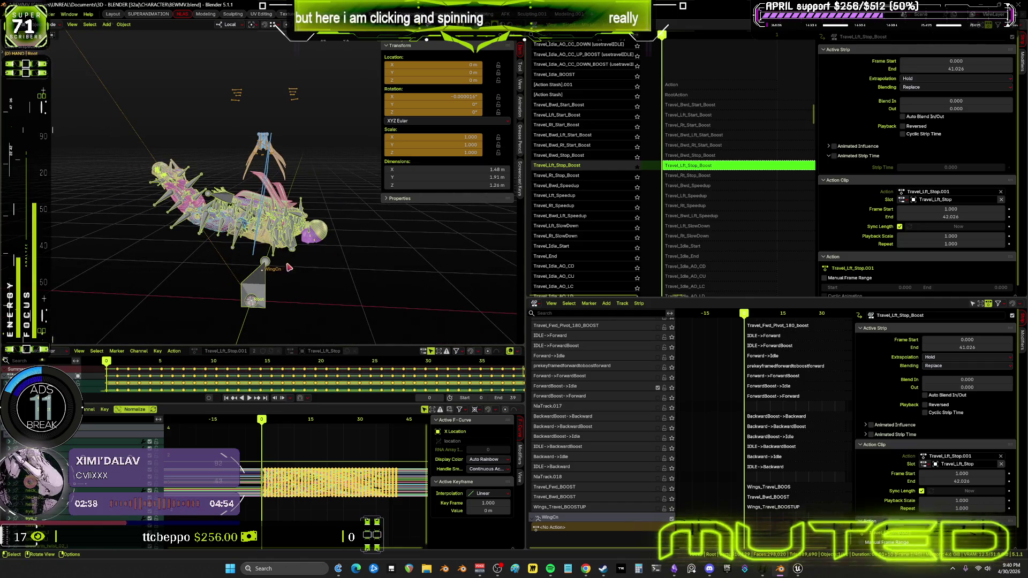
key(ctrl+Tab)
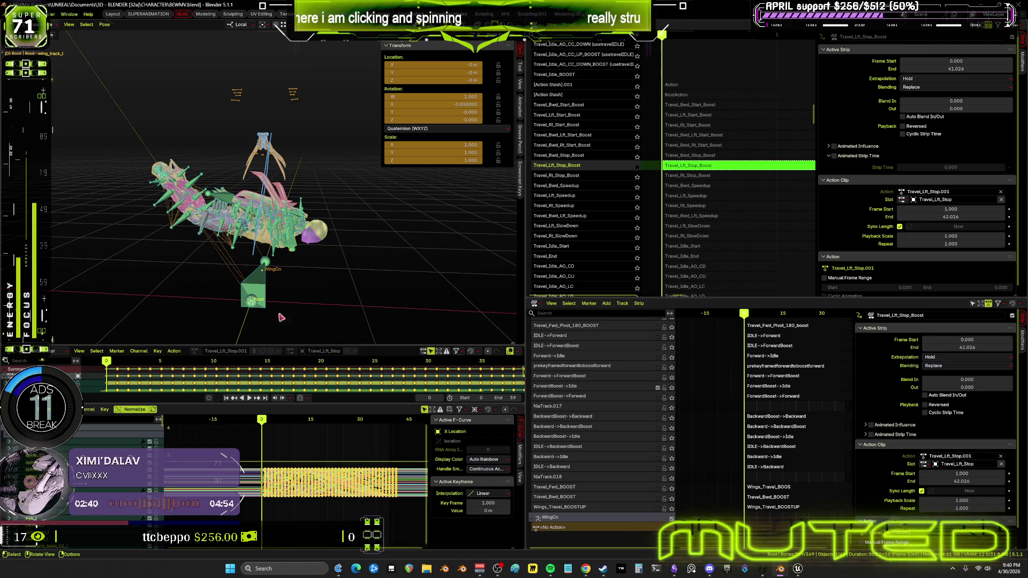
click(286, 284)
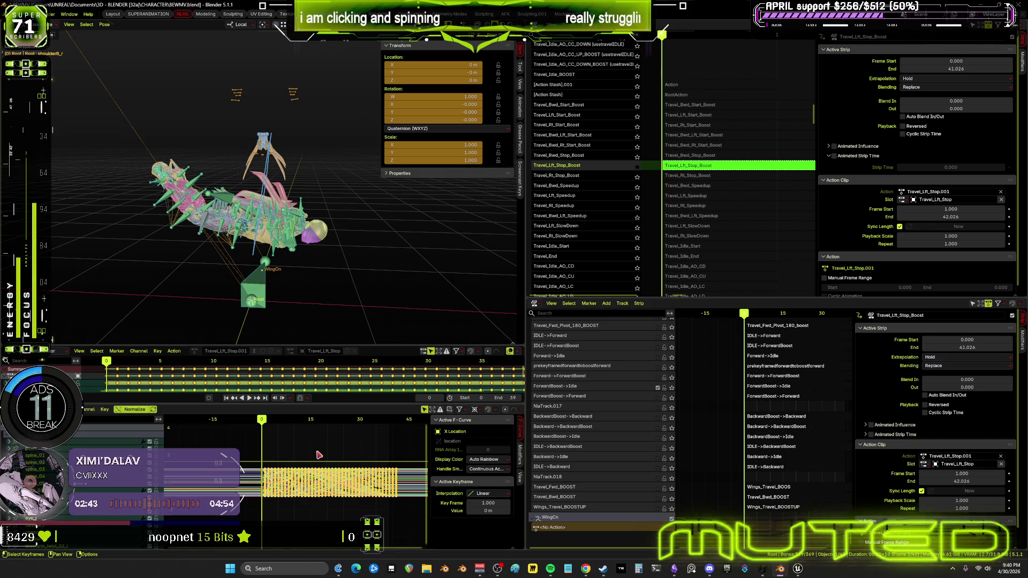
key(ctrl+space)
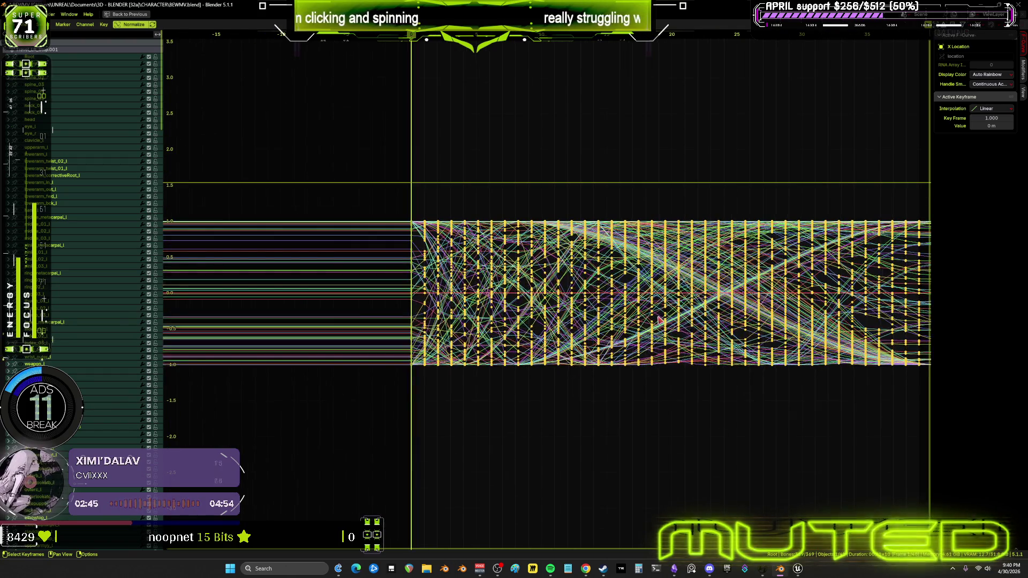
click(104, 24)
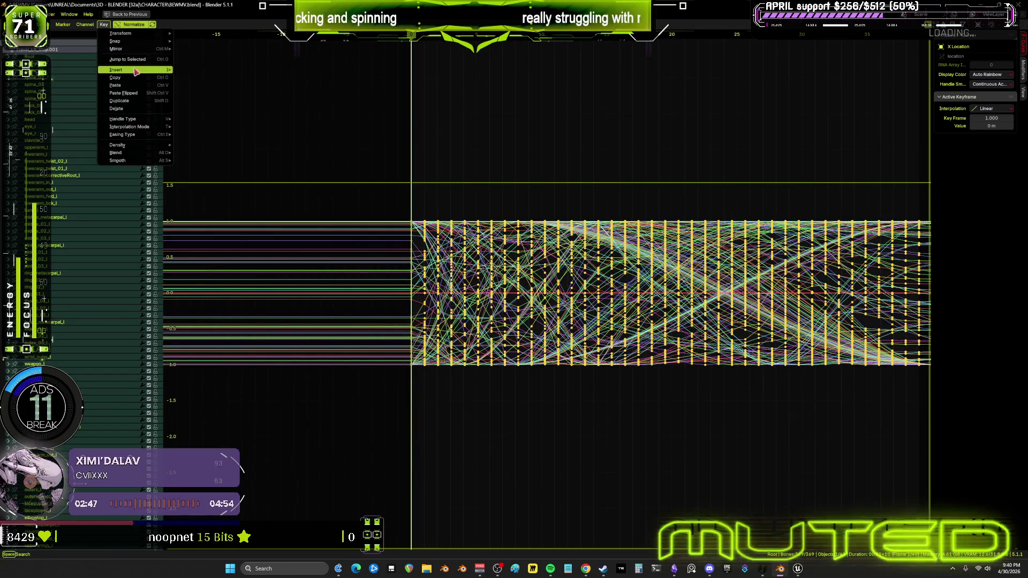
mouse_move(138, 42)
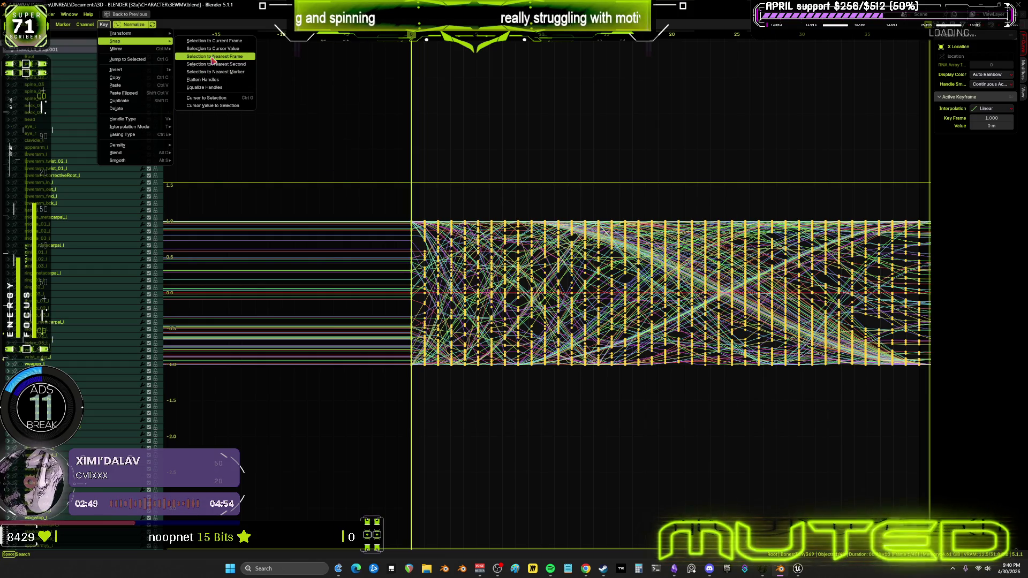
key(Escape)
key(ctrl+space)
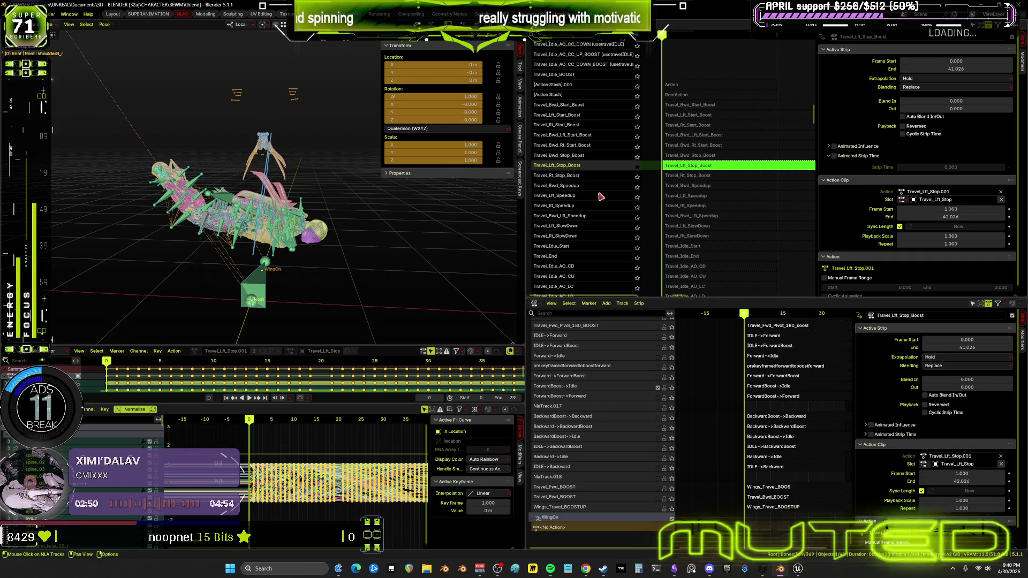
key(Tab)
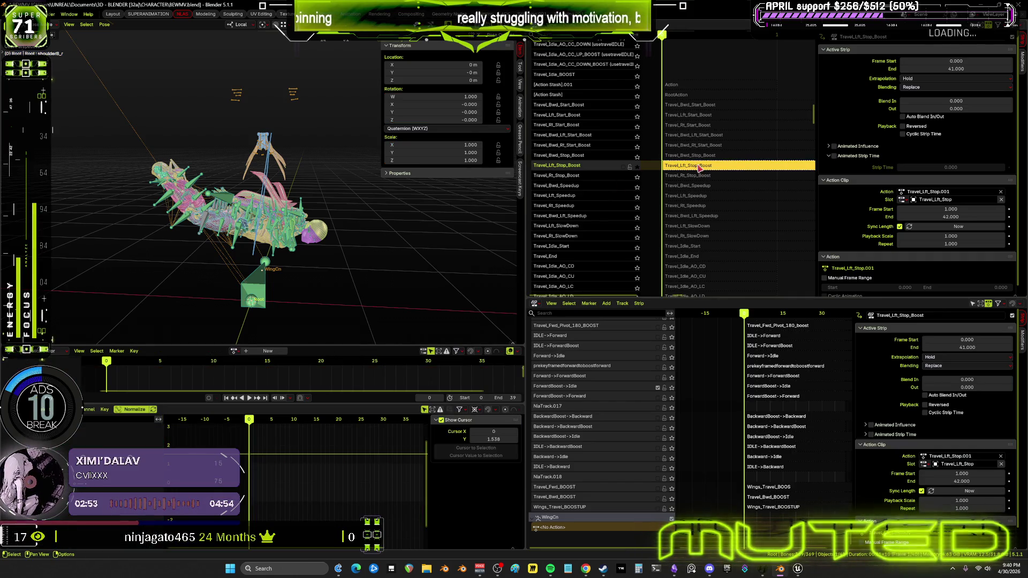
key(Tab)
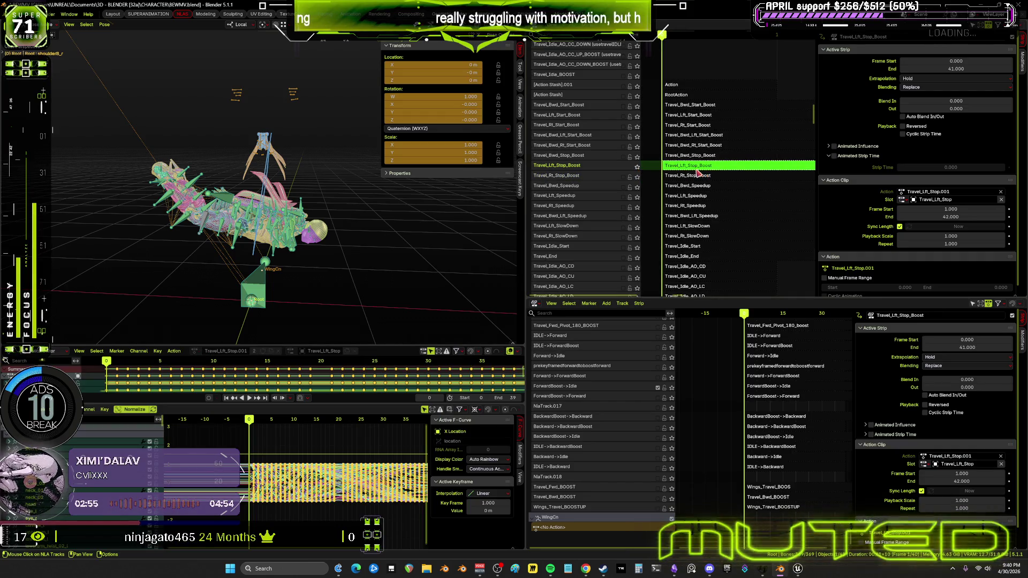
- Bake the action into Travel_Lft_Stop.001 over frames 0–39 and exit tweak mode
click(104, 24)
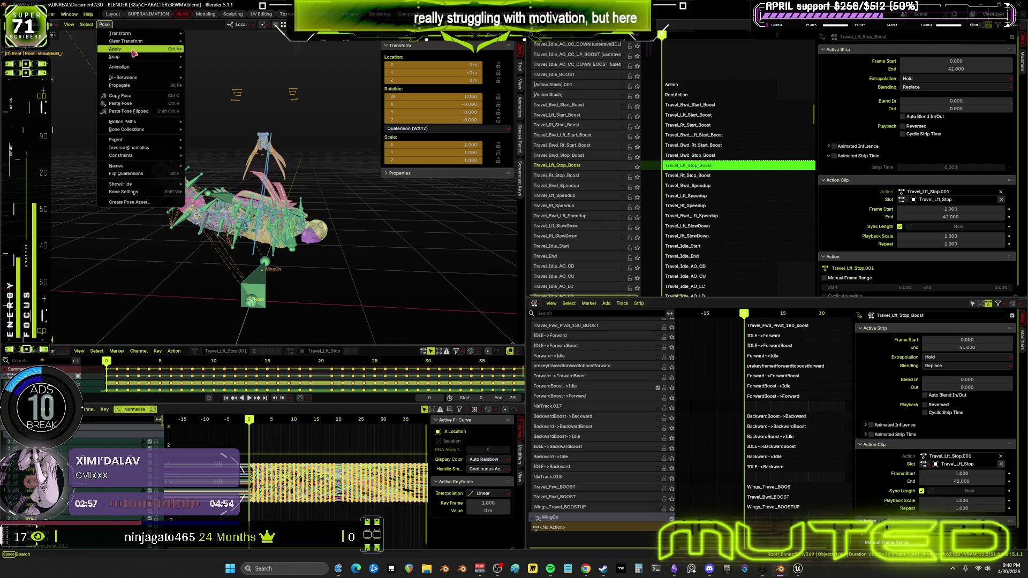
mouse_move(142, 70)
click(211, 109)
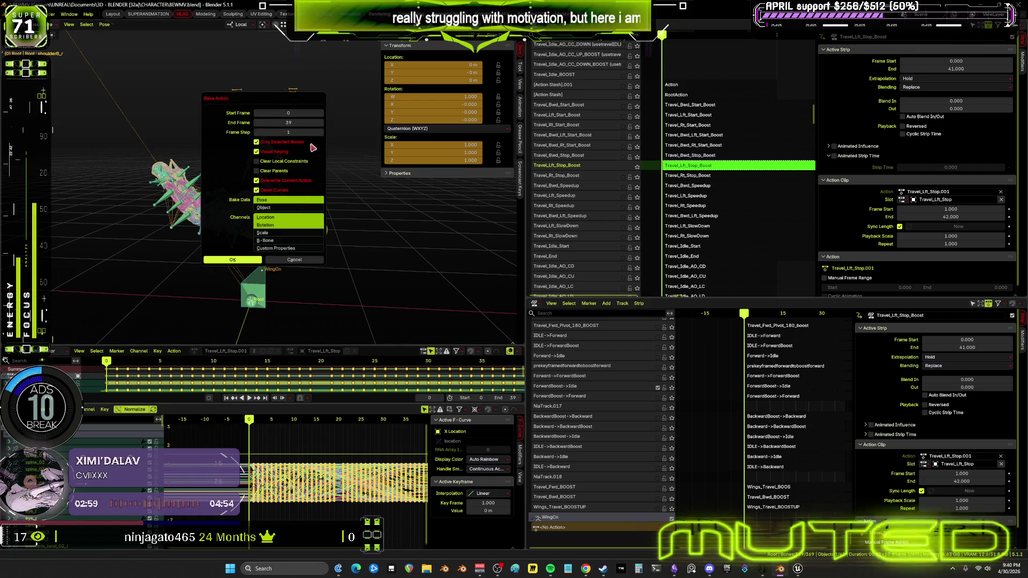
click(256, 262)
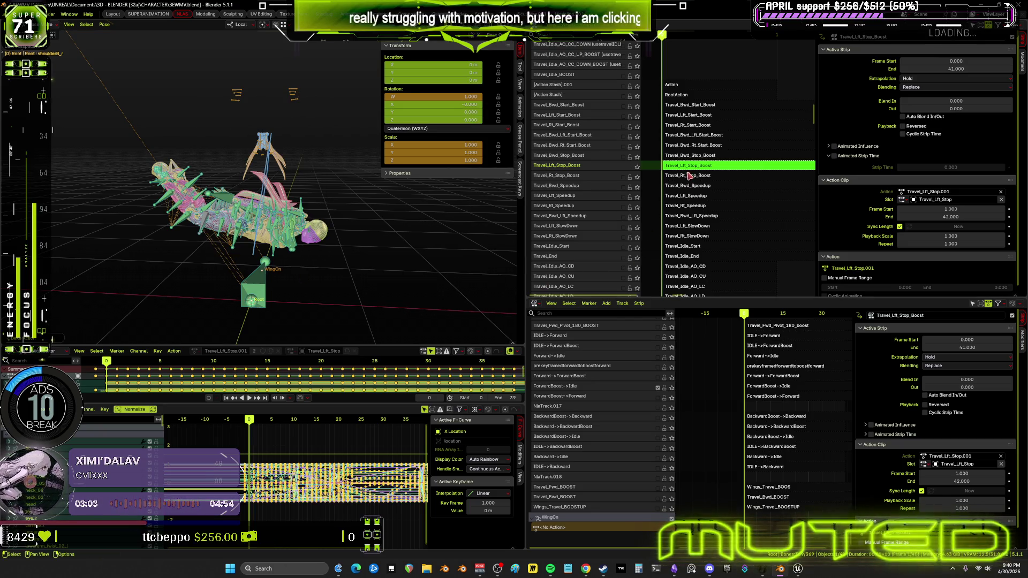
key(Tab)
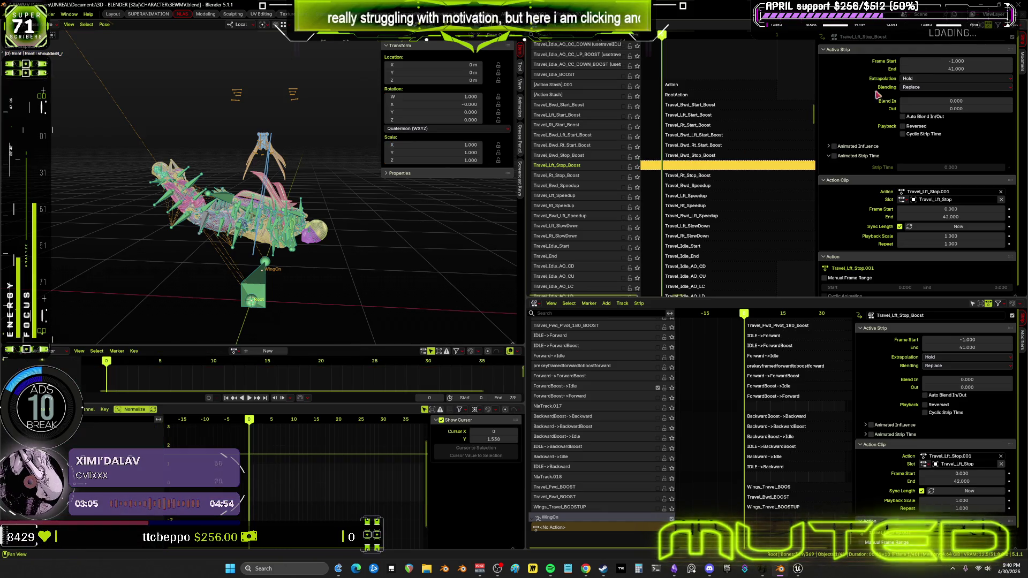
- Set the Travel_Lft_Stop_Boost strip to run from frame 0 to 39
click(947, 60)
text(-1)
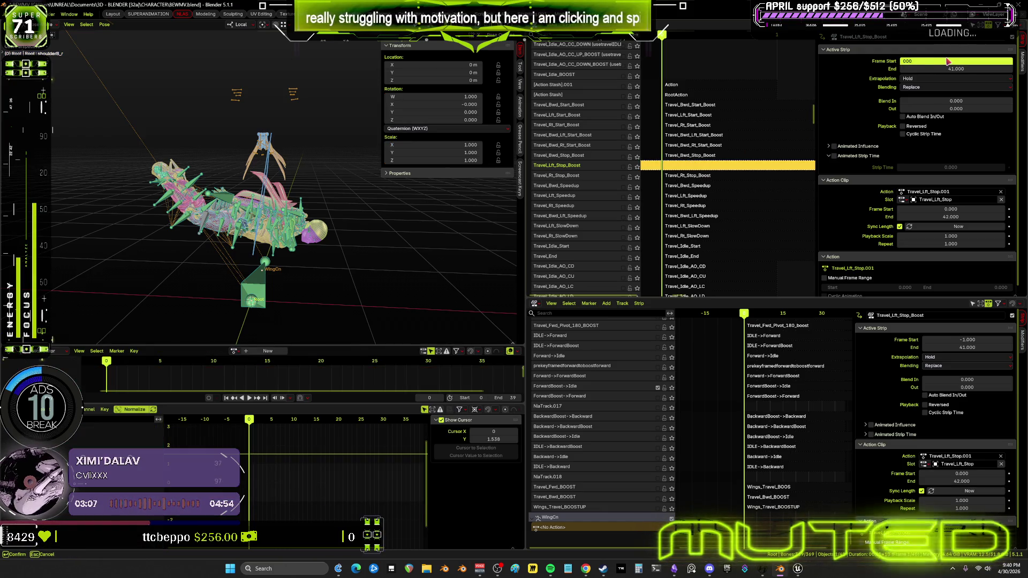
key(Tab)
text(39)
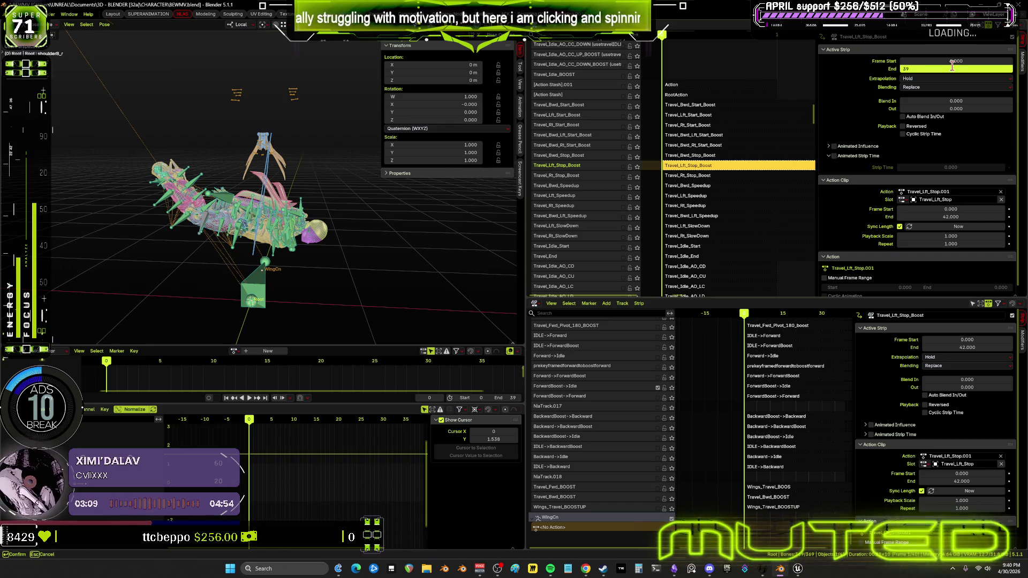
key(Return)
- Move the Travel_Lft_Stop_Boost track to the bottom and select the Travel_Rt_Stop_Boost track
right_click(595, 171)
mouse_move(594, 167)
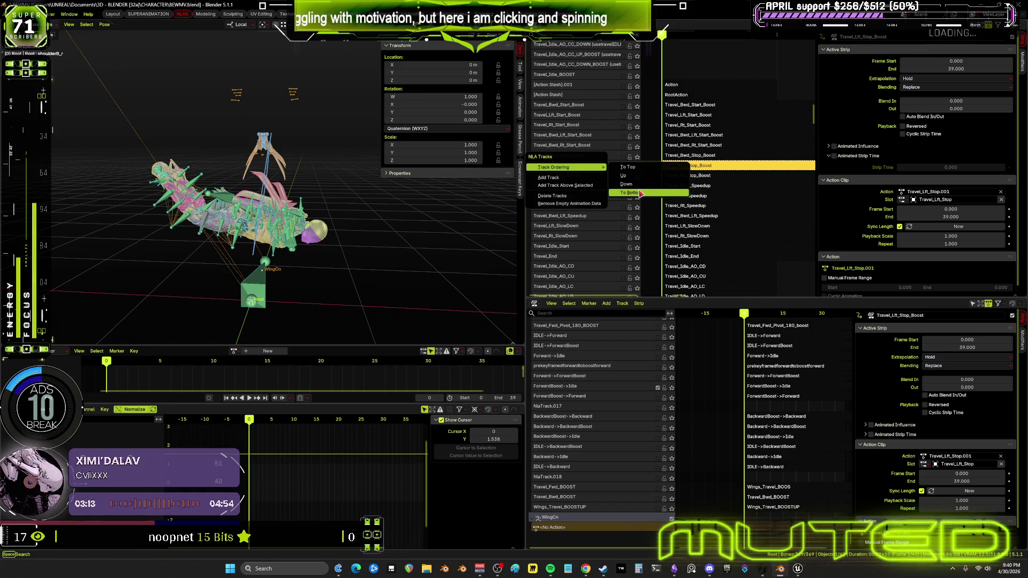
click(644, 192)
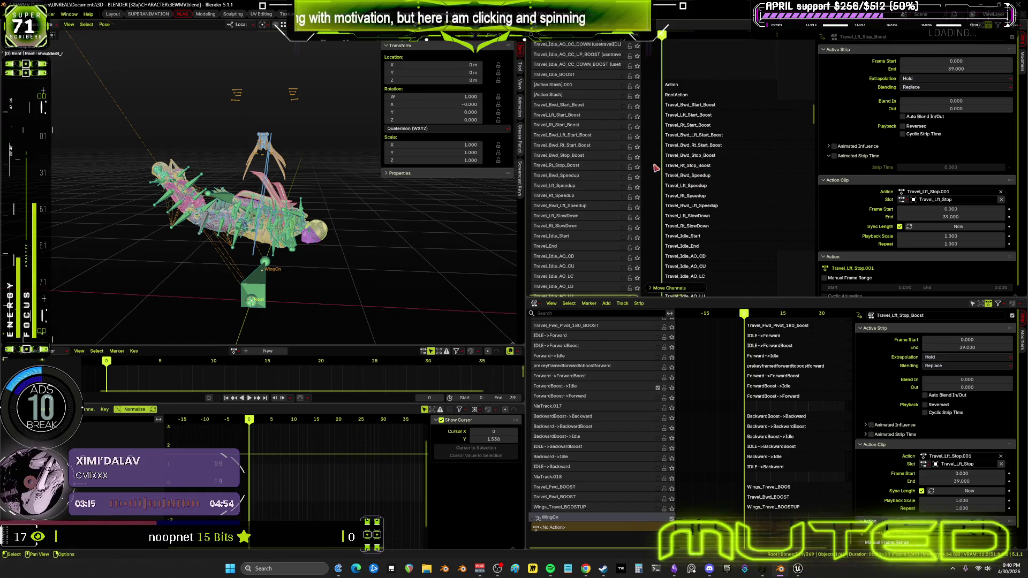
click(651, 166)
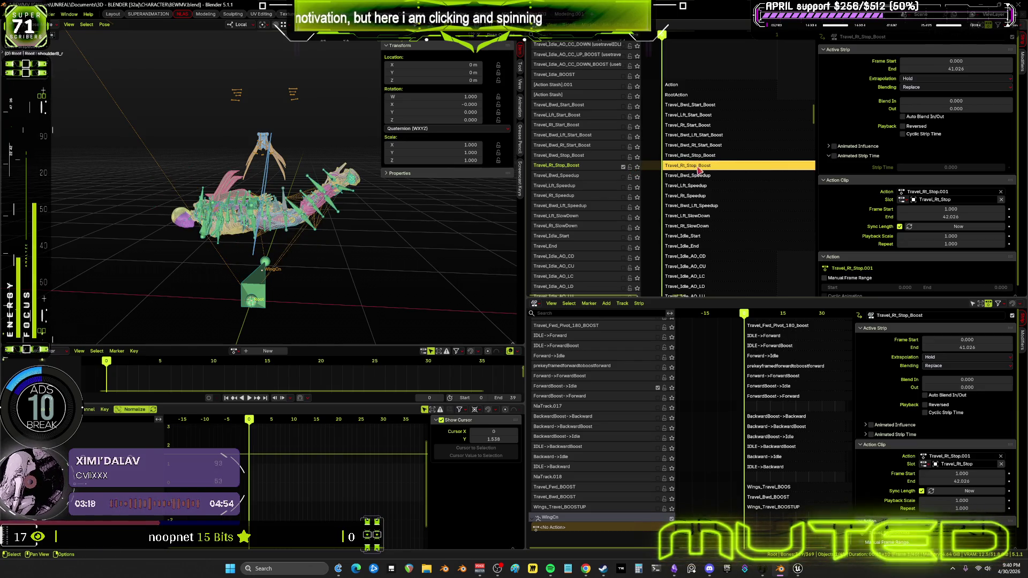
- Edit the Travel_Rt_Stop_Boost action and snap its selected keys to the nearest frame
click(699, 170)
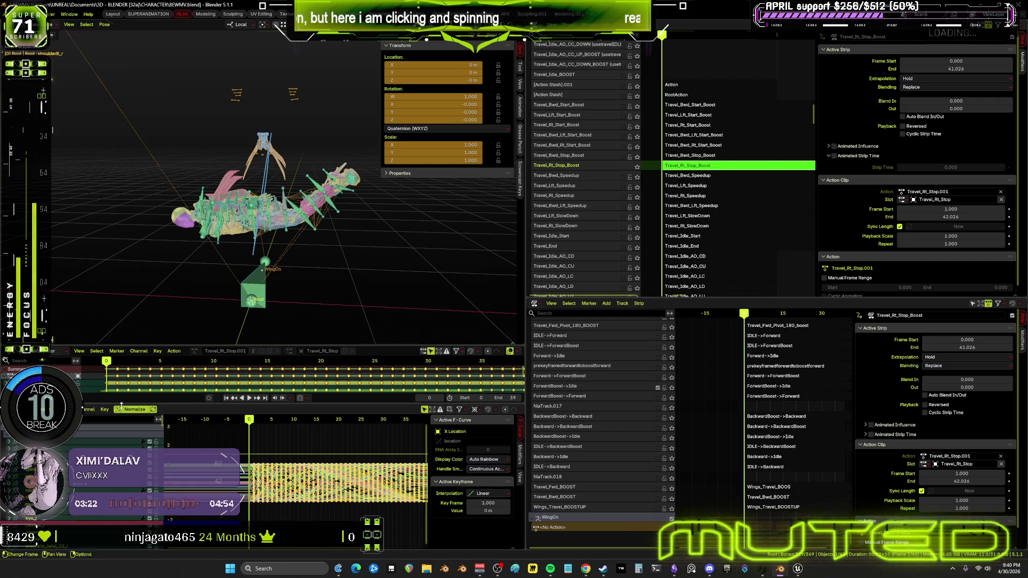
click(104, 409)
mouse_move(135, 428)
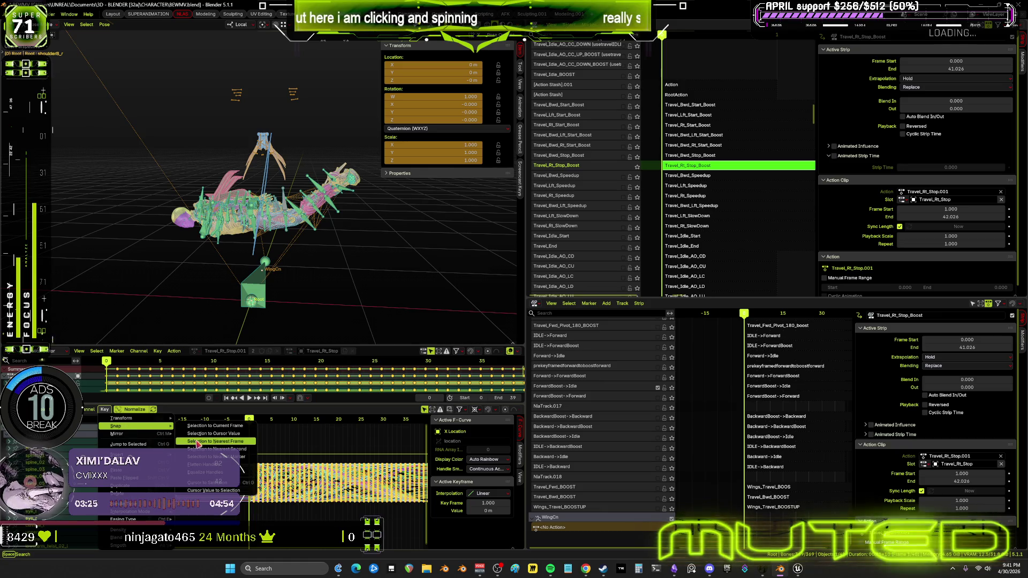
click(198, 443)
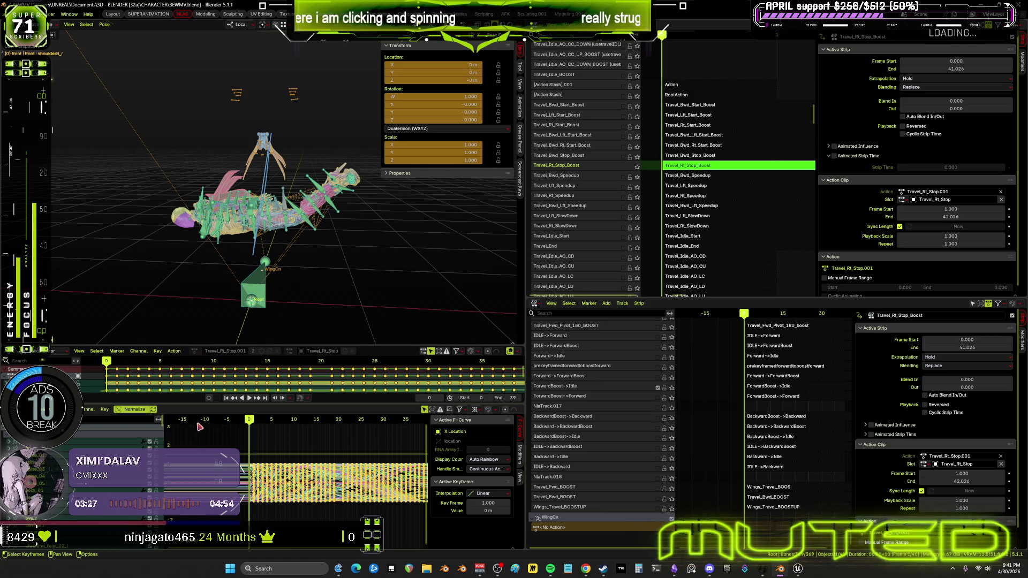
- Bake the Travel_Rt_Stop_Boost action into keyframes with Bake Action
click(105, 24)
mouse_move(132, 69)
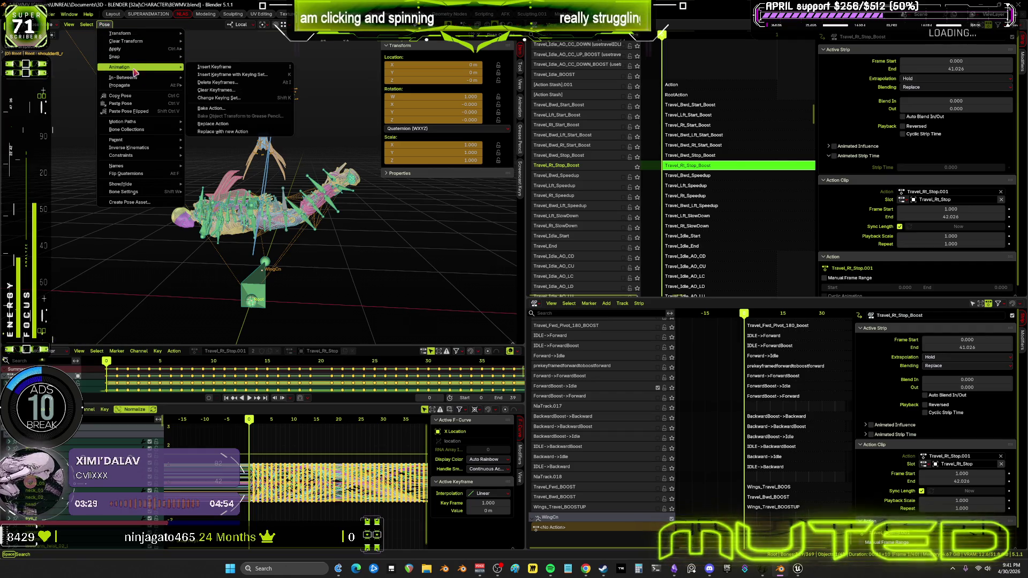
click(248, 117)
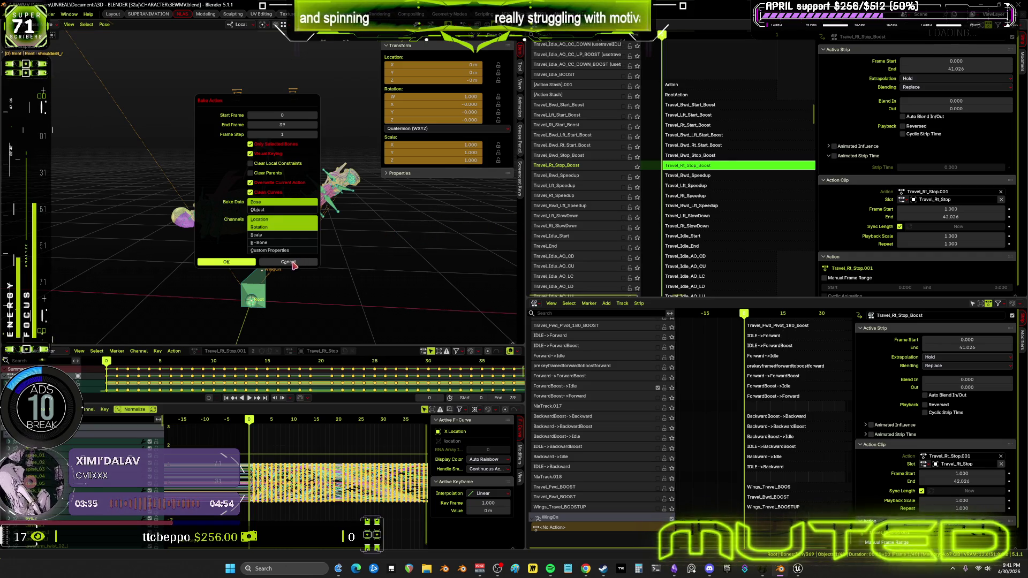
click(243, 266)
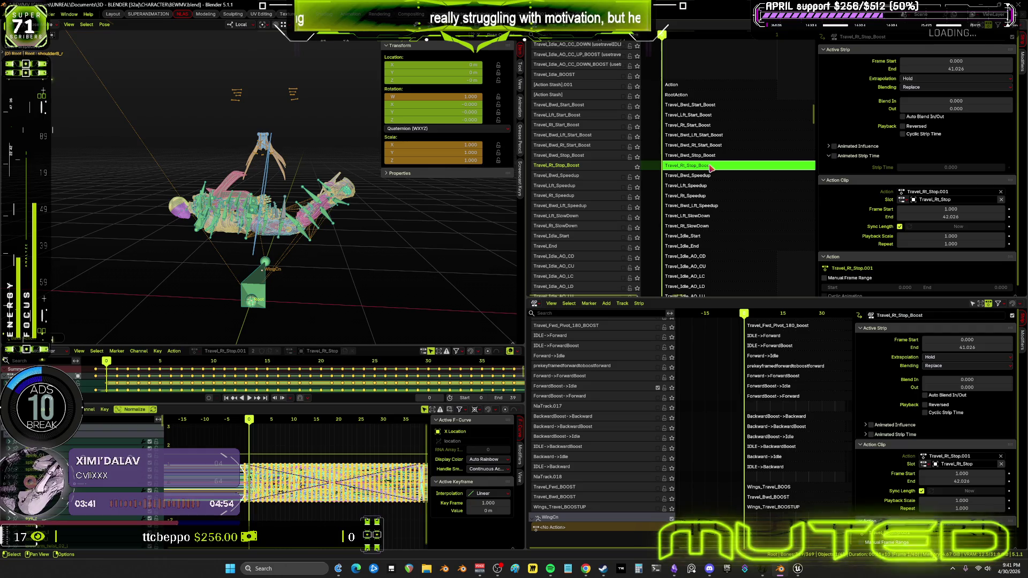
- Exit tweak mode and set the Travel_Rt_Stop_Boost strip's start to frame 0 and end to 39
key(Tab)
drag(958, 62, 951, 62)
click(951, 61)
text(0)
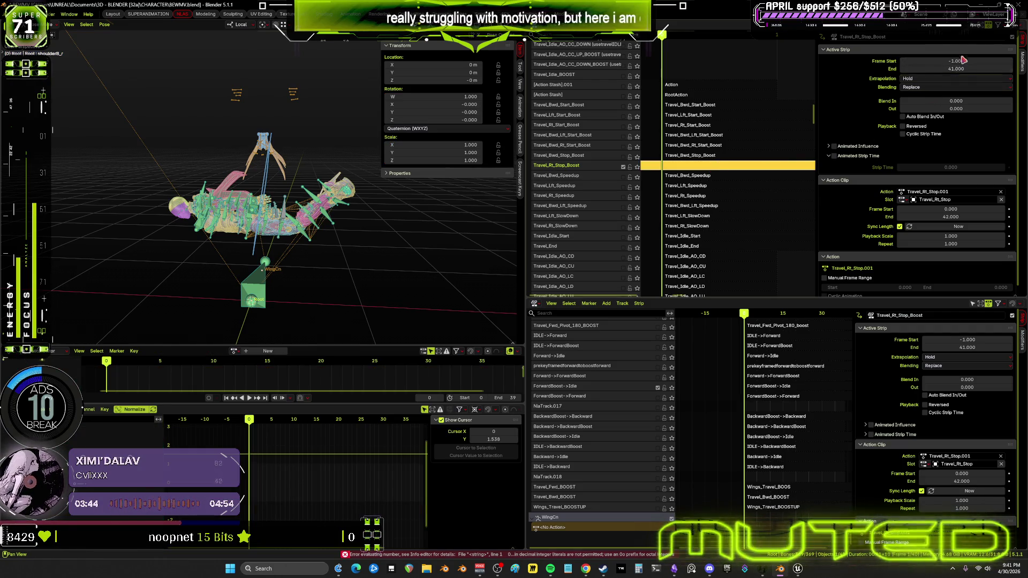
key(Return)
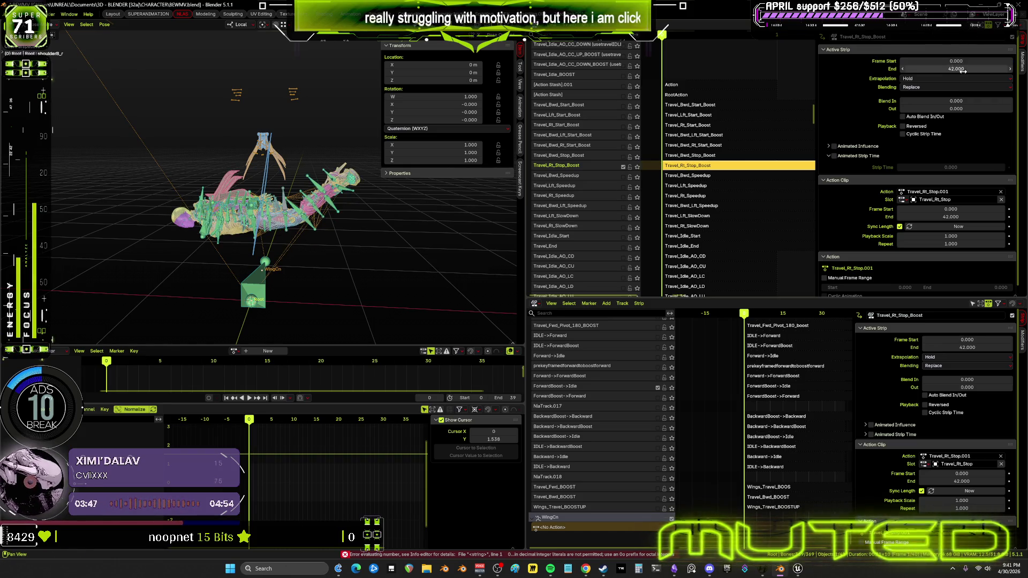
click(963, 70)
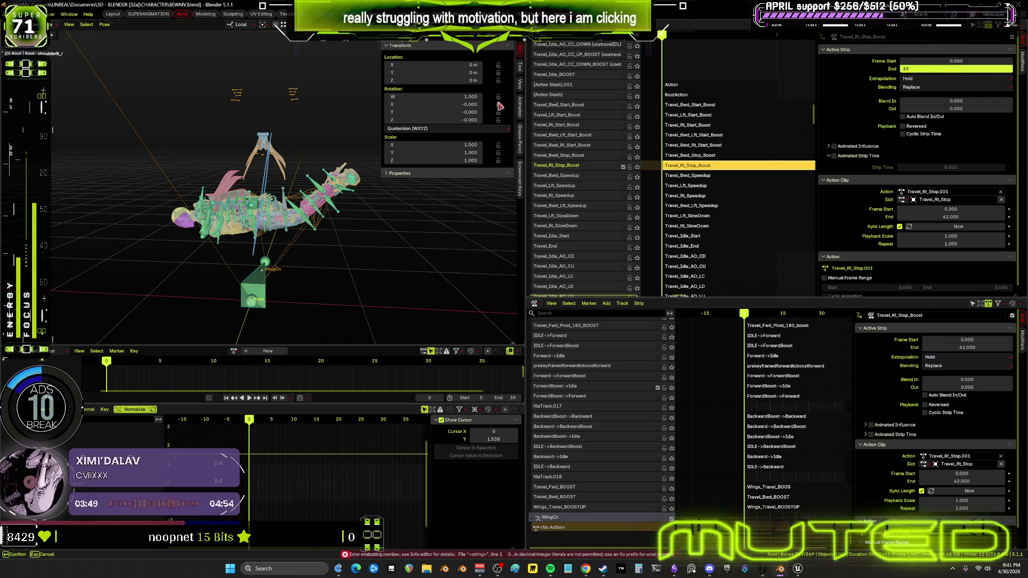
key(Return)
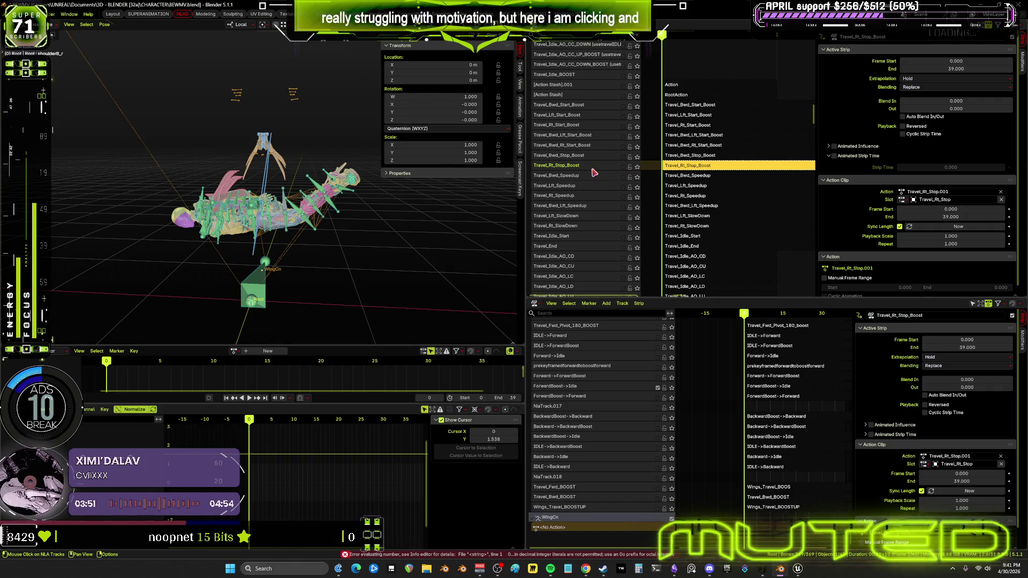
- Bring up the Travel_Rt_Stop_Boost track's reordering menu
right_click(594, 171)
mouse_move(599, 169)
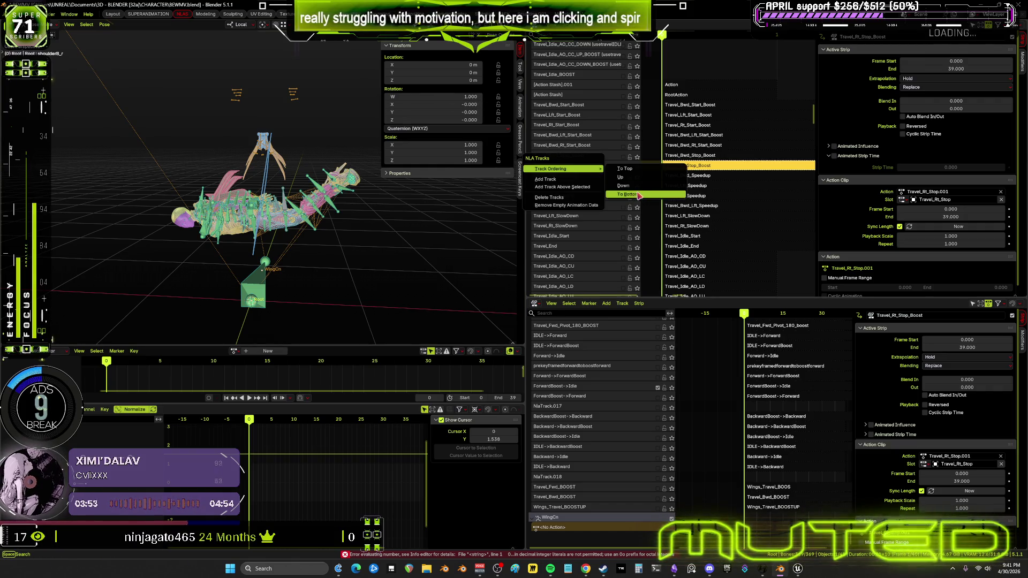
click(674, 565)
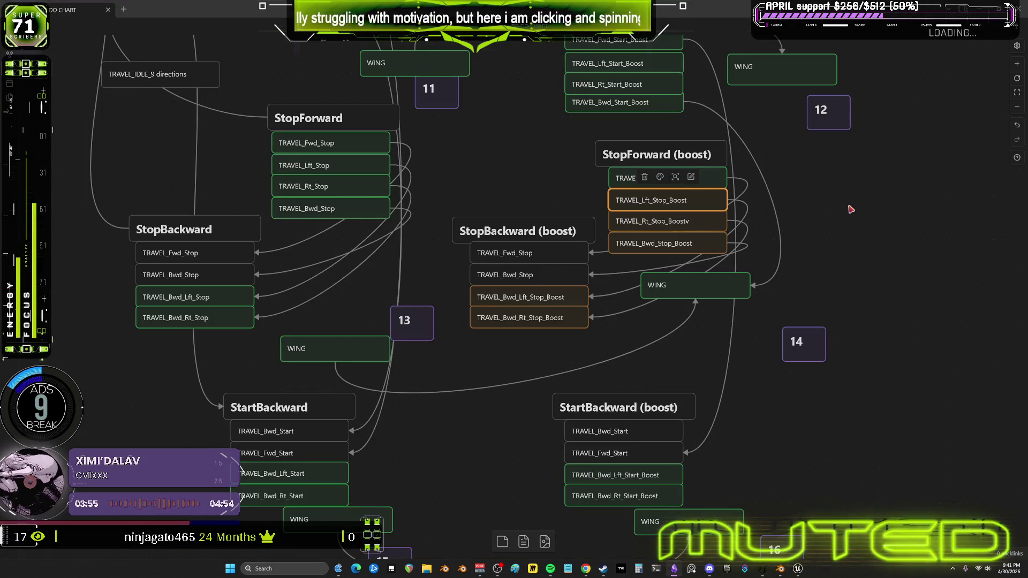
- Select TRAVEL_Lft_Stop_Boost and TRAVEL_Rt_Stop_Boostv together and mark both nodes green
shift+click(707, 220)
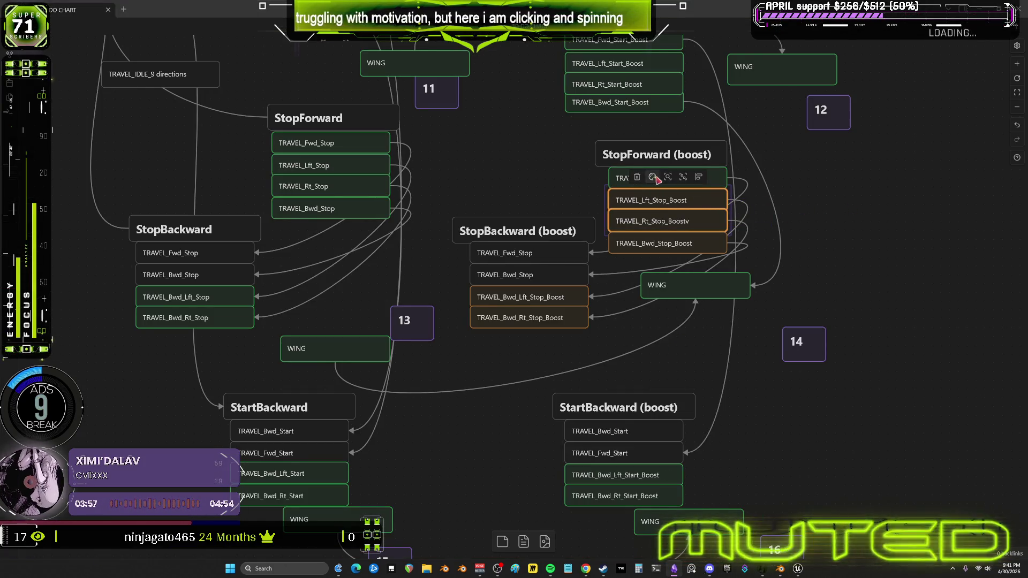
click(654, 177)
click(680, 198)
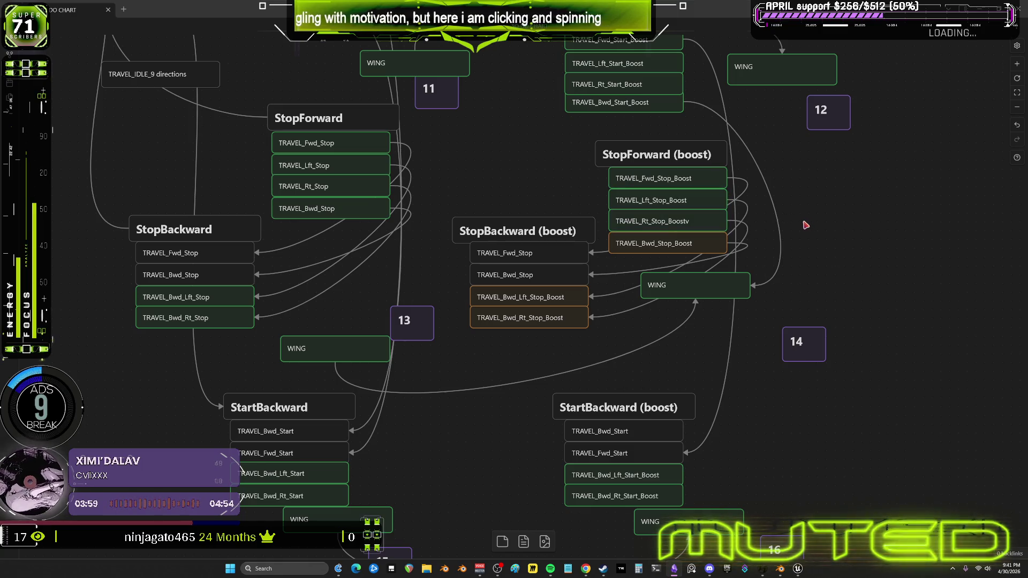
click(690, 245)
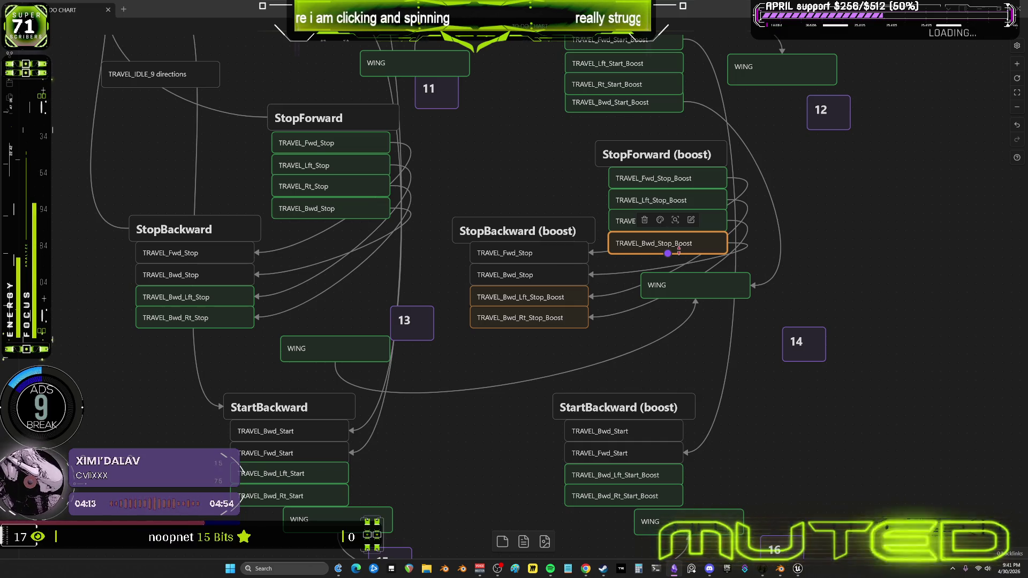
scroll(614, 294, down, 5)
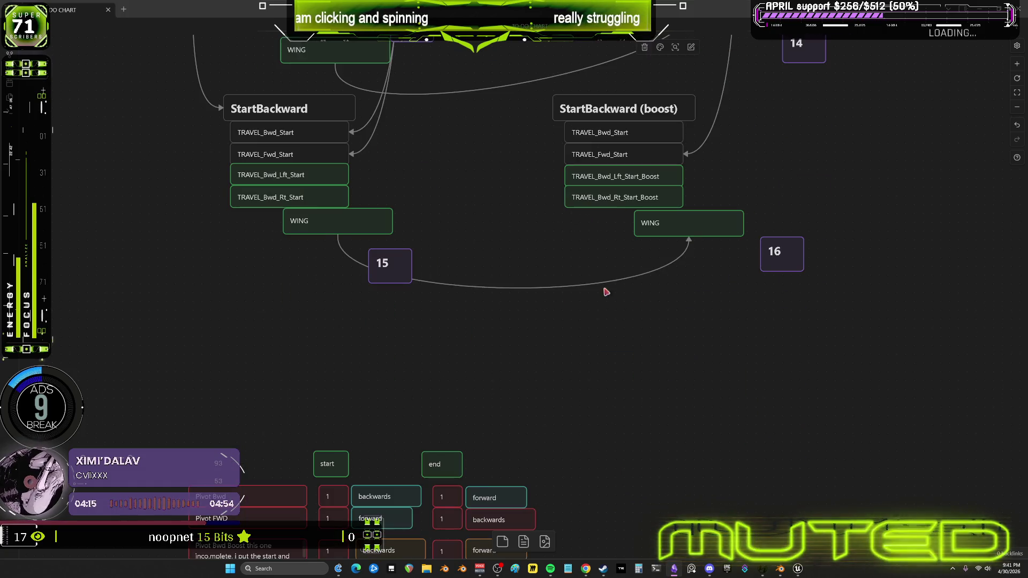
- Pan the flowchart over to the forward boost and Boost-to-stop nodes
scroll(567, 207, up, 6)
shift+scroll(488, 298, left, 9)
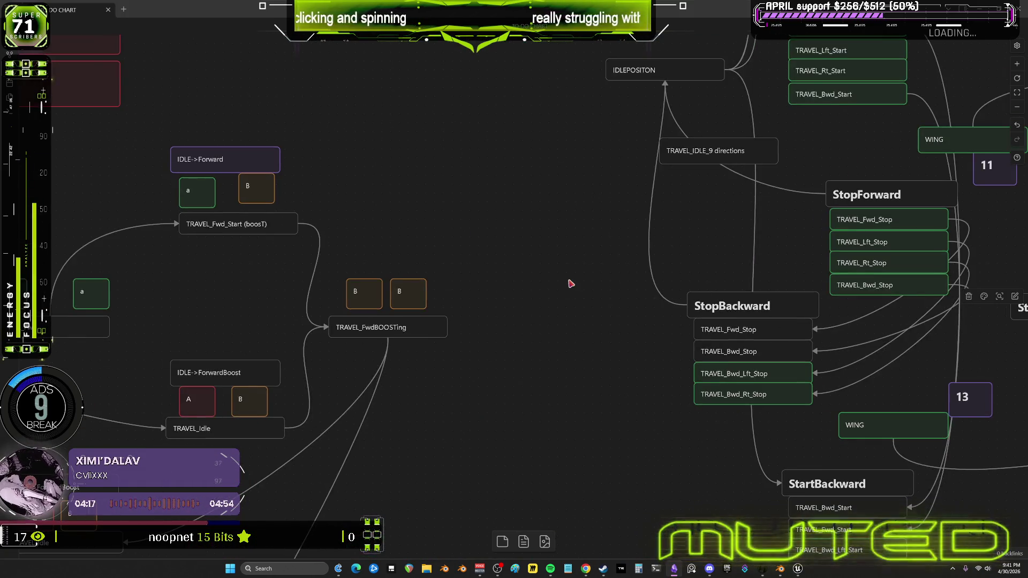
drag(308, 310, 496, 260)
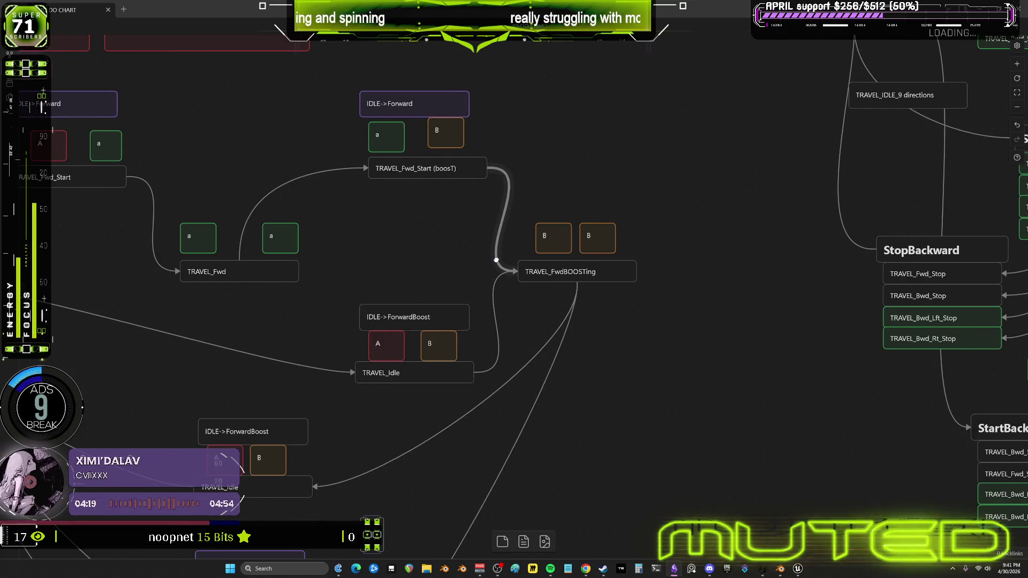
shift+scroll(497, 261, left, 3)
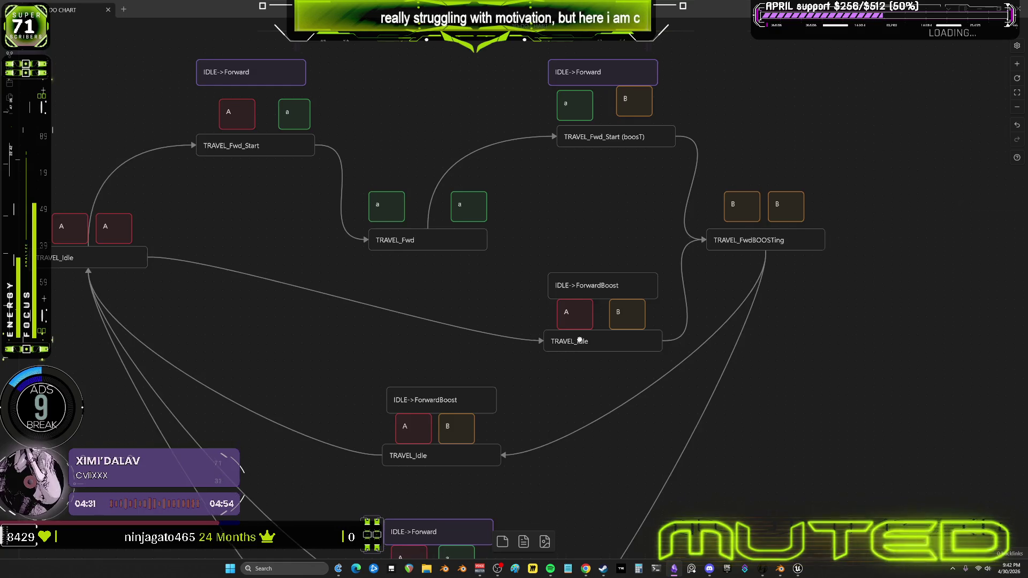
scroll(596, 289, down, 3)
mouse_move(595, 261)
mouse_down()
mouse_move(614, 159)
mouse_move(609, 362)
mouse_up()
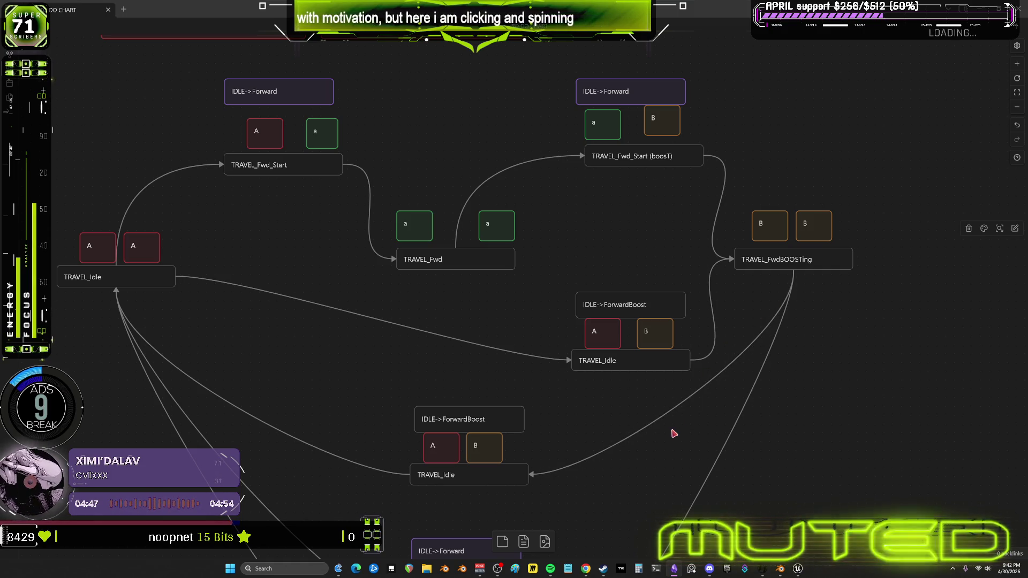
- Look over the lower stop nodes, then return to the Blender animation file
drag(660, 429, 659, 406)
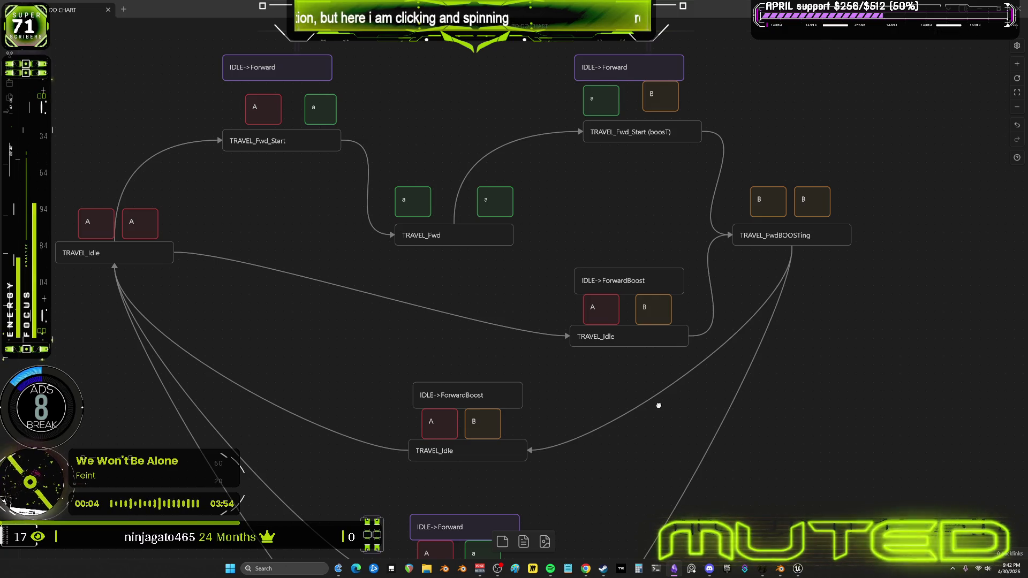
drag(659, 405, 654, 220)
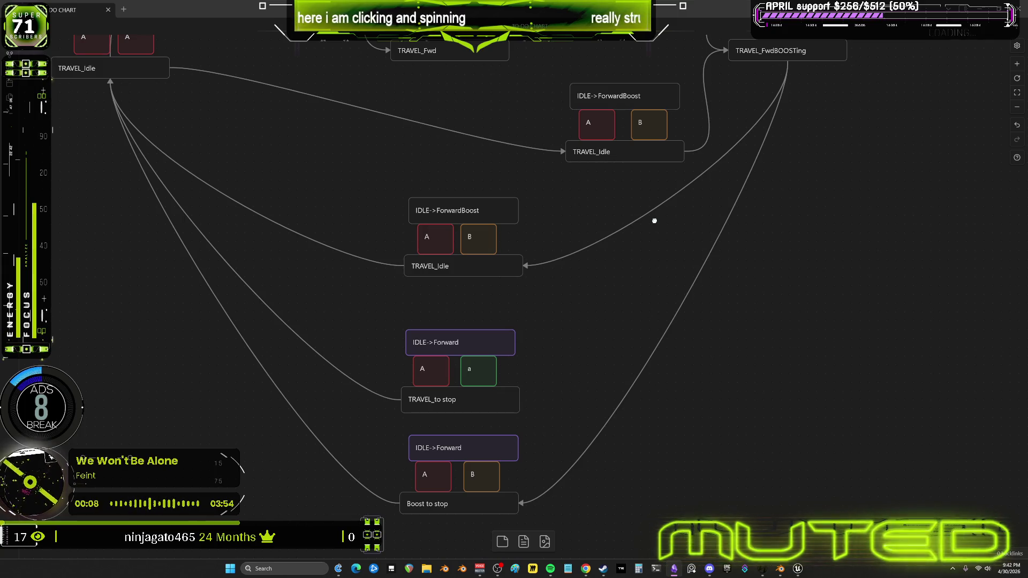
mouse_move(654, 221)
mouse_down()
mouse_move(628, 436)
mouse_move(452, 360)
mouse_move(398, 290)
mouse_move(372, 293)
mouse_up()
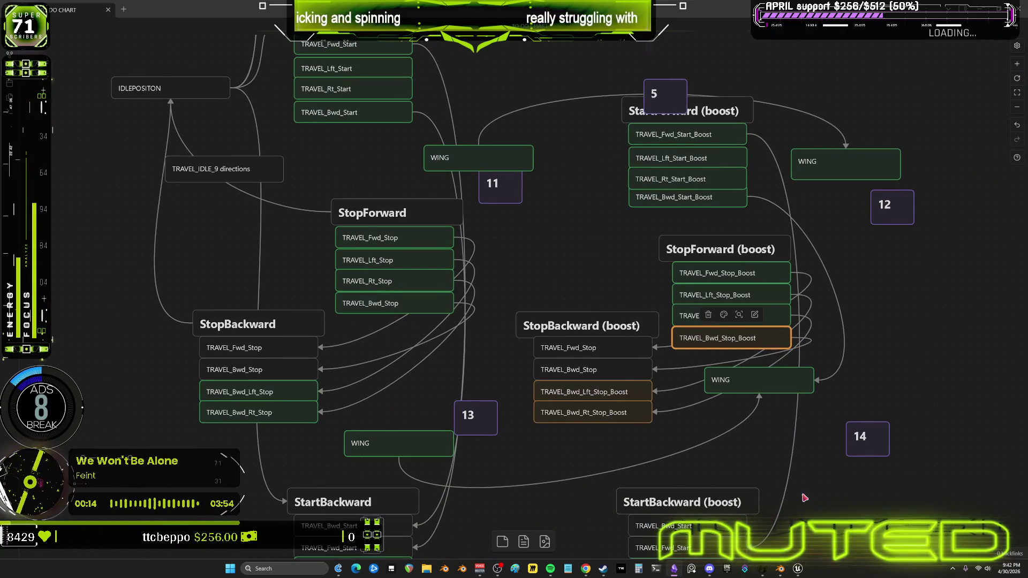
click(782, 571)
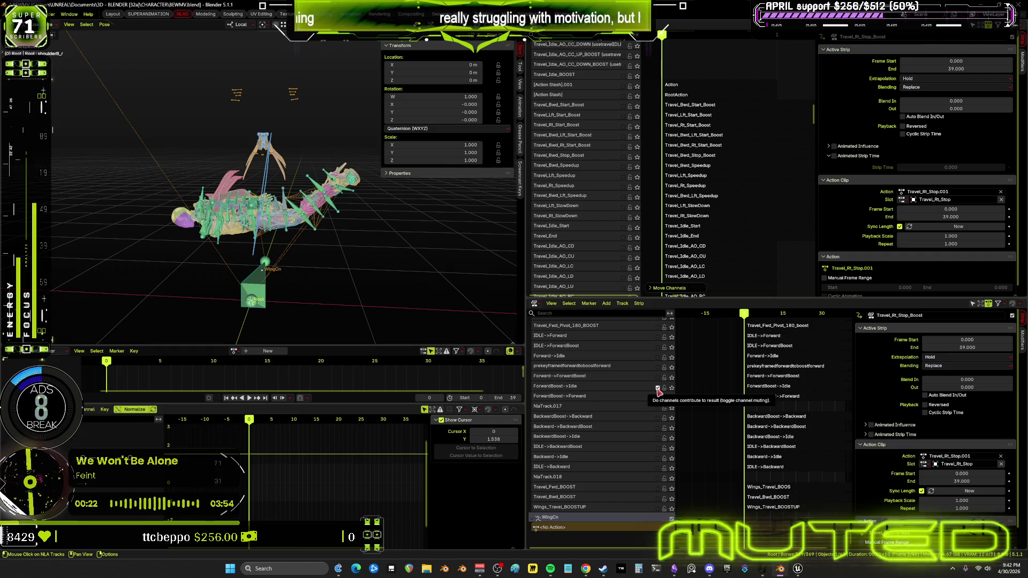
- Enable the BackwardBoost->Idle track and inspect its OpenWings.050 strip spanning frames 0–64.208
right_click(658, 391)
key(Escape)
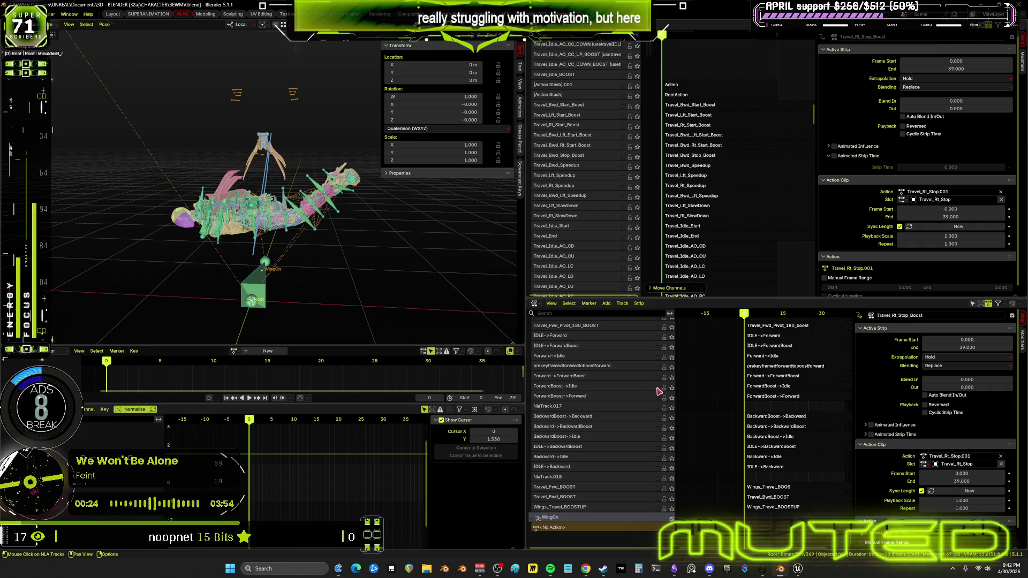
click(658, 438)
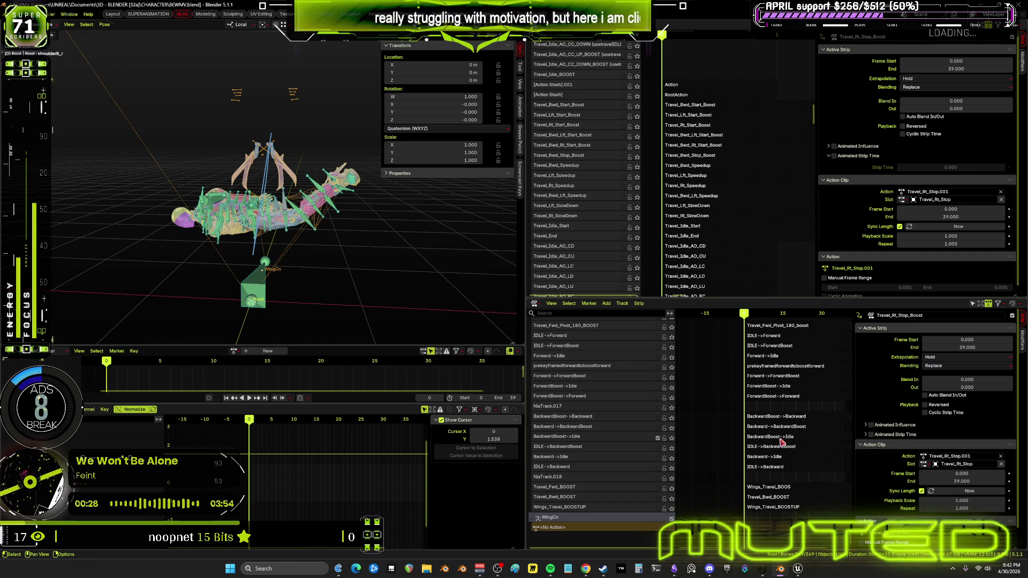
click(781, 438)
scroll(680, 225, up, 15)
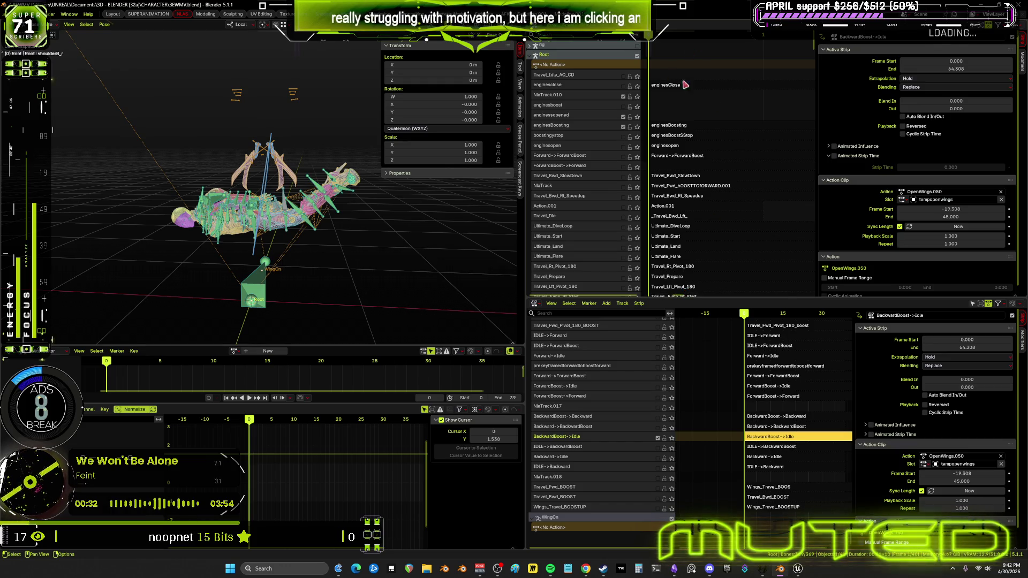
mouse_move(693, 117)
middle_down()
mouse_move(702, 124)
mouse_move(703, 111)
middle_up()
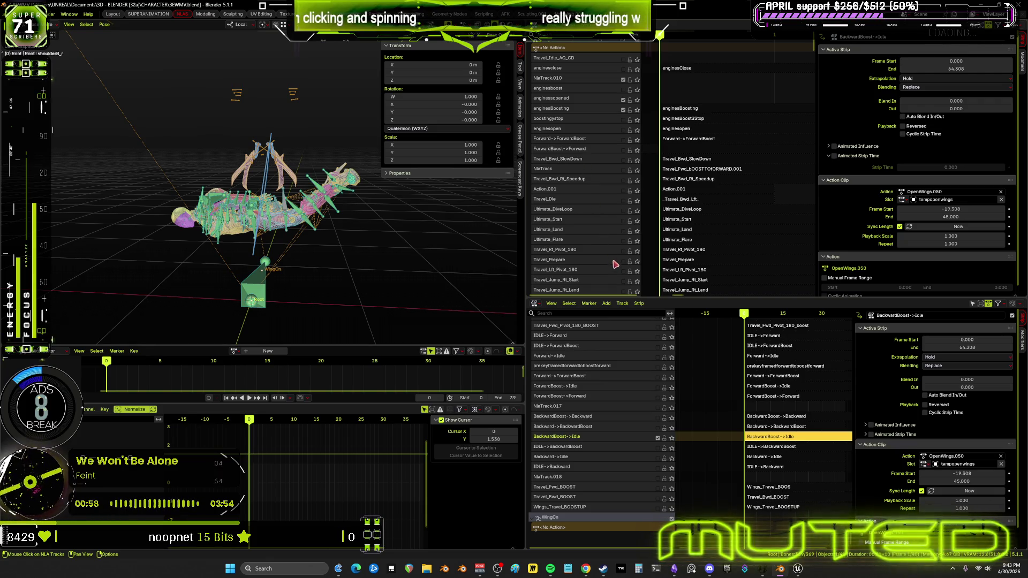
scroll(612, 249, down, 5)
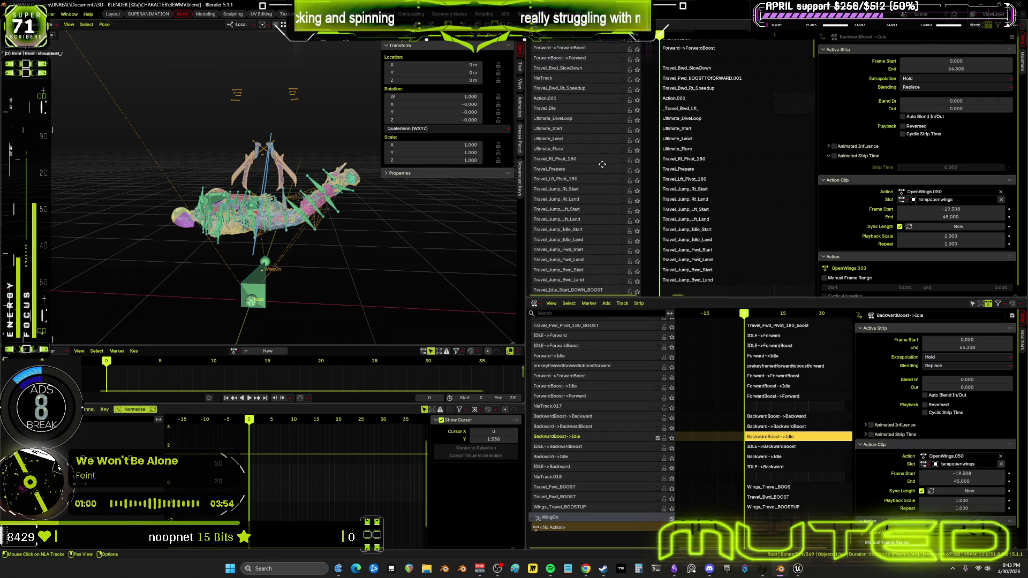
scroll(571, 245, down, 9)
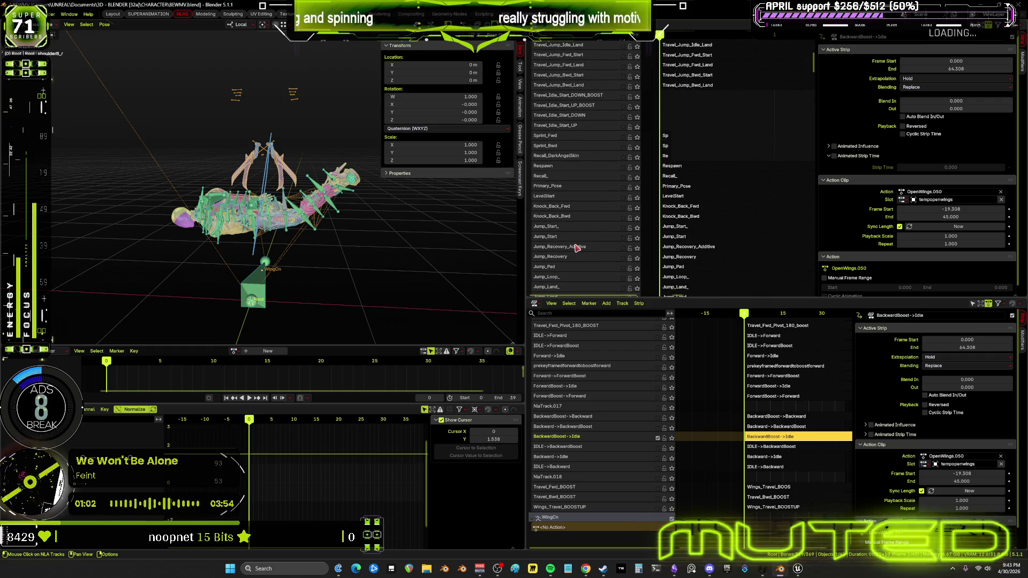
scroll(591, 232, down, 10)
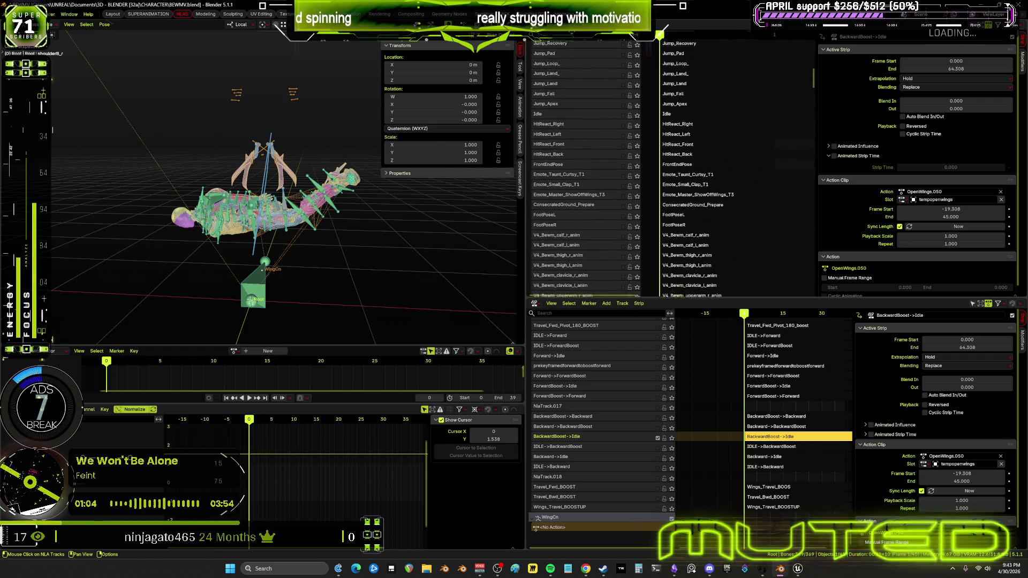
scroll(614, 141, down, 1)
scroll(602, 222, down, 13)
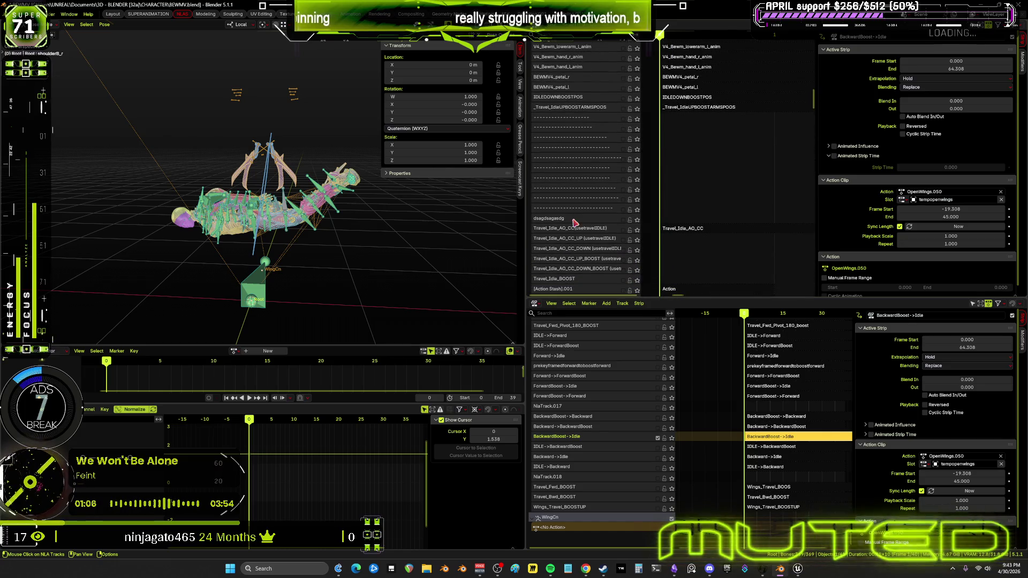
scroll(591, 236, down, 5)
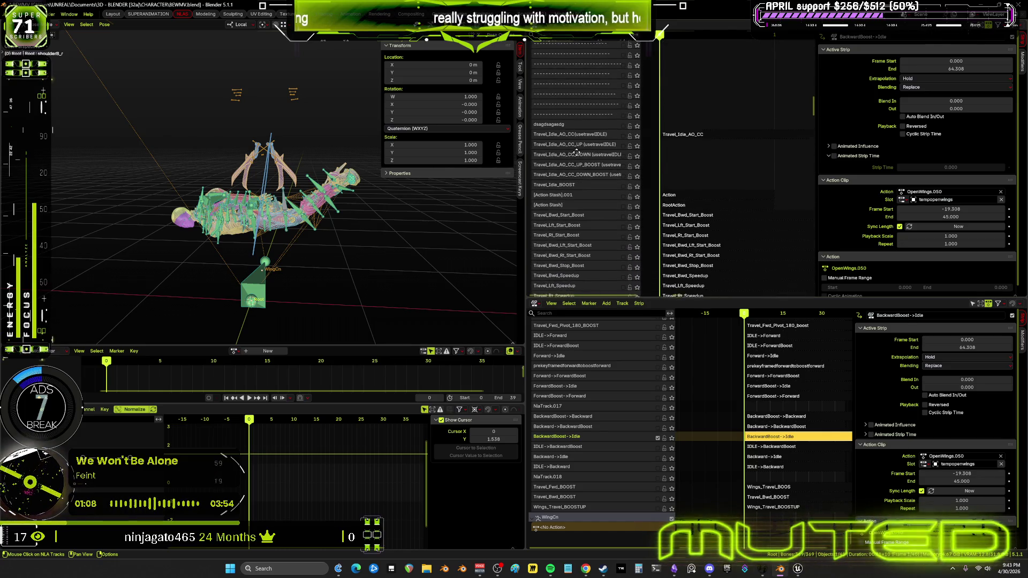
scroll(573, 187, down, 2)
scroll(572, 192, down, 1)
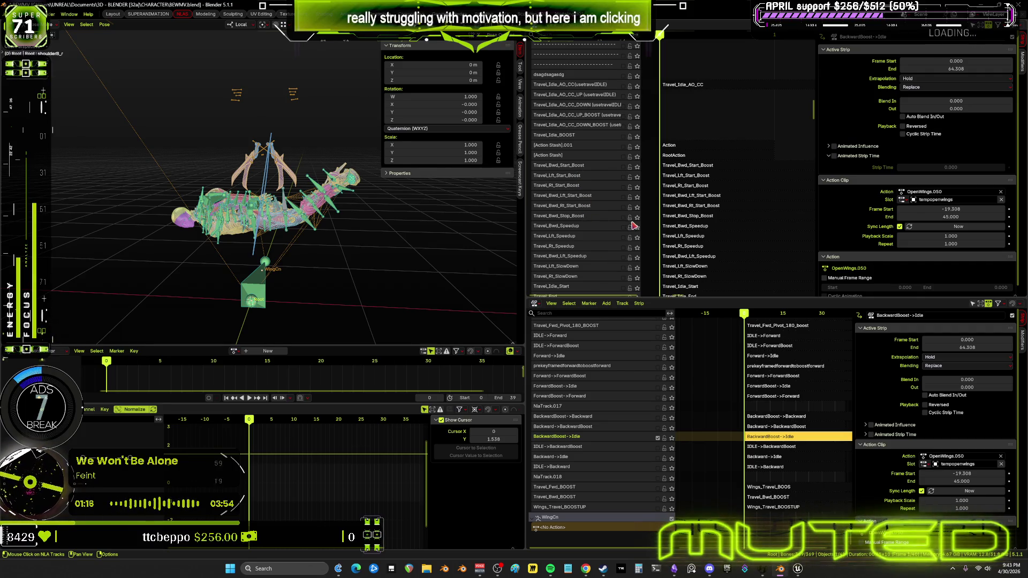
- Select the Travel_Bwd_Stop_Boost strip and briefly solo its track, then un-solo it
click(684, 217)
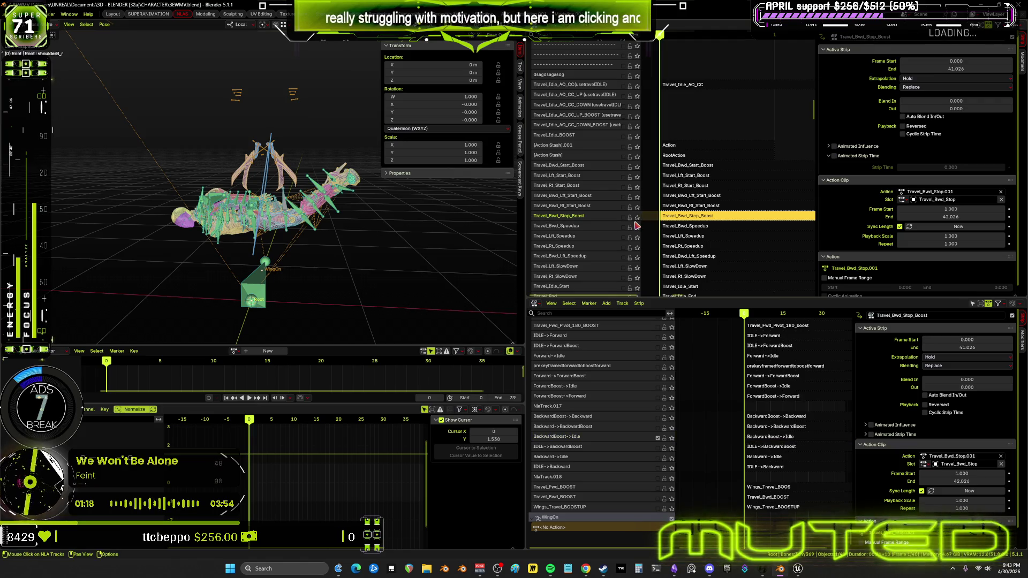
click(637, 217)
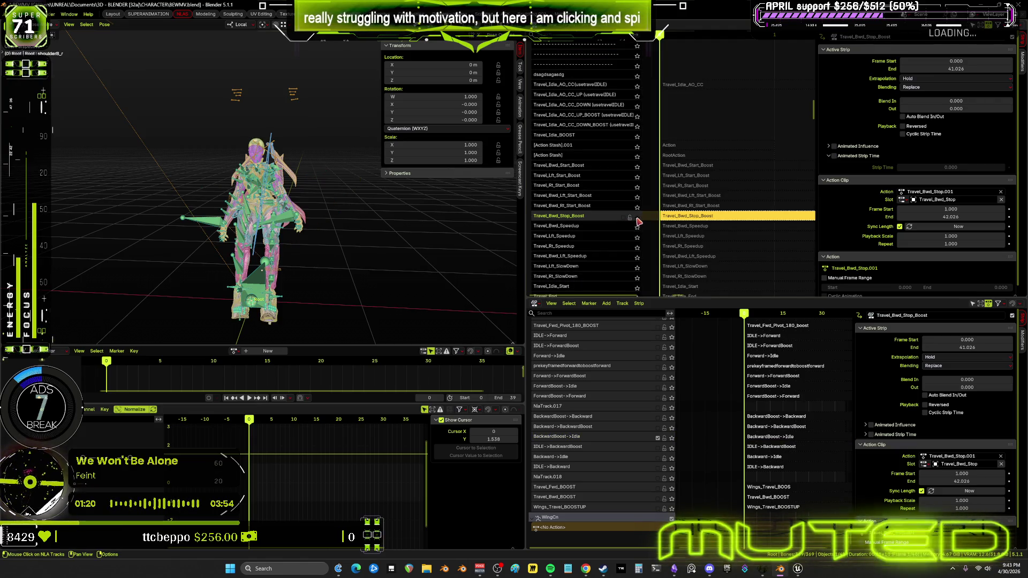
middle_drag(358, 264, 461, 252)
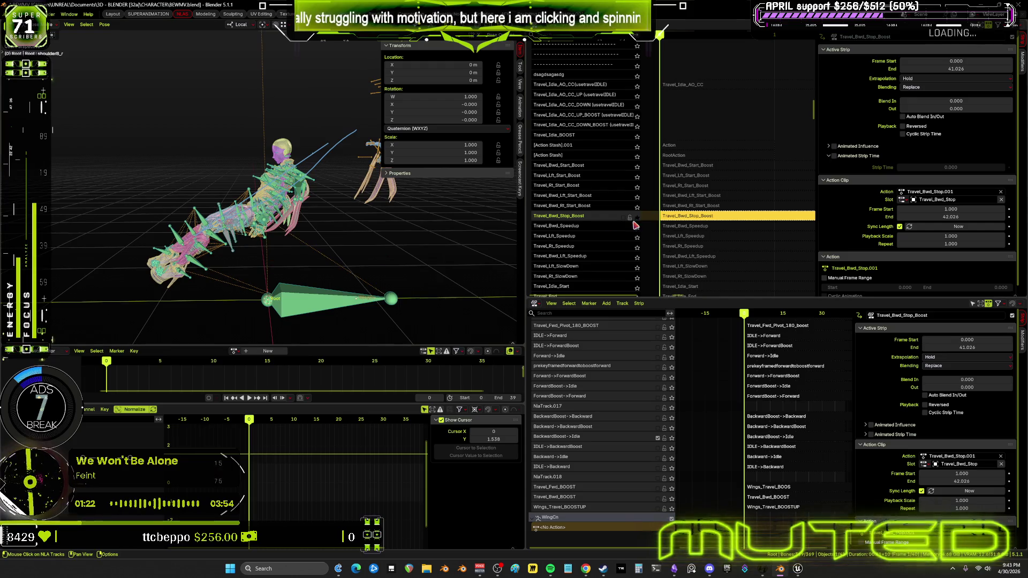
click(634, 217)
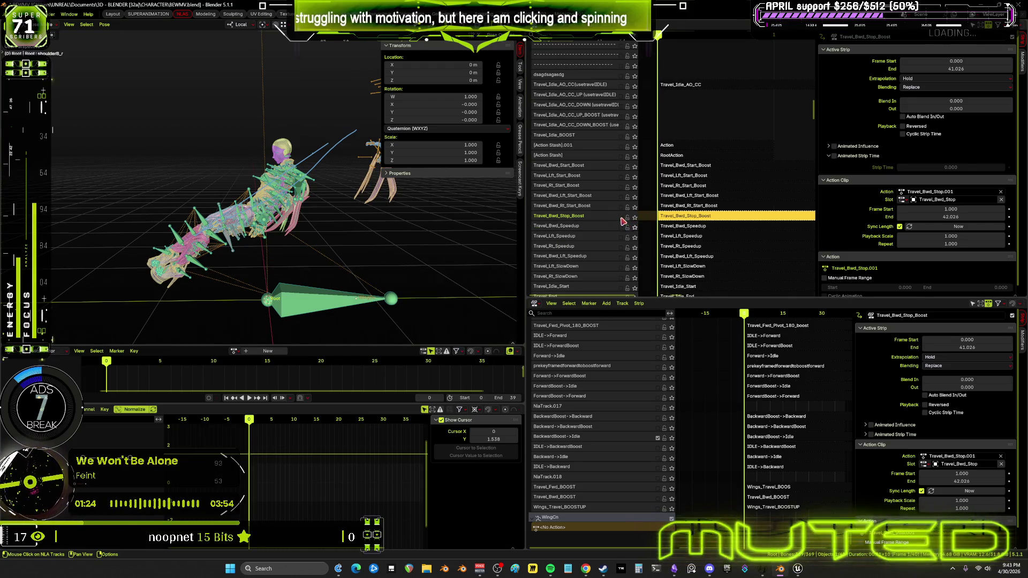
- Play the animation in a maximized 3D view with overlays hidden
click(249, 398)
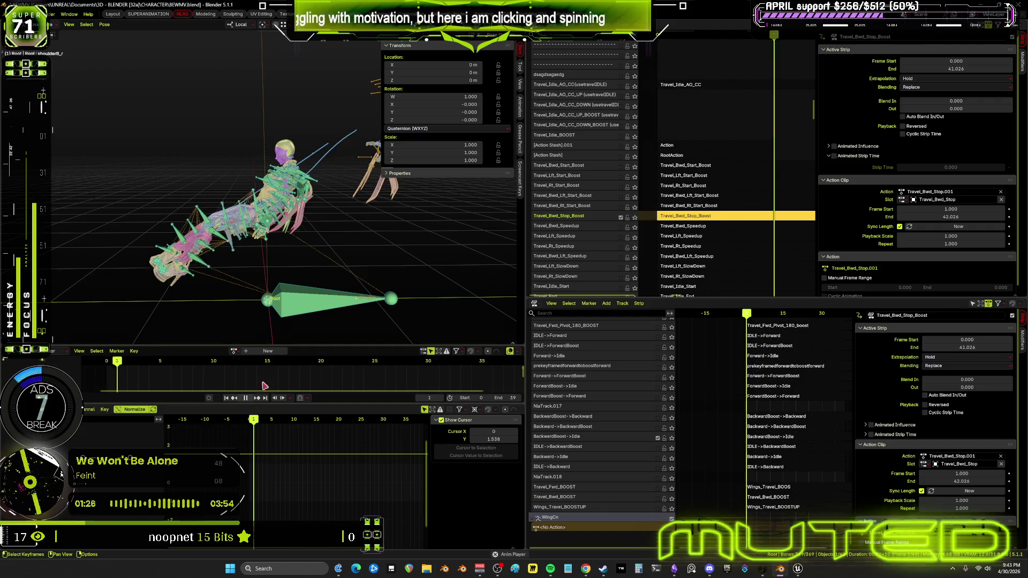
mouse_move(347, 259)
middle_down()
mouse_move(276, 232)
mouse_move(490, 260)
mouse_move(259, 292)
mouse_move(115, 274)
middle_up()
key(ctrl+space)
key(shift+alt+z)
key(ctrl+space)
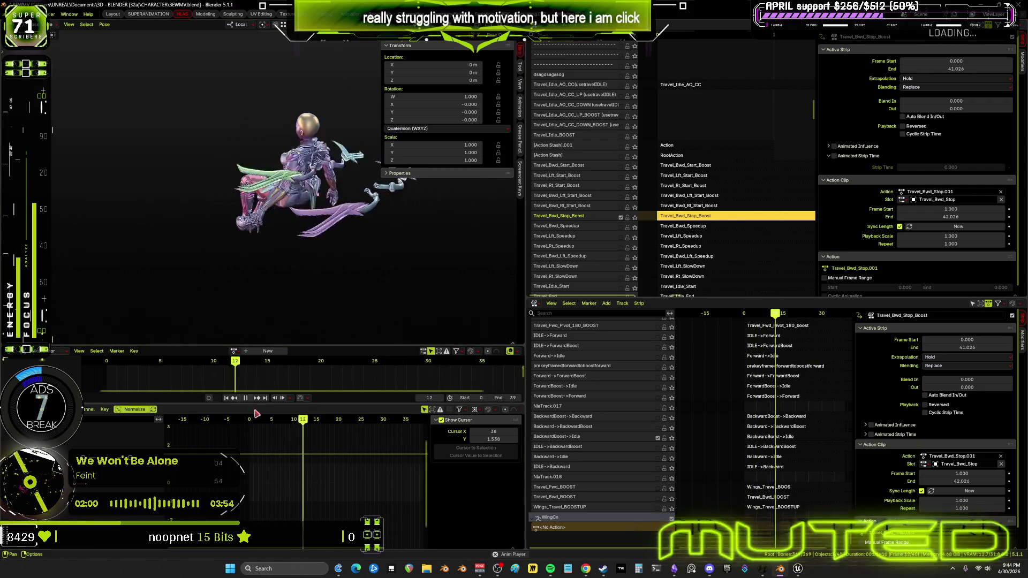
- Stop playback and focus the TRAVEL_Bwd_Stop_Boost node in the Obsidian flowchart
key(space)
mouse_move(324, 226)
middle_down()
mouse_move(330, 179)
mouse_move(326, 166)
mouse_move(312, 169)
middle_up()
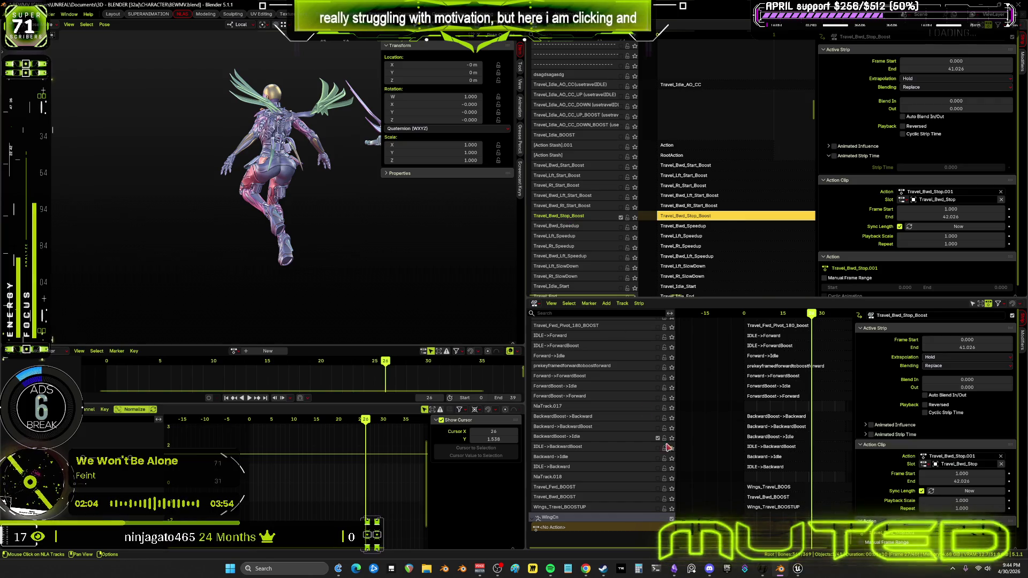
click(675, 570)
click(716, 340)
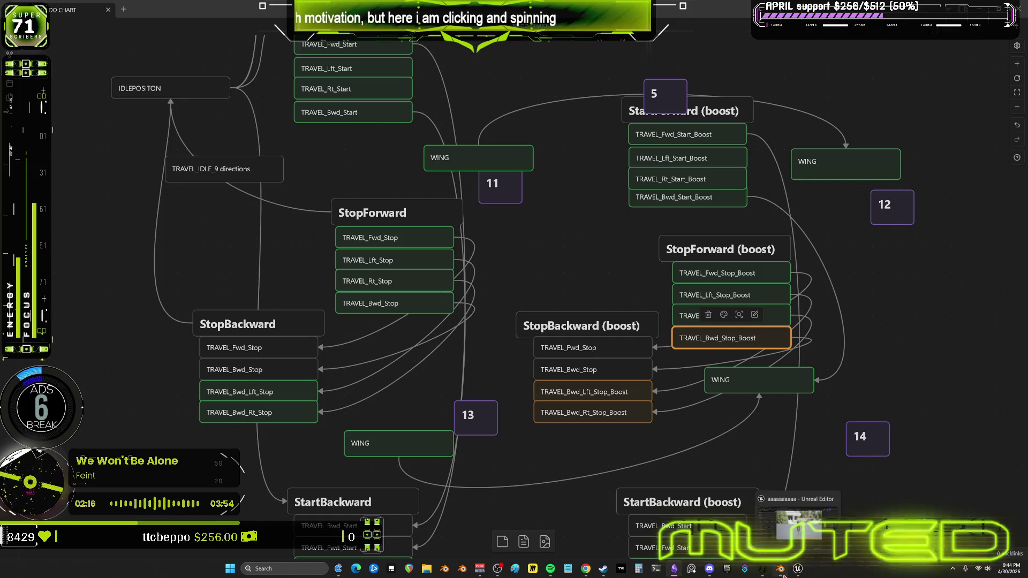
- Back in Blender, replay the animation and jump the playhead to frame 17
key(alt+Tab)
key(space)
mouse_move(338, 423)
mouse_down()
mouse_move(192, 438)
mouse_move(312, 423)
mouse_move(421, 440)
mouse_move(402, 448)
mouse_up()
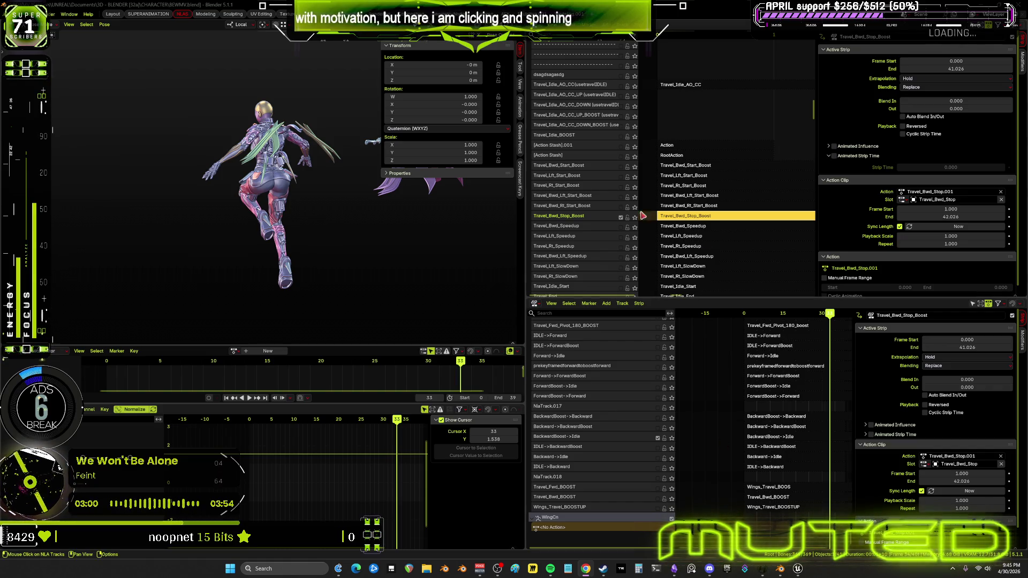
- Scroll down through the NLA action tracks and back up, then go to the Obsidian flowchart
scroll(723, 226, down, 10)
scroll(724, 226, down, 15)
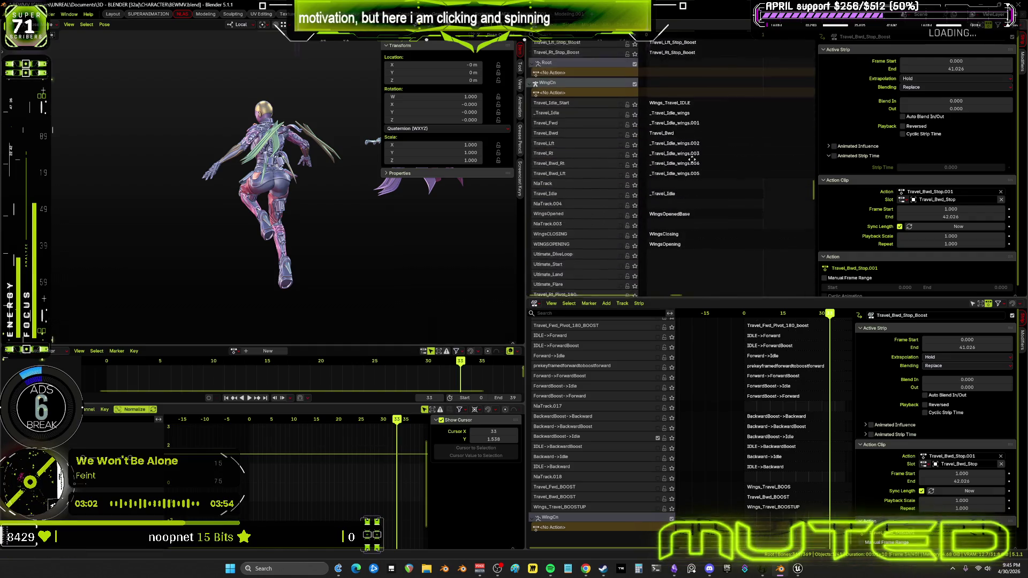
scroll(715, 206, down, 20)
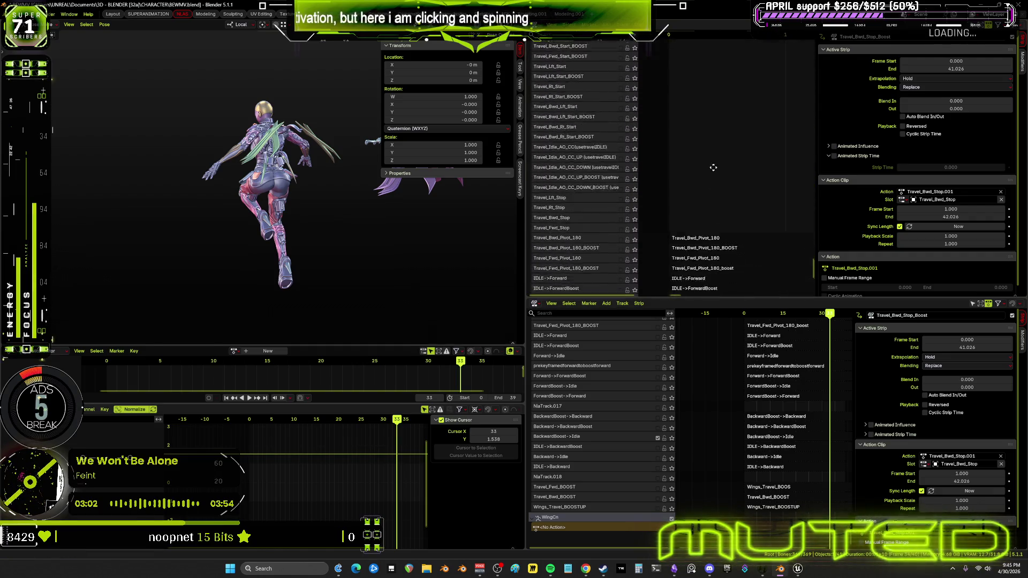
scroll(730, 282, down, 20)
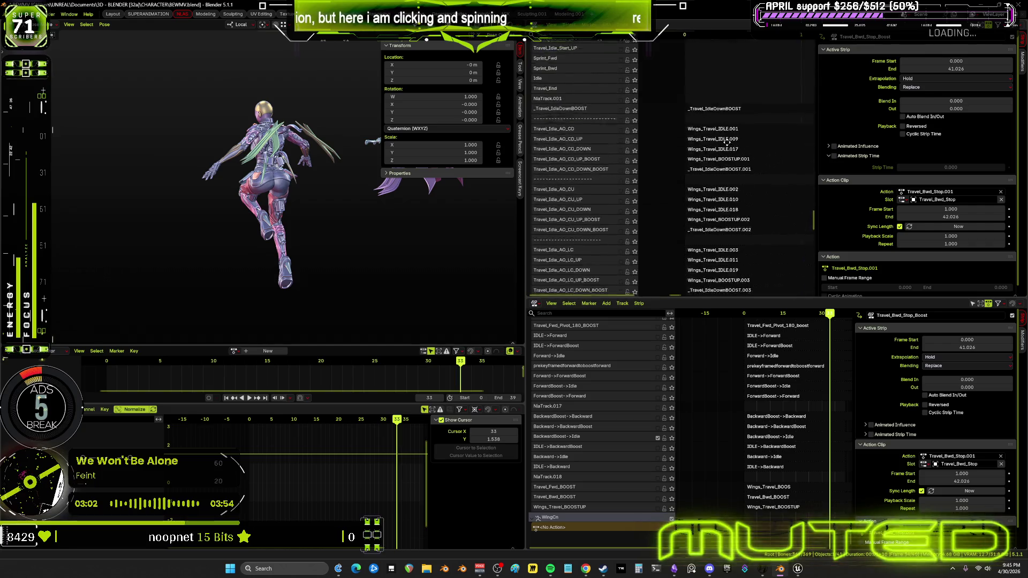
scroll(715, 74, down, 20)
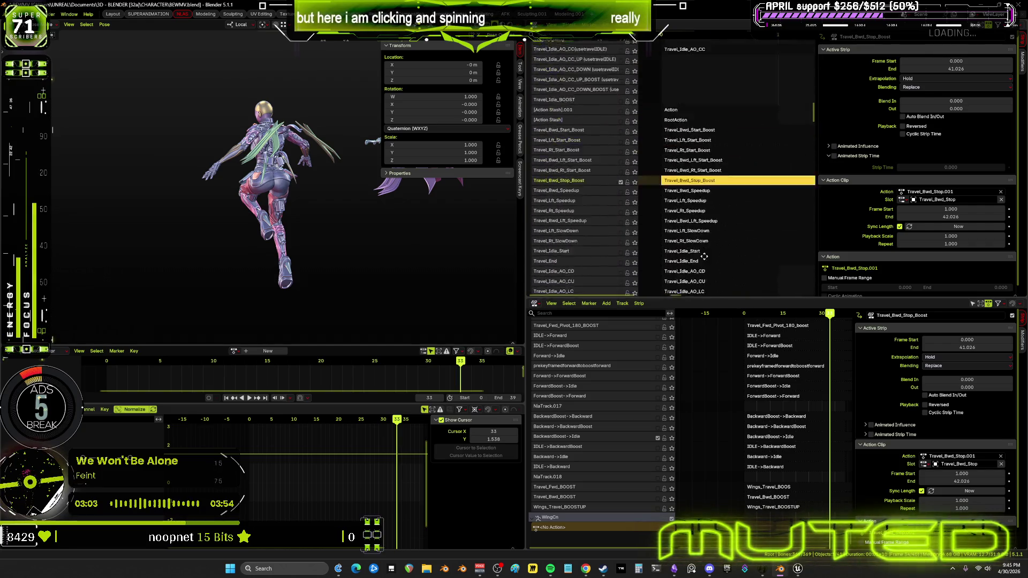
scroll(705, 207, down, 20)
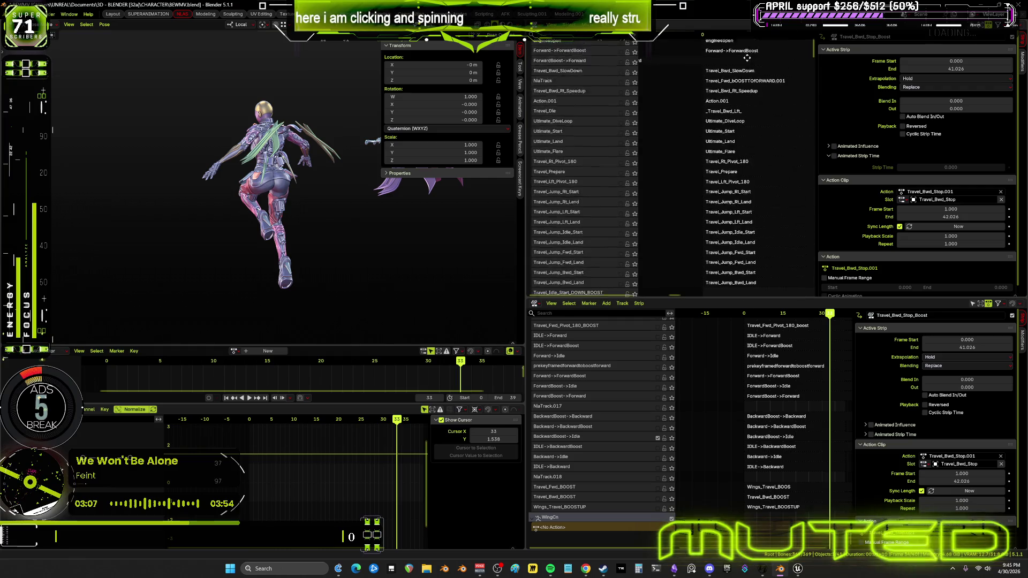
scroll(737, 100, up, 5)
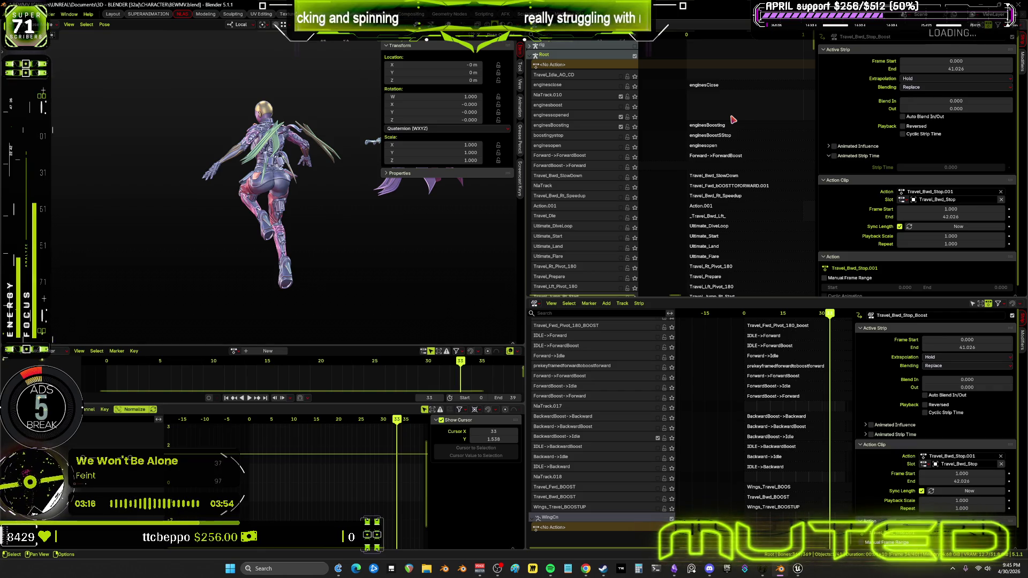
key(alt+Tab)
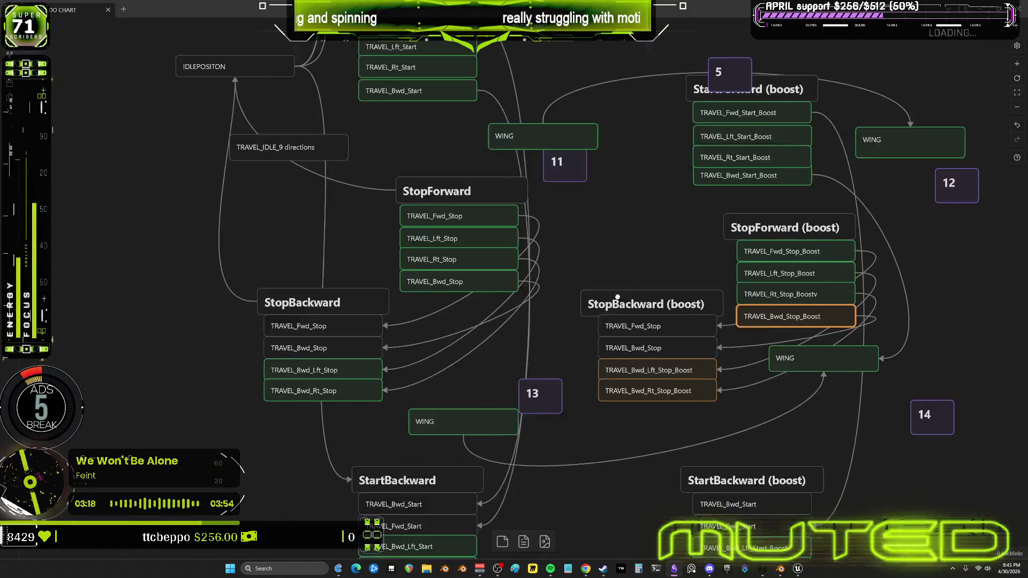
- Zoom and pan across the whole flowchart, then bring up the Unreal stop blend space
scroll(616, 297, down, 3)
scroll(556, 290, up, 2)
ctrl+scroll(613, 302, down, 4)
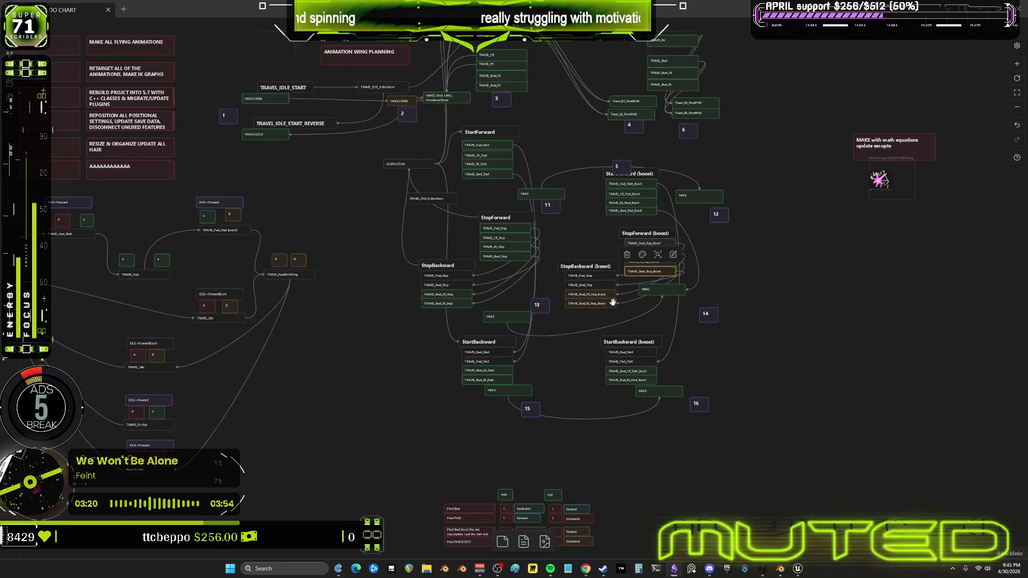
scroll(616, 299, up, 2)
shift+scroll(616, 300, left, 2)
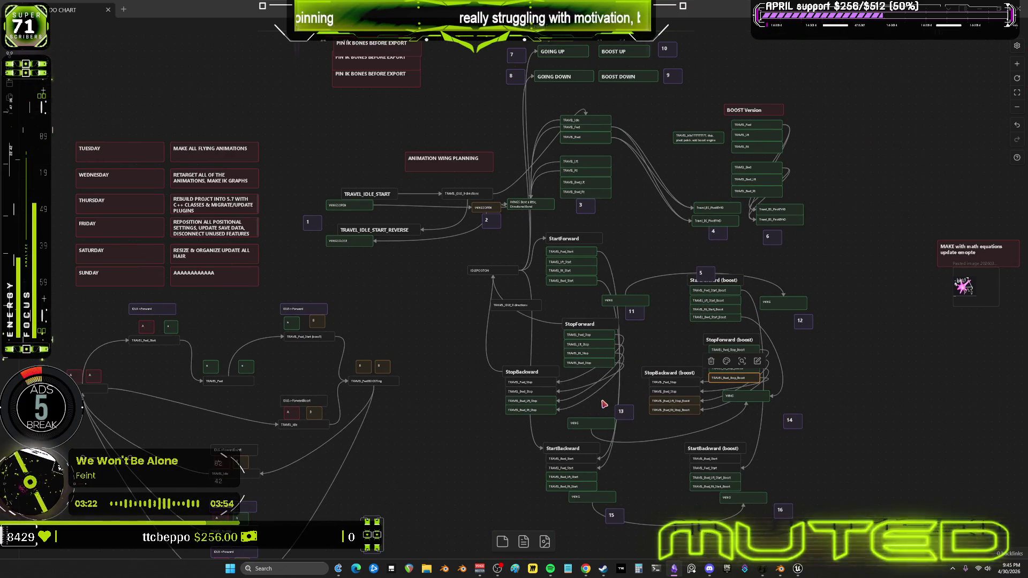
scroll(605, 403, down, 3)
scroll(677, 493, up, 4)
scroll(557, 342, down, 5)
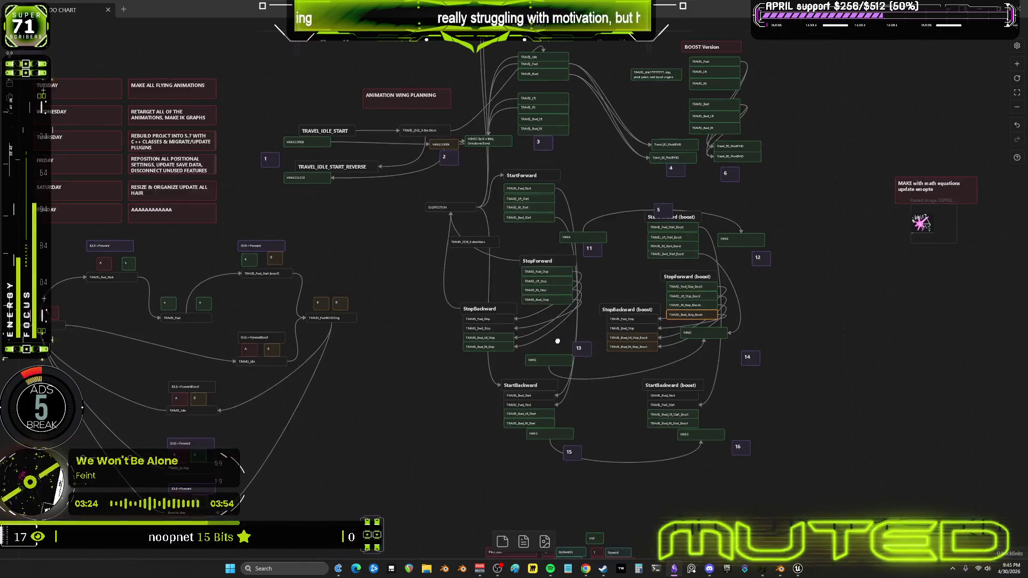
scroll(558, 341, up, 3)
key(alt+Tab)
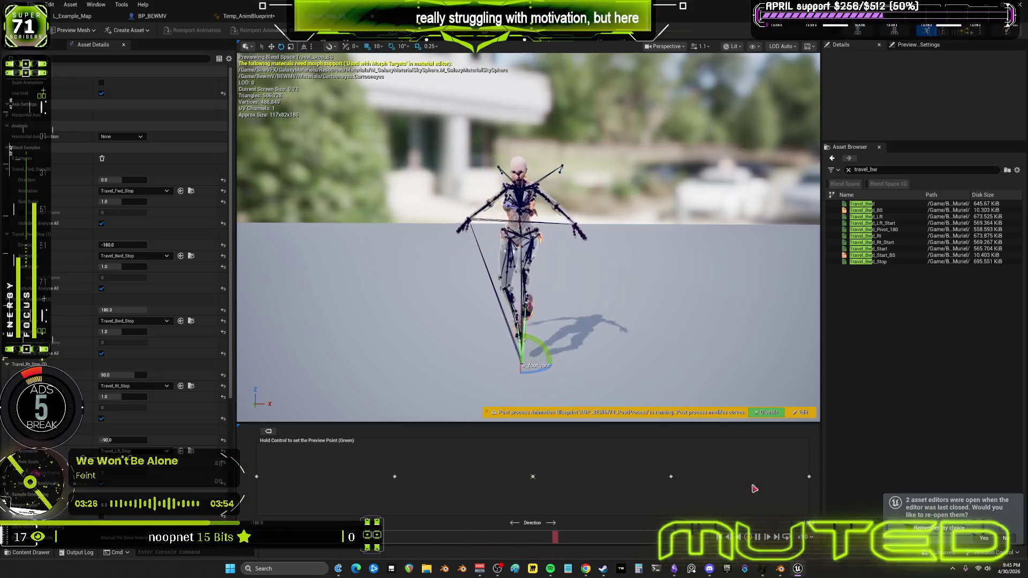
- View Temp_AnimBlueprint's flying state machine graph, then return to Blender
click(249, 16)
click(456, 59)
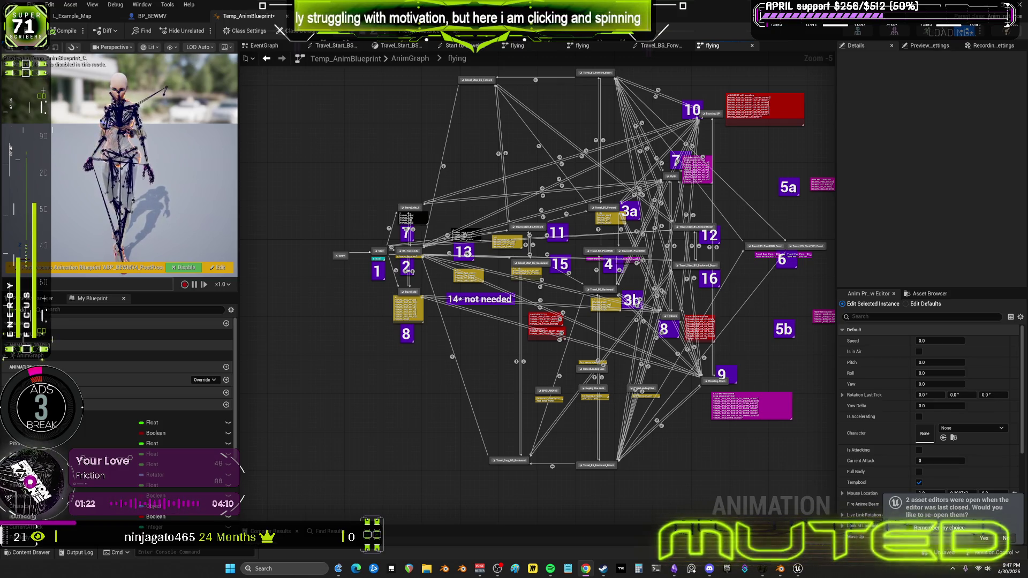
click(778, 574)
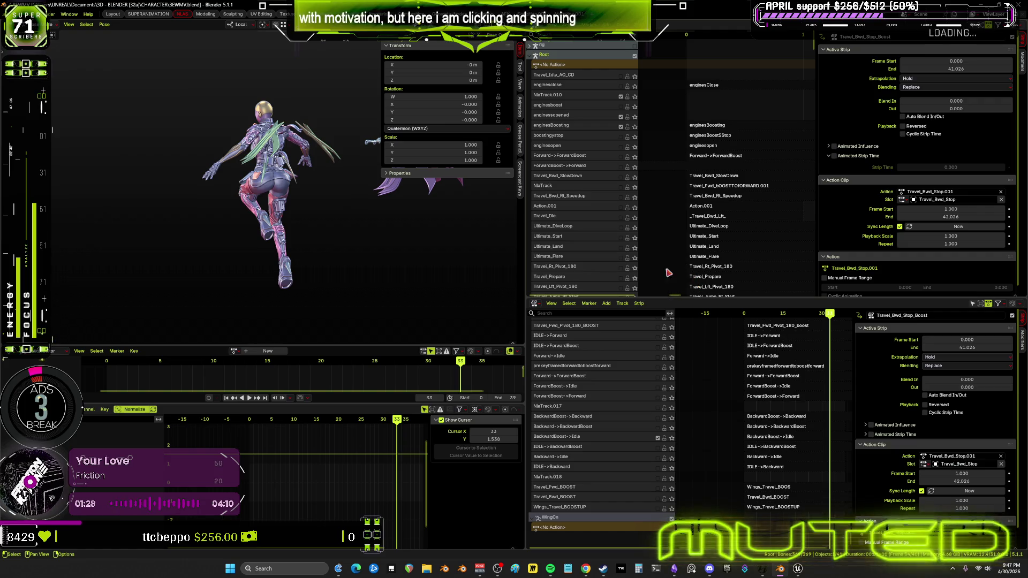
- Maximize the 3D view and orbit round to the character's back to view the wings
scroll(325, 187, up, 3)
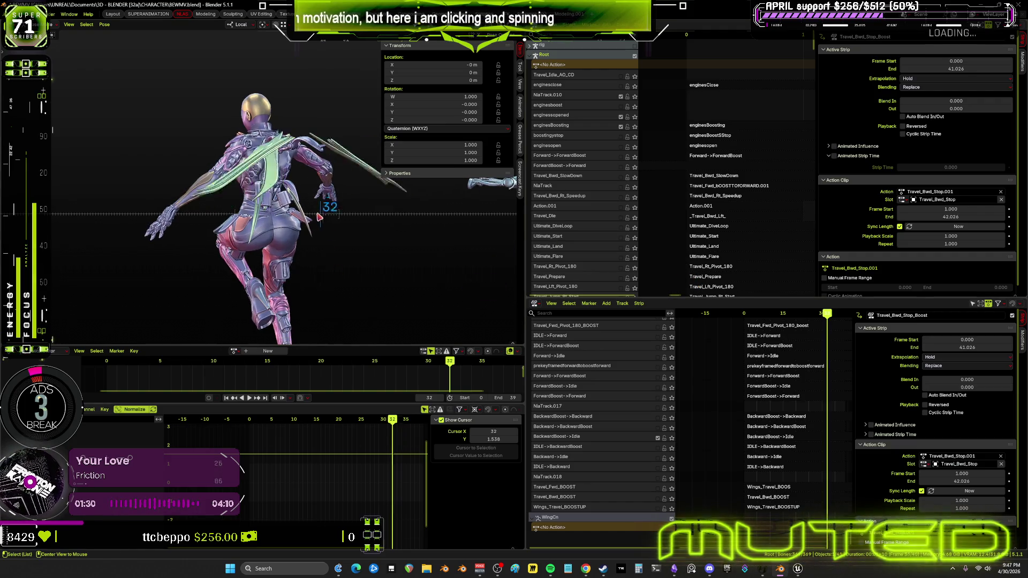
drag(275, 221, 213, 244)
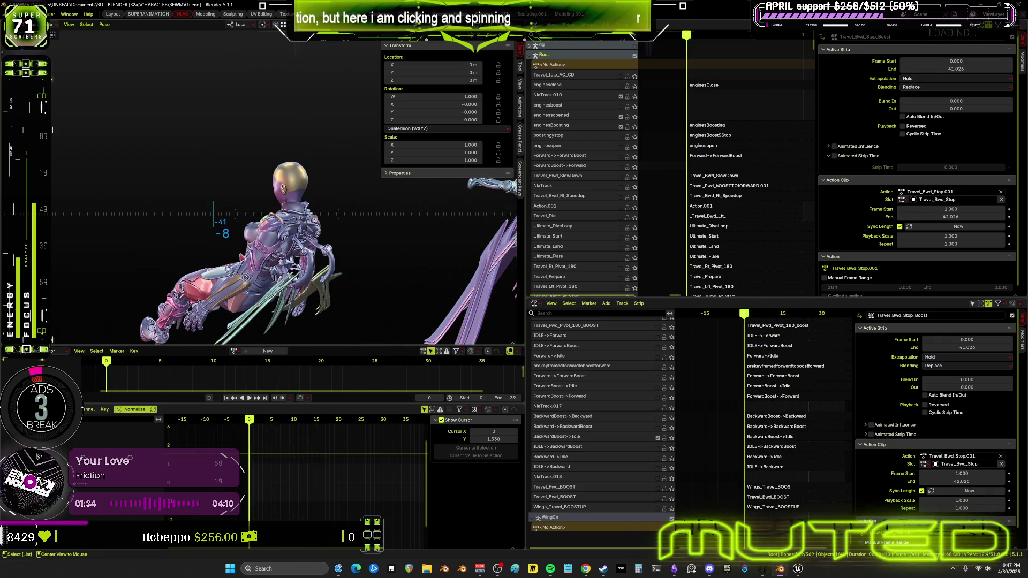
right_click(237, 243)
right_click(238, 242)
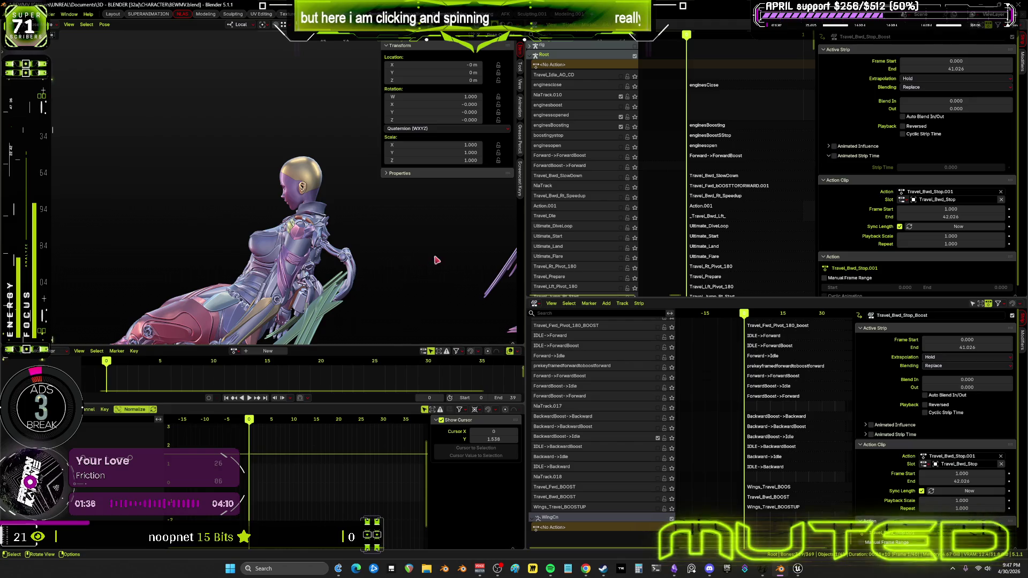
key(ctrl+space)
mouse_move(515, 280)
middle_down()
mouse_move(493, 288)
mouse_move(489, 261)
mouse_move(501, 299)
mouse_move(563, 296)
middle_up()
mouse_move(559, 133)
middle_down()
mouse_move(624, 334)
mouse_move(705, 318)
mouse_move(475, 263)
mouse_move(345, 286)
middle_up()
mouse_move(534, 360)
middle_down()
mouse_move(580, 294)
mouse_move(481, 303)
middle_up()
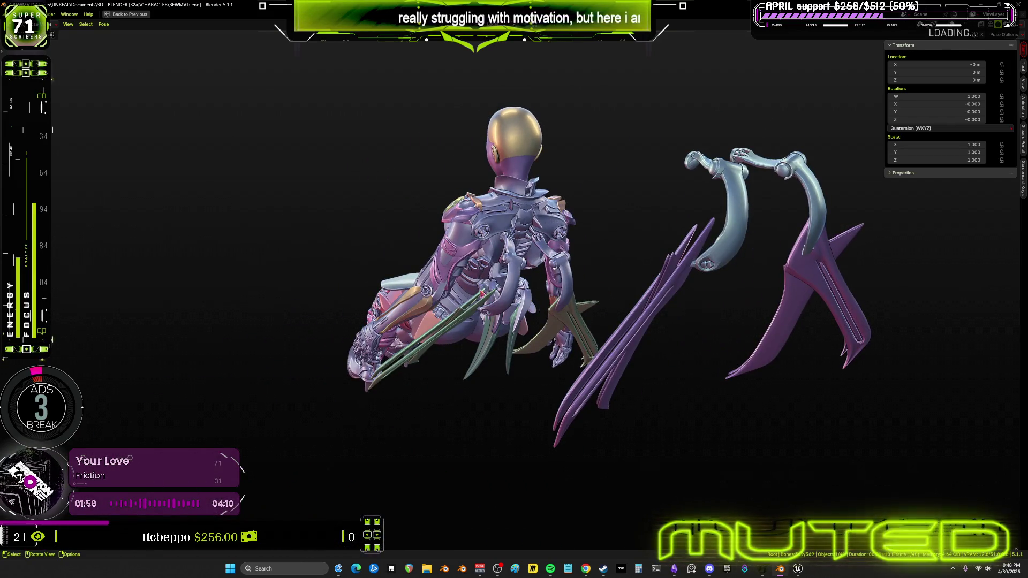
- Play the animation, then restore the full NLA, timeline and graph editor layout
key(space)
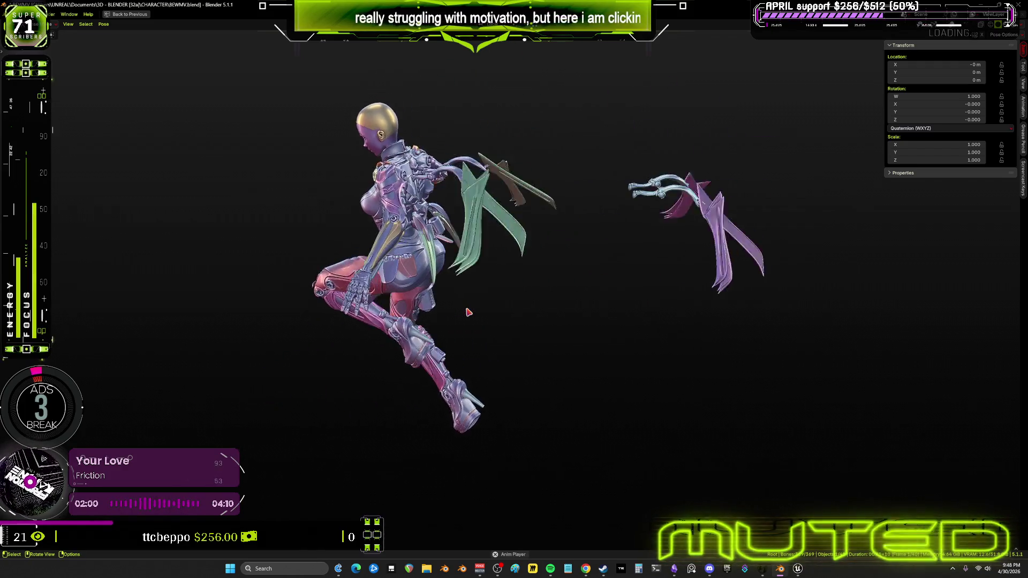
key(ctrl+space)
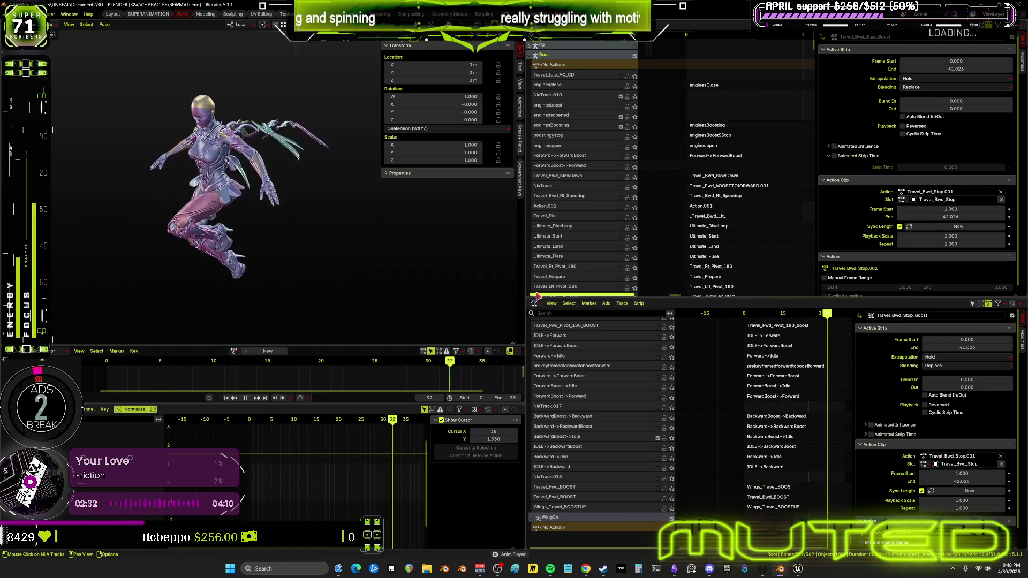
- Select the BackwardBoost->Idle strip and scrub to frame 28
click(634, 436)
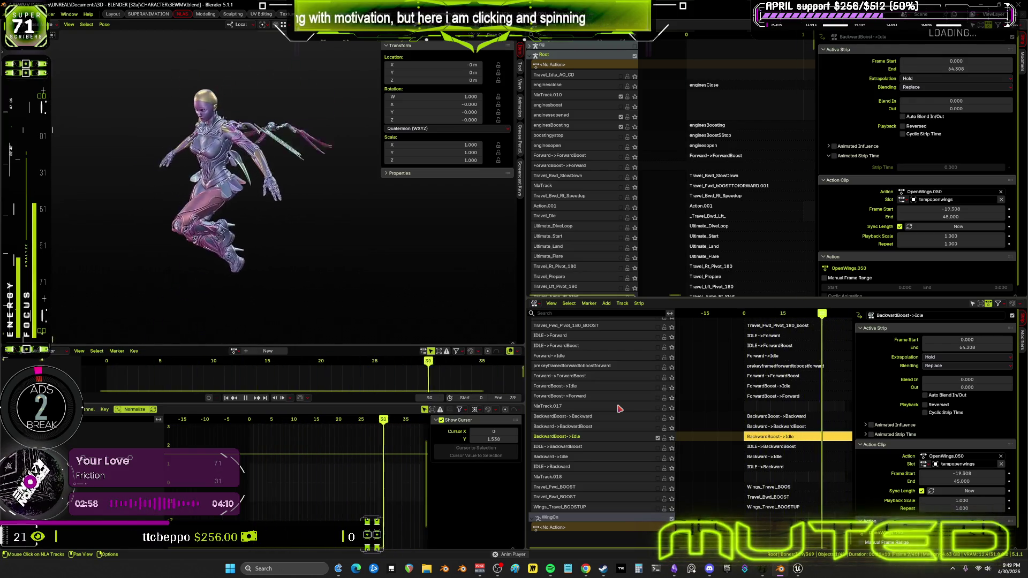
mouse_move(369, 419)
mouse_down()
mouse_move(280, 420)
mouse_move(376, 416)
mouse_up()
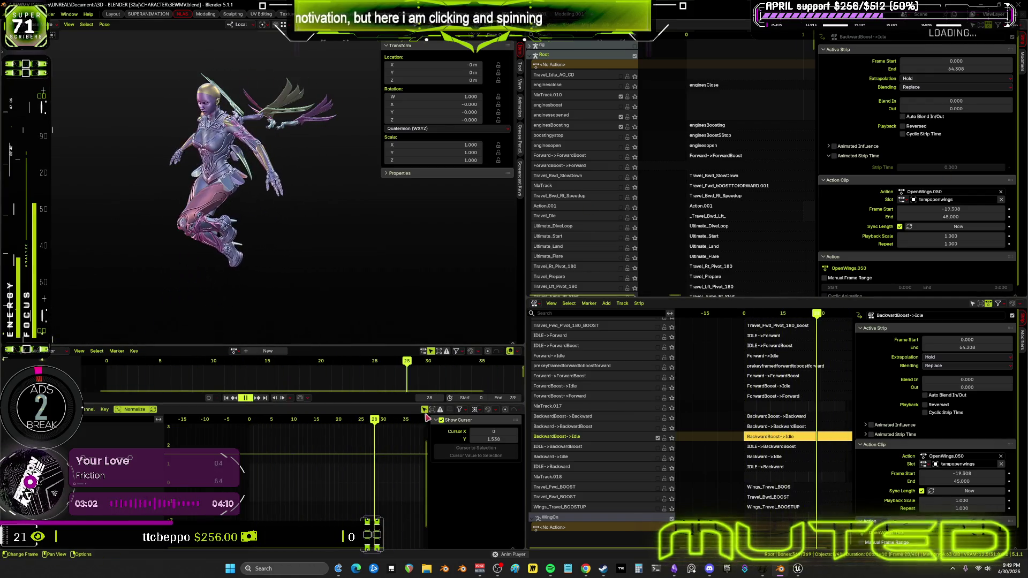
ctrl+scroll(764, 453, down, 3)
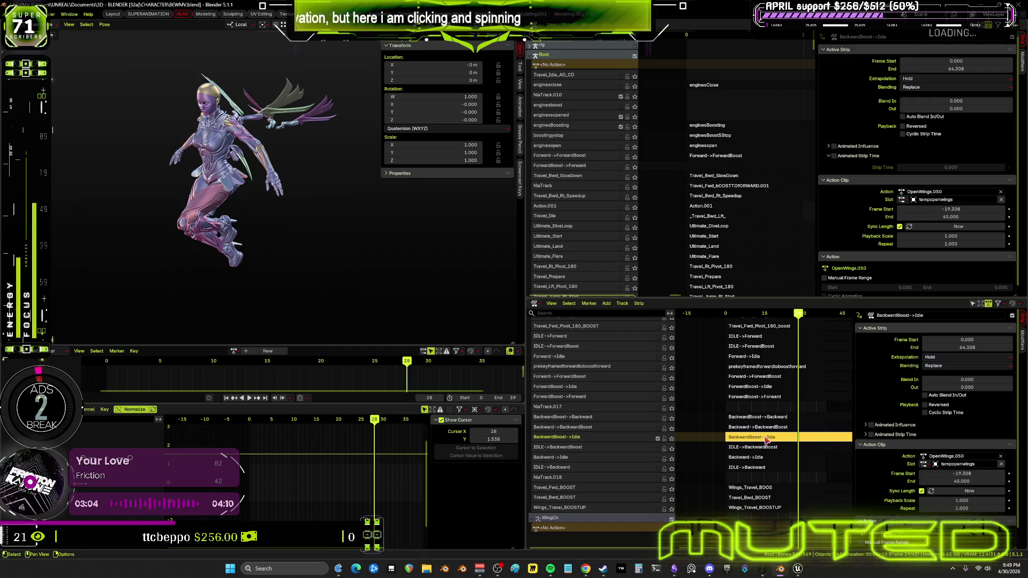
- Enter tweak mode on the strip's action and make WingCn active to show its keyframes
key(Tab)
key(shift+alt+z)
middle_drag(280, 164, 292, 209)
click(328, 142)
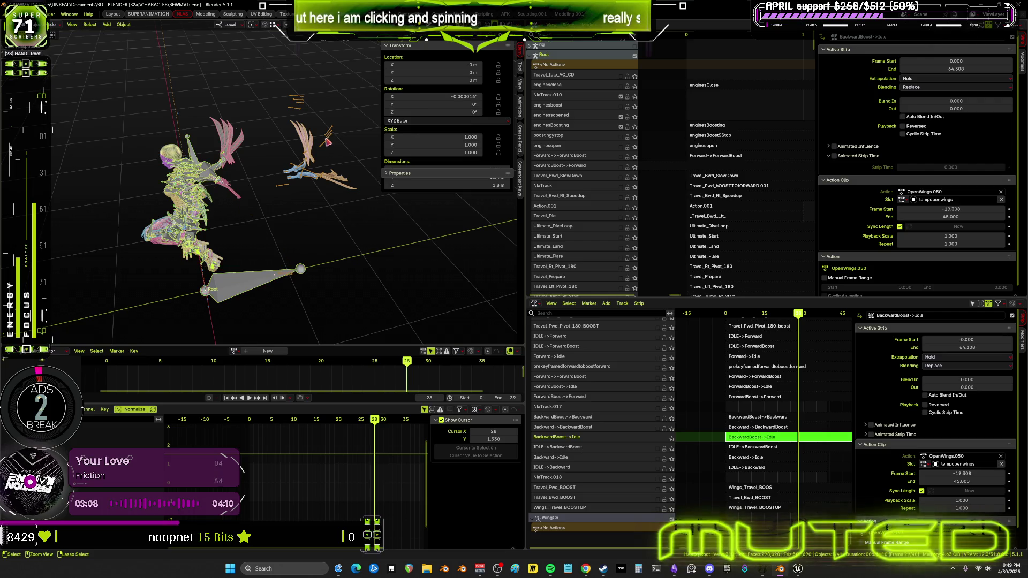
click(329, 147)
- In the full-screen Graph Editor, shift two columns of wing keyframes 3 frames earlier
key(ctrl+space)
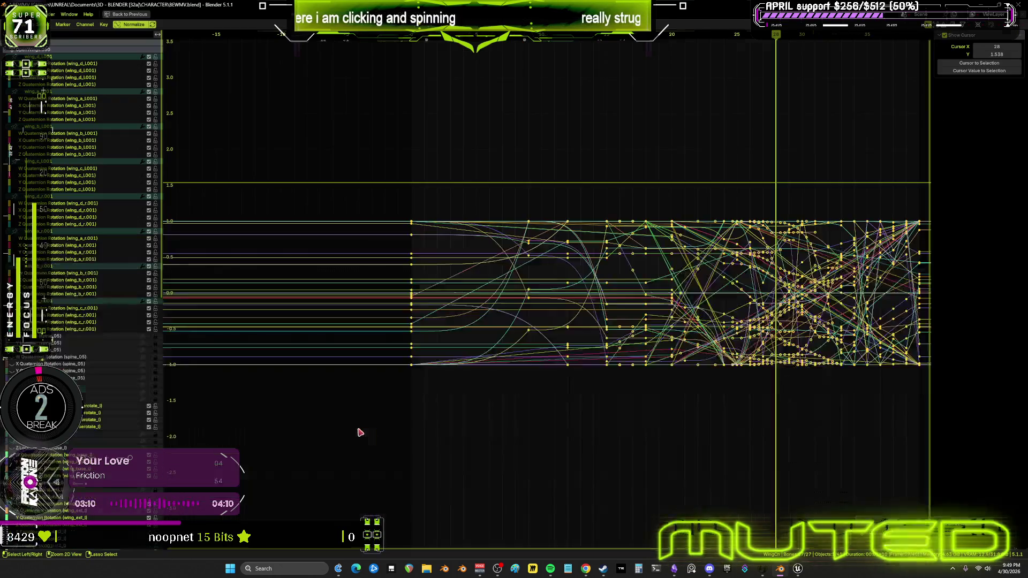
scroll(668, 373, up, 4)
mouse_move(668, 373)
ctrl+middle_down()
mouse_move(589, 348)
mouse_move(614, 338)
ctrl+middle_up()
mouse_move(435, 138)
mouse_down()
mouse_move(546, 426)
mouse_move(646, 451)
mouse_move(692, 444)
mouse_move(557, 418)
mouse_move(483, 420)
mouse_move(496, 420)
mouse_up()
key(g)
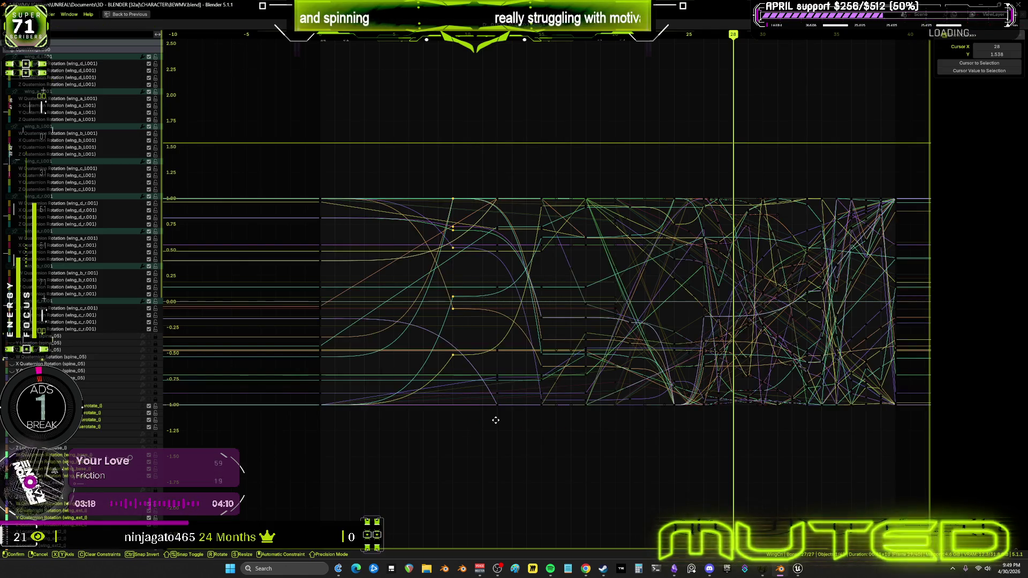
text(-3)
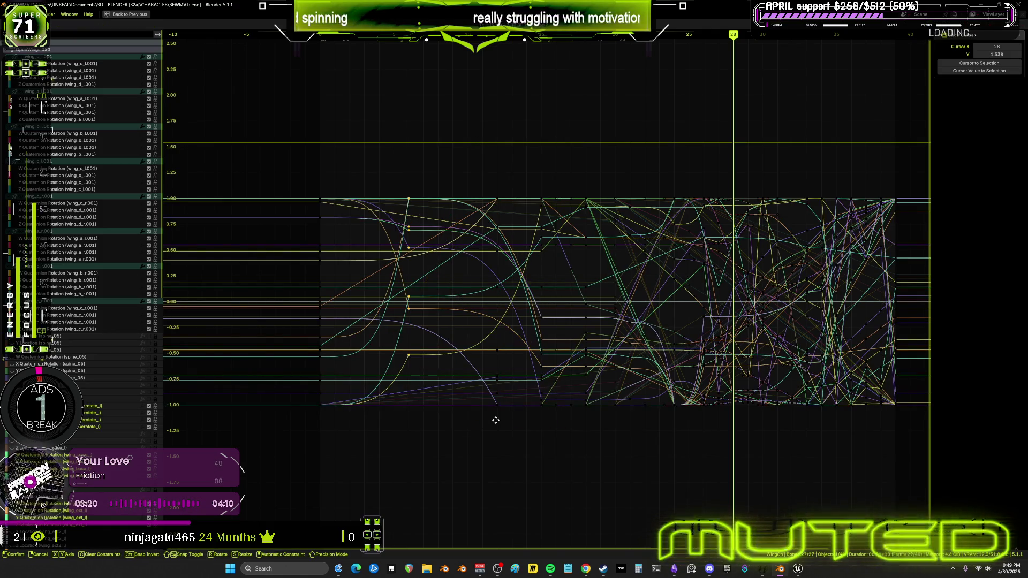
key(Return)
drag(480, 174, 515, 434)
text(g-3)
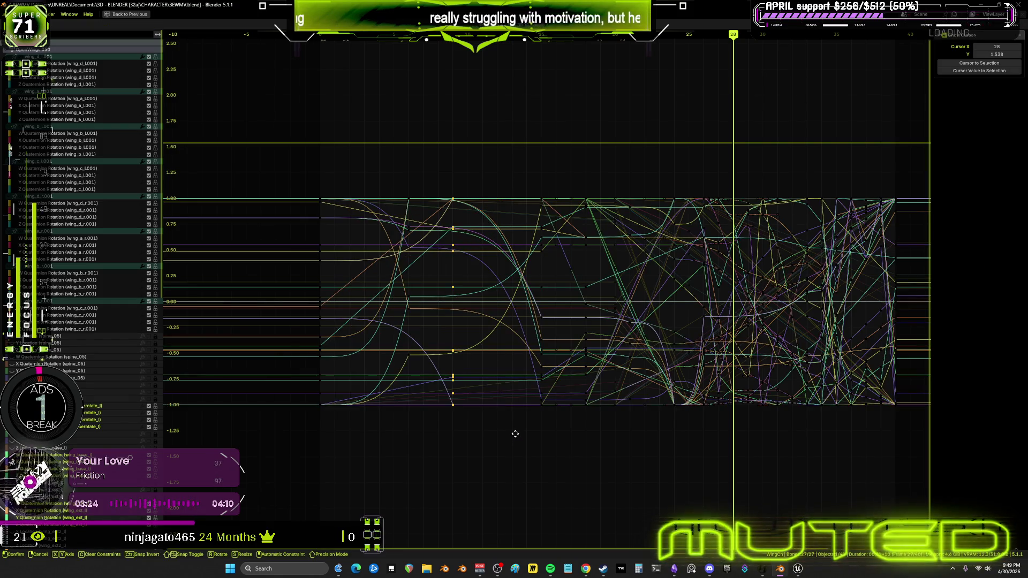
key(Return)
- Retime the later wing keyframe columns around frame 20
mouse_move(521, 148)
mouse_down()
mouse_move(564, 388)
mouse_move(590, 434)
mouse_move(625, 443)
mouse_up()
key(g)
click(662, 298)
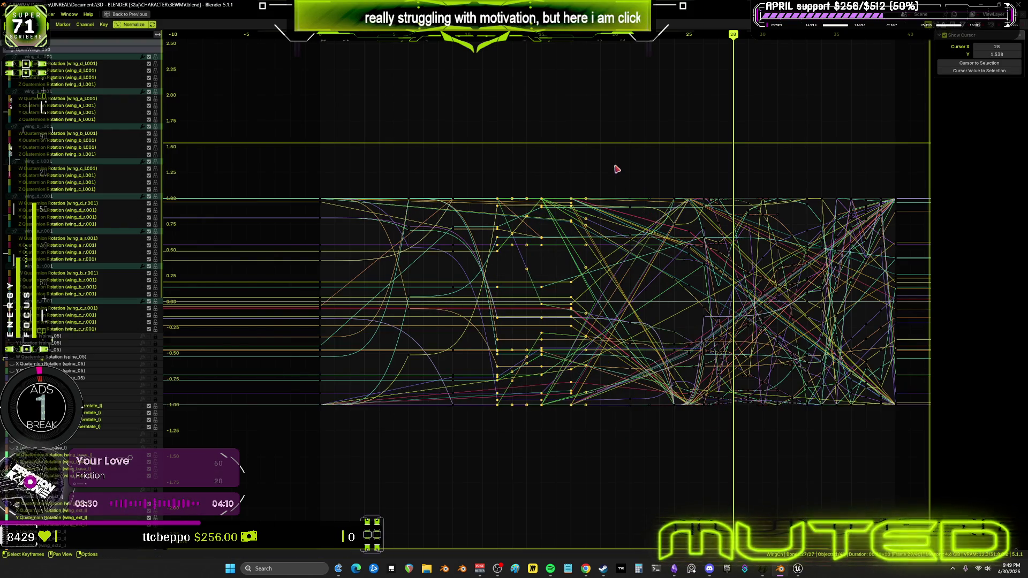
key(alt+a)
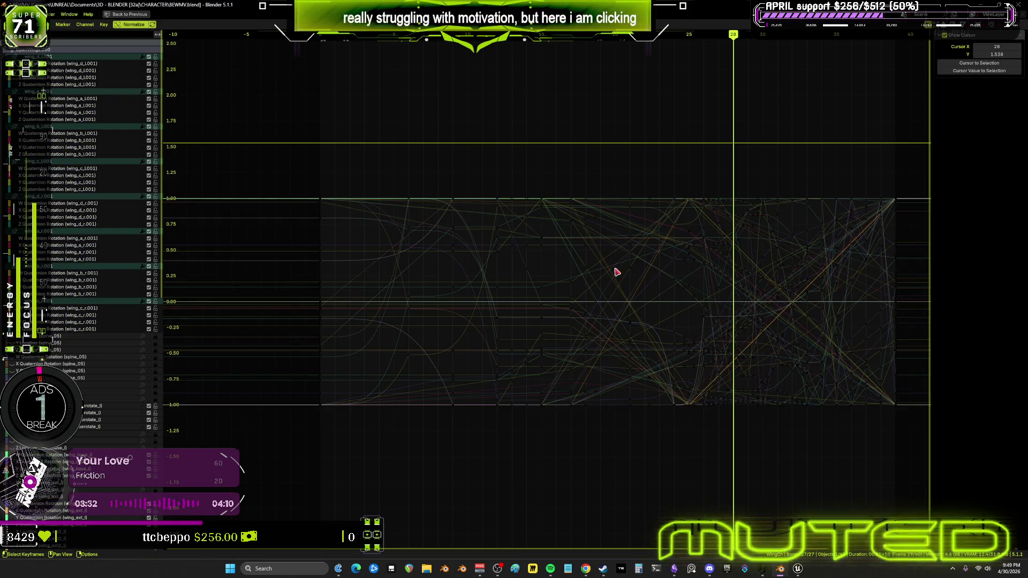
mouse_move(610, 163)
mouse_down()
mouse_move(639, 439)
mouse_move(656, 444)
mouse_up()
key(g)
click(658, 448)
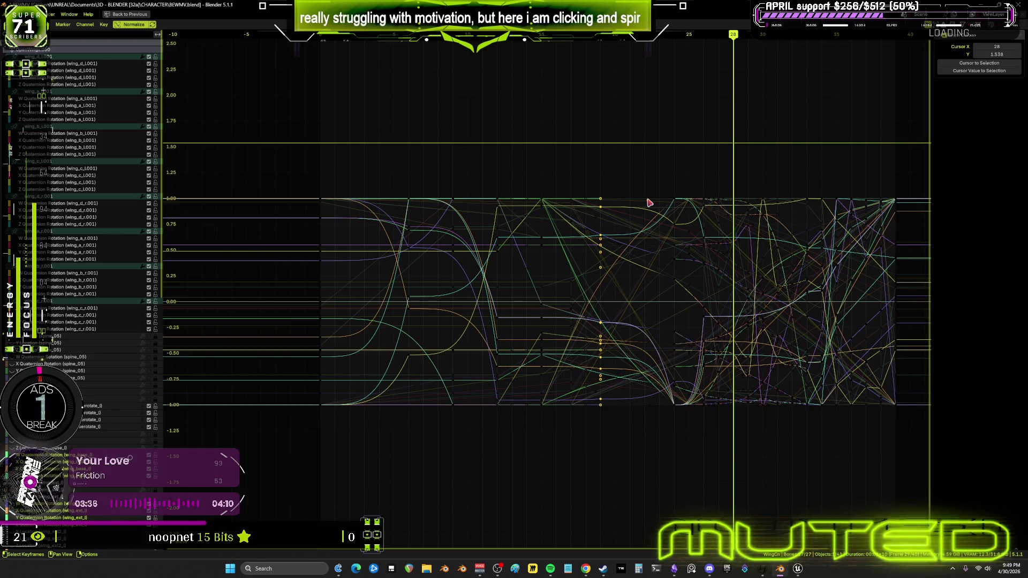
mouse_move(655, 163)
mouse_down()
mouse_move(680, 433)
mouse_move(693, 453)
mouse_up()
key(g)
click(700, 447)
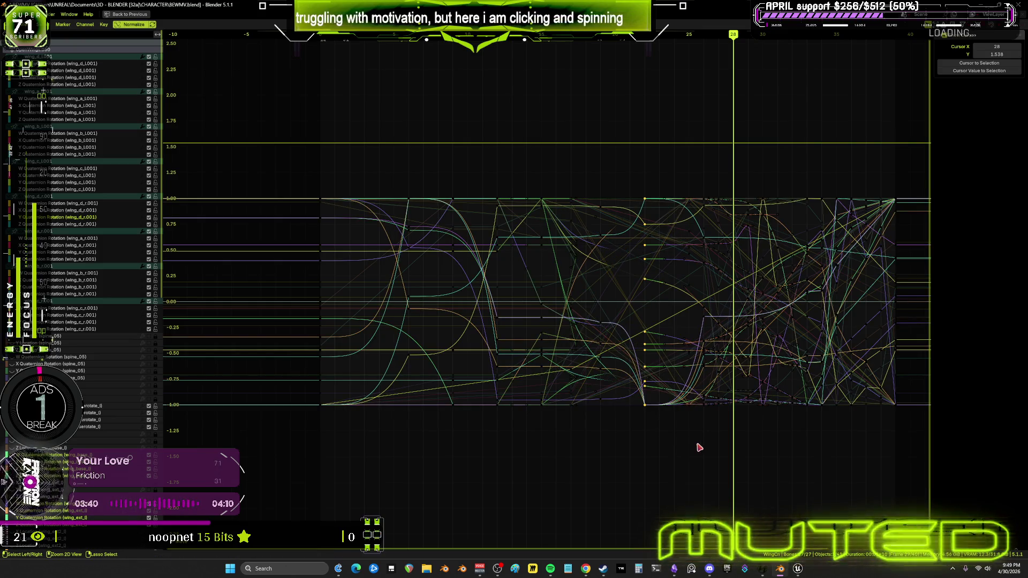
- Restore the full layout and play the wing pose back from frame 28 to 0
key(ctrl+space)
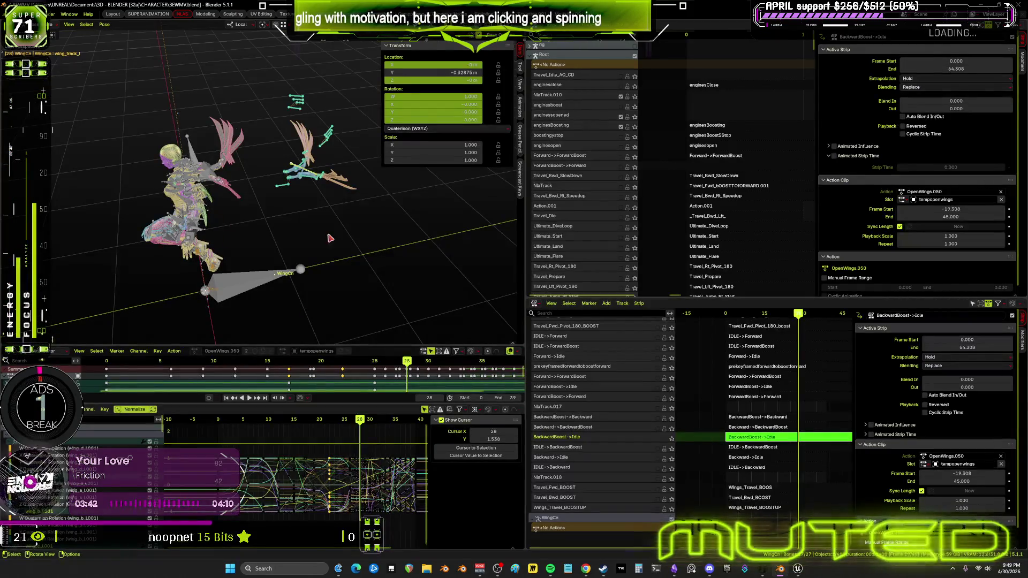
mouse_move(362, 427)
mouse_down()
mouse_move(176, 430)
mouse_move(331, 436)
mouse_move(421, 477)
mouse_move(316, 473)
mouse_up()
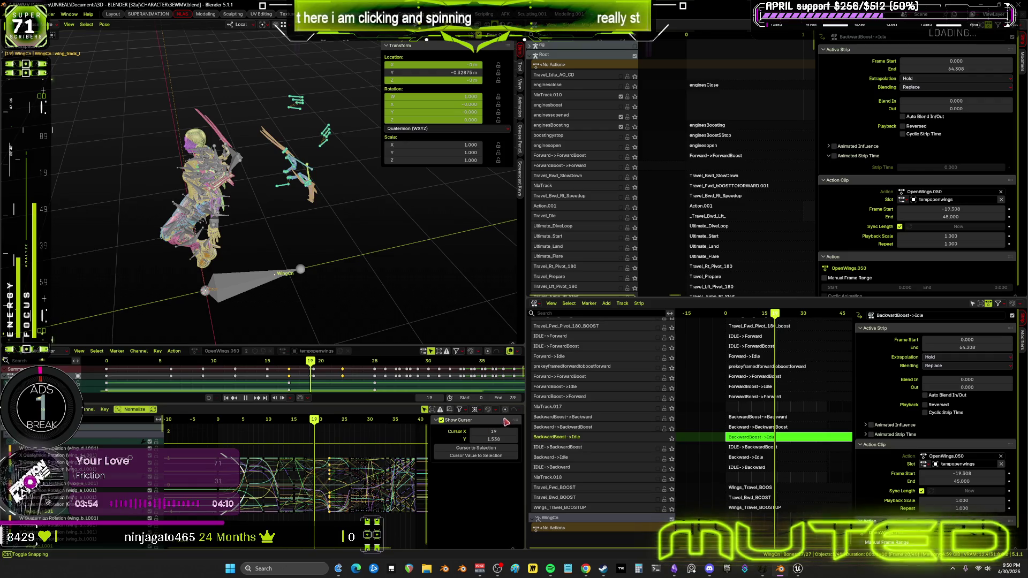
key(ctrl+space)
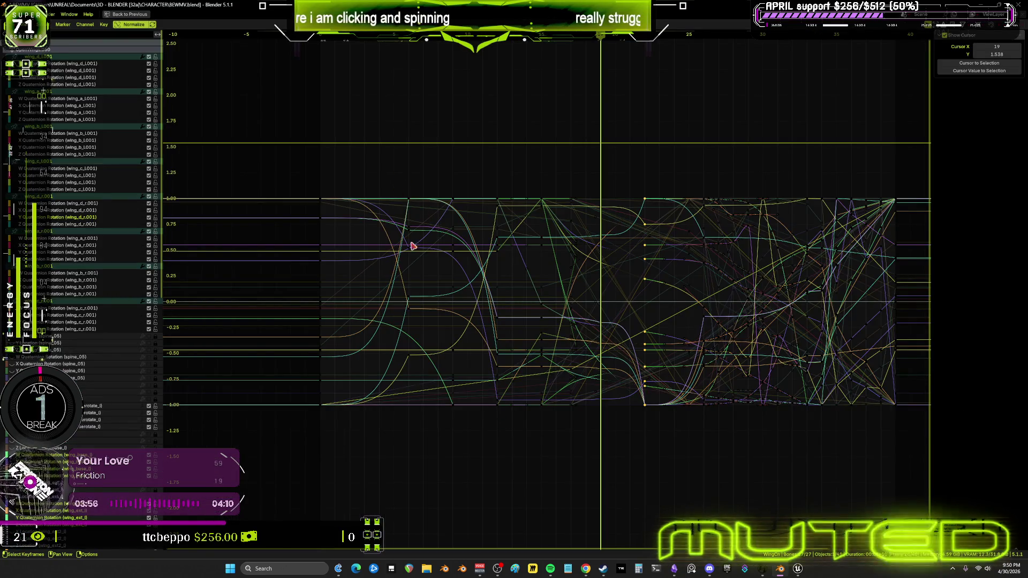
- Move the middle block of wing keyframes about 12 frames earlier and frame all curves
click(479, 369)
drag(396, 166, 704, 446)
key(g)
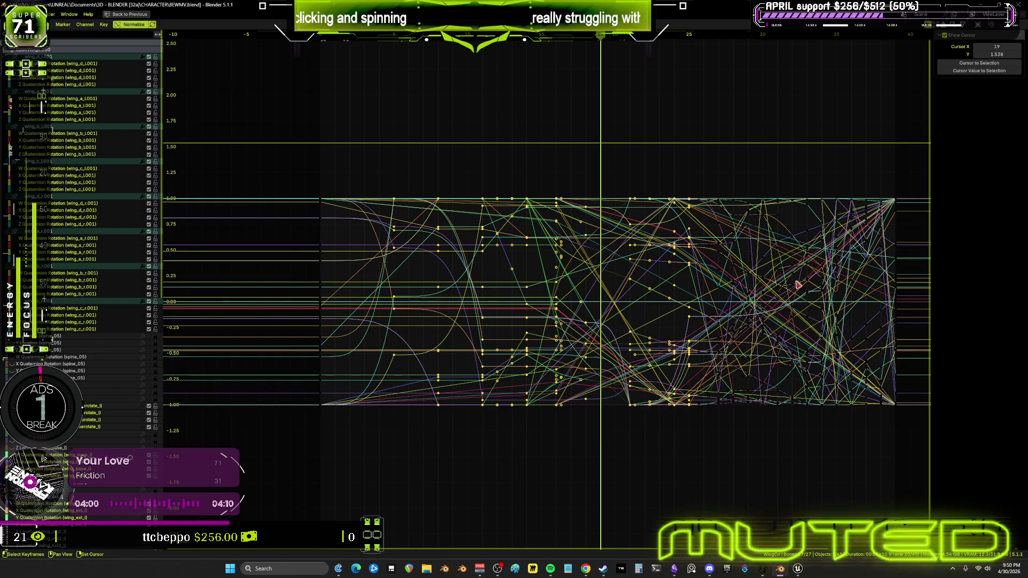
ctrl+scroll(696, 289, right, 2)
click(562, 298)
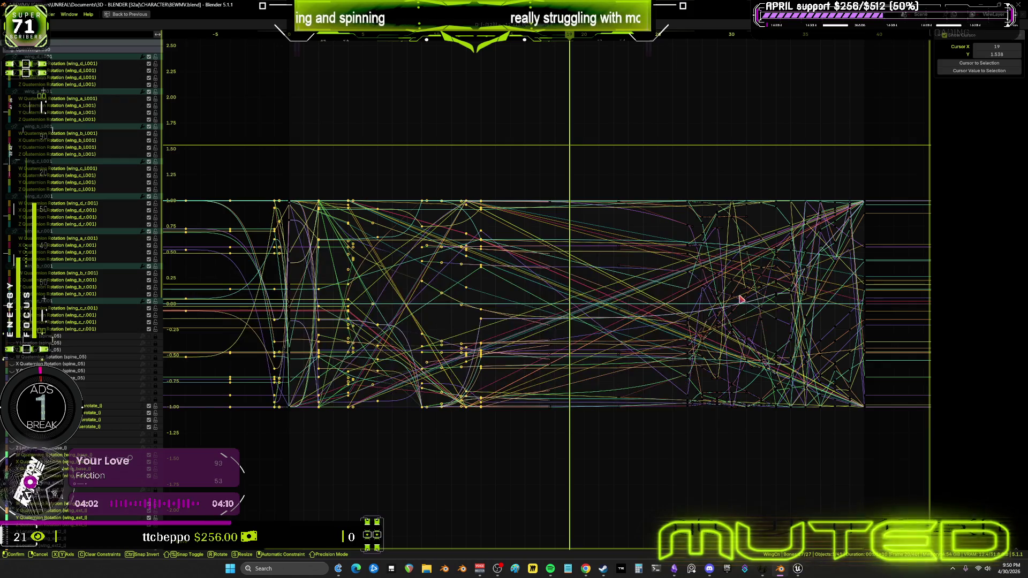
key(KP_Decimal)
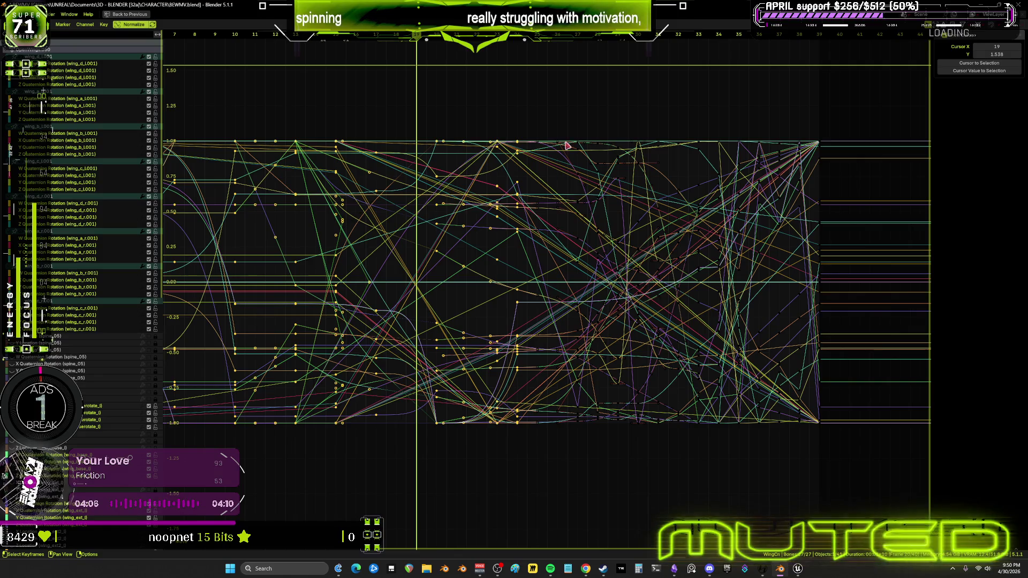
- Try moving the middle-right keyframes, then undo the misplaced move
key(alt+a)
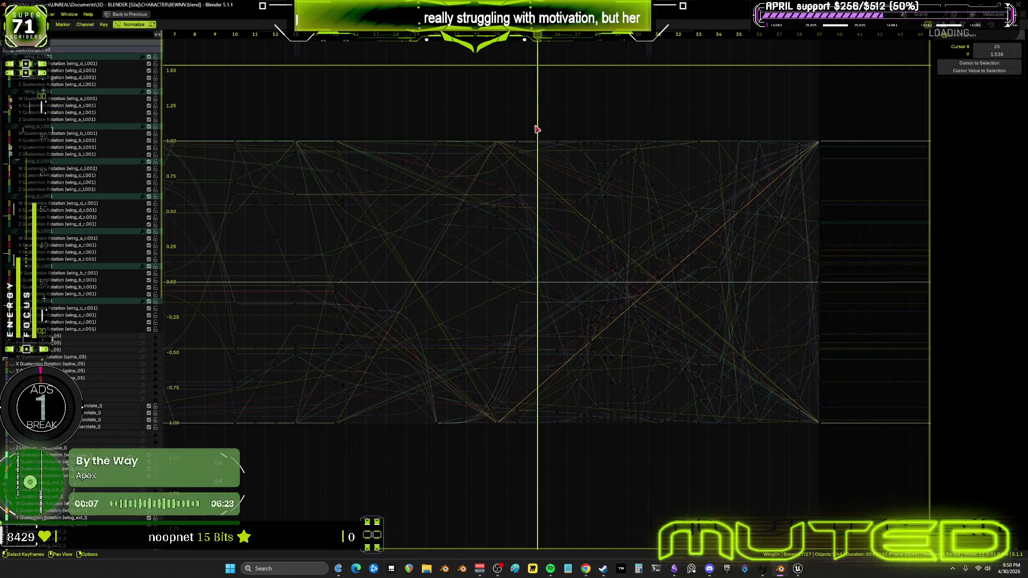
mouse_move(486, 116)
mouse_down()
mouse_move(708, 493)
mouse_move(735, 490)
mouse_up()
key(g)
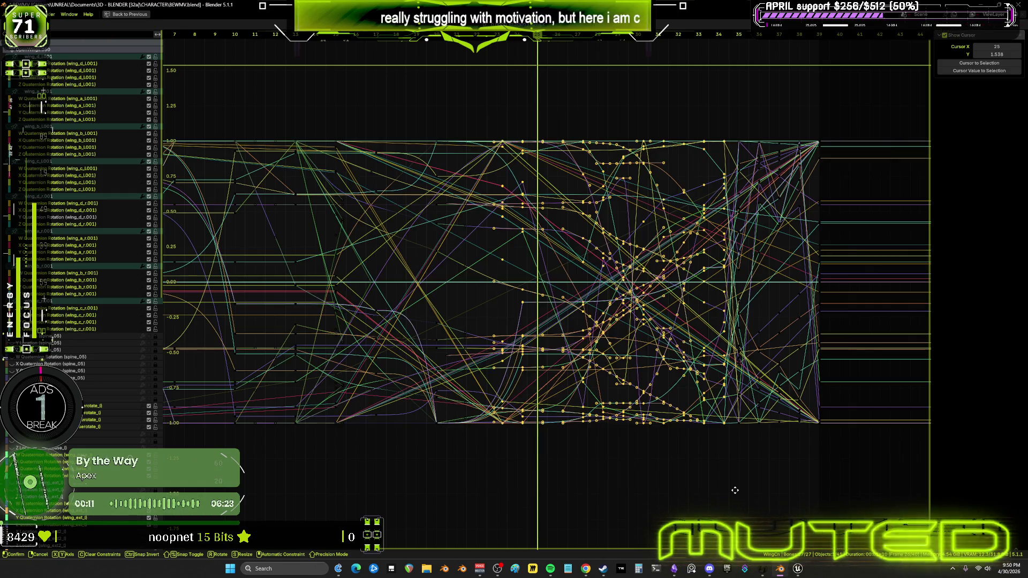
click(736, 493)
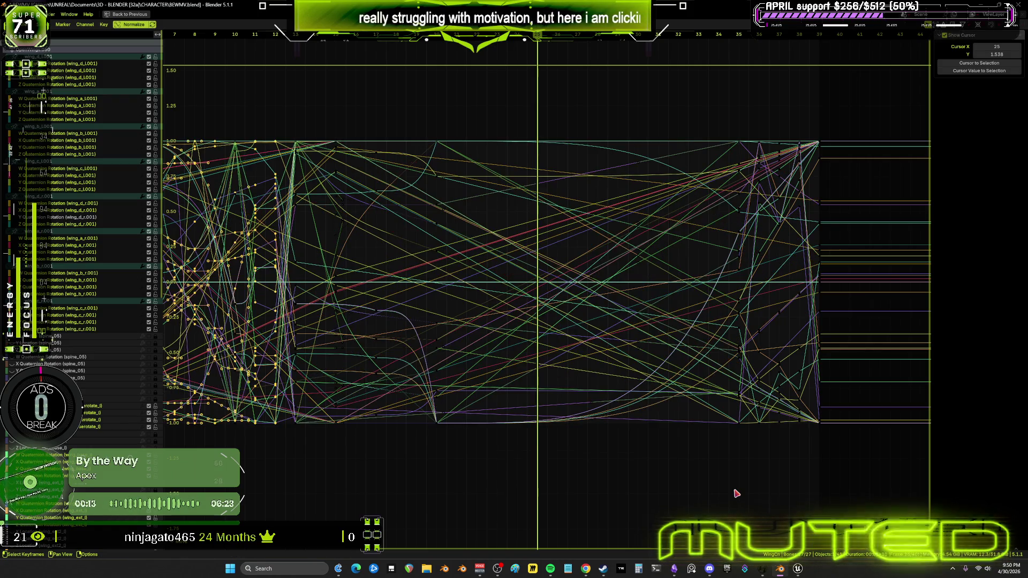
key(ctrl+z)
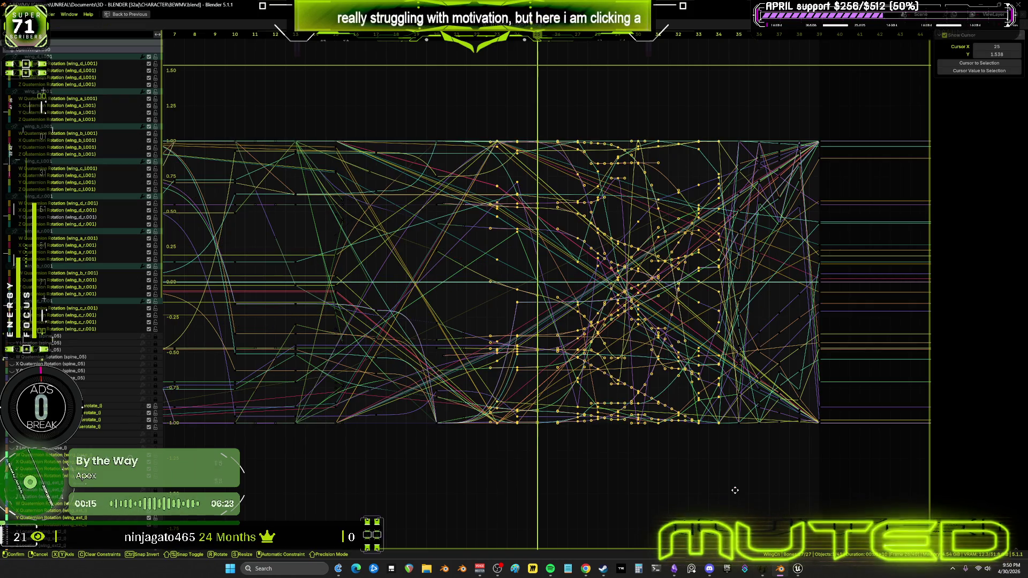
click(697, 444)
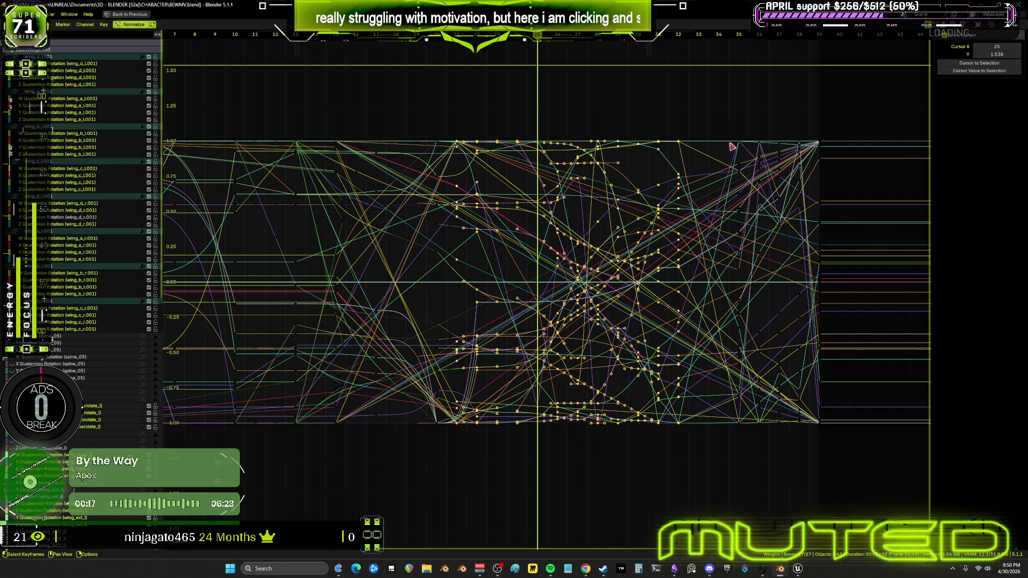
- Nudge the key column near frame 34 one frame earlier, leaving the next column unchanged
drag(729, 117, 749, 469)
key(g)
click(743, 468)
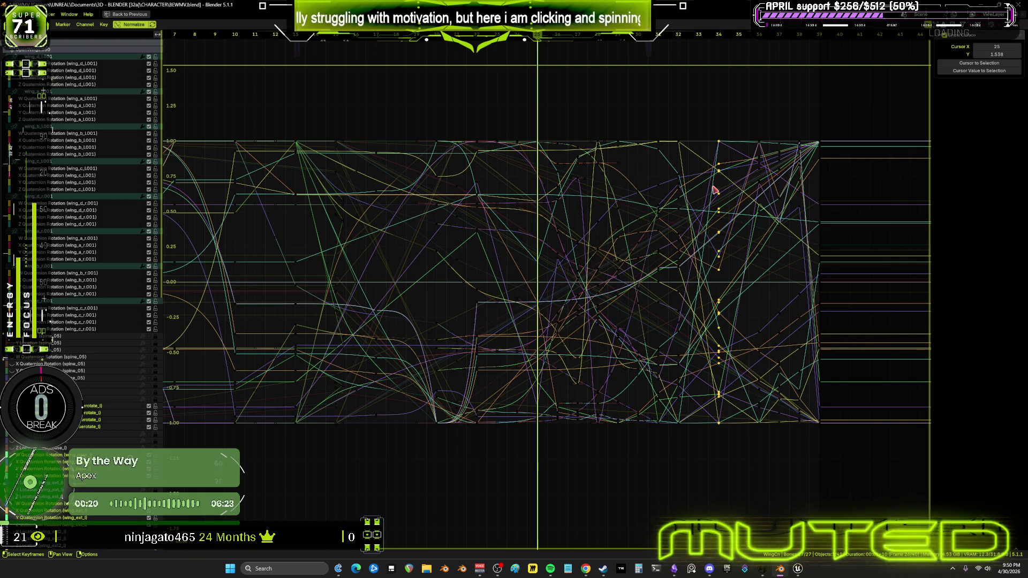
key(g)
click(723, 154)
drag(747, 116, 763, 462)
key(g)
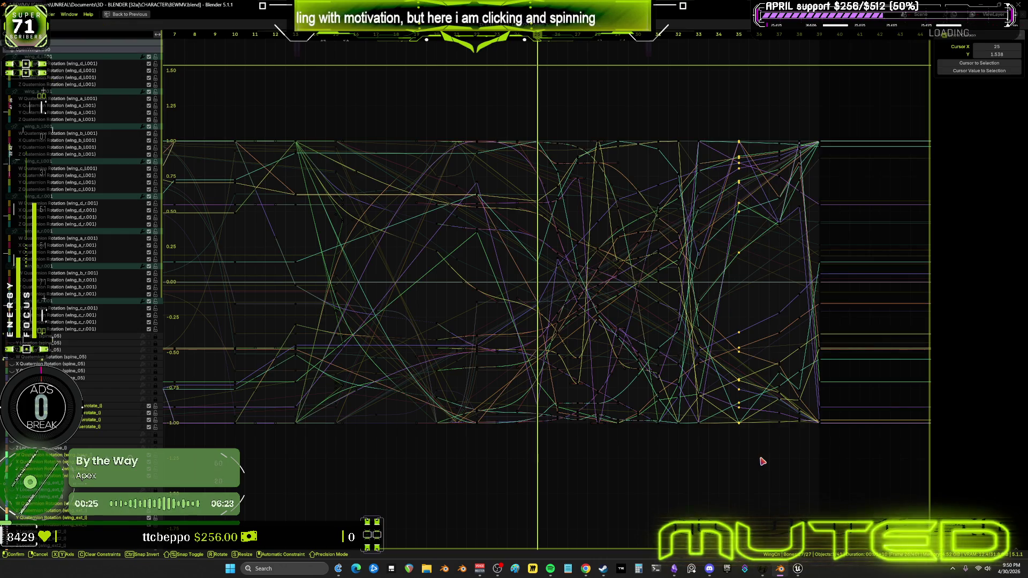
key(Escape)
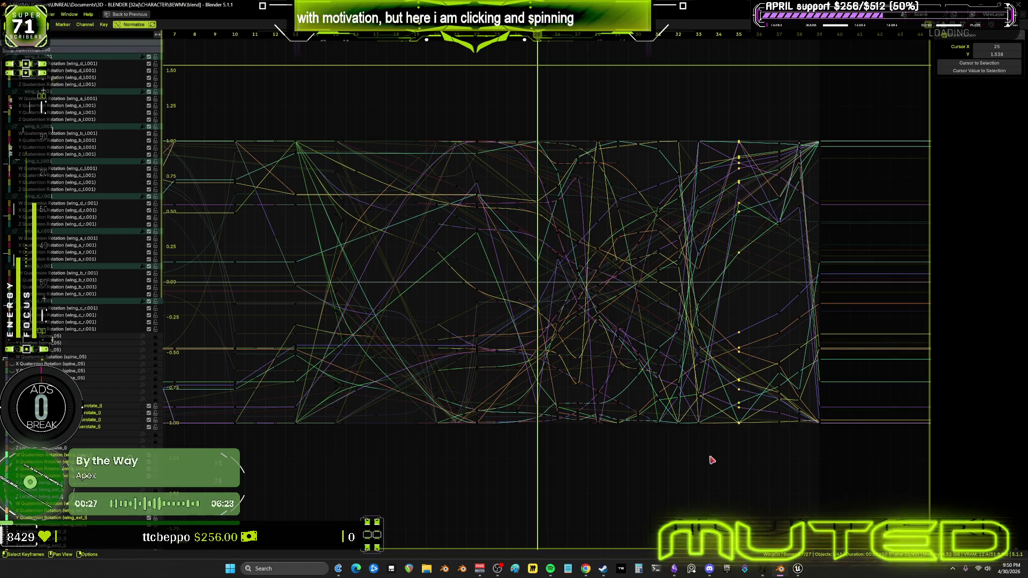
- Review frames 25 to 36, then select the keys around frame 33
key(ctrl+space)
mouse_move(293, 427)
mouse_down()
mouse_move(369, 452)
mouse_move(391, 473)
mouse_move(243, 465)
mouse_move(349, 490)
mouse_up()
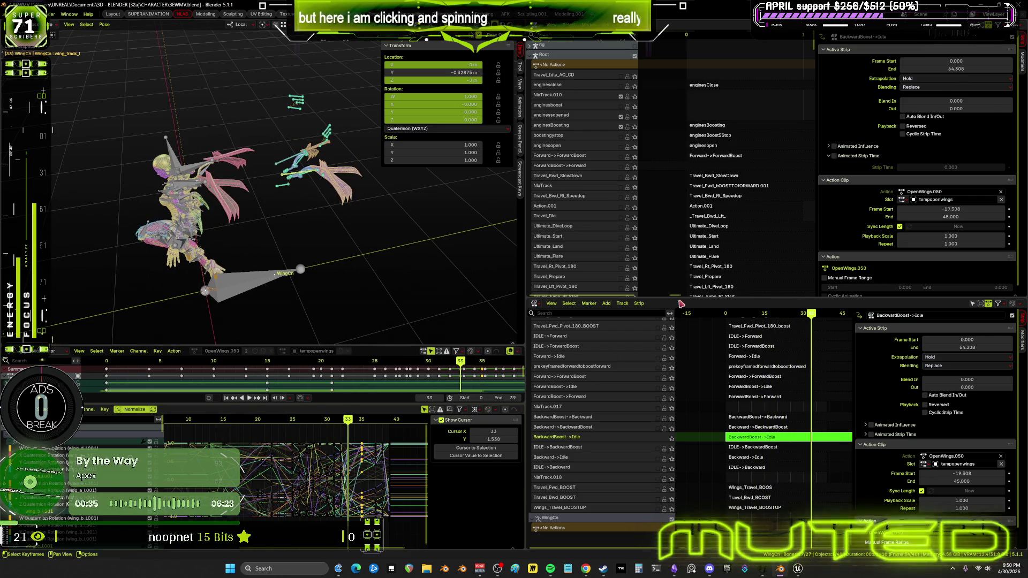
key(ctrl+space)
middle_drag(760, 286, 639, 282)
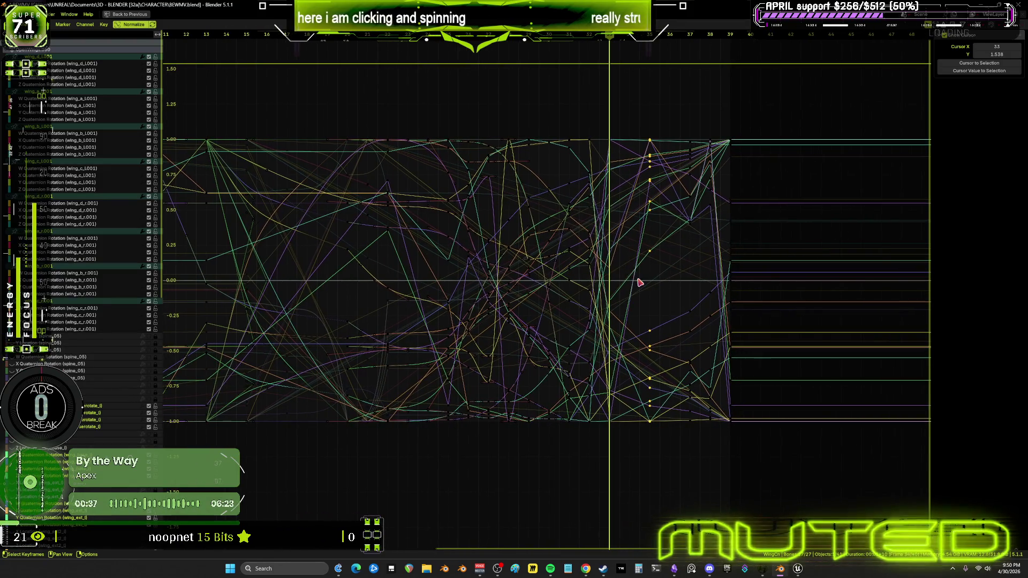
key(g)
click(632, 280)
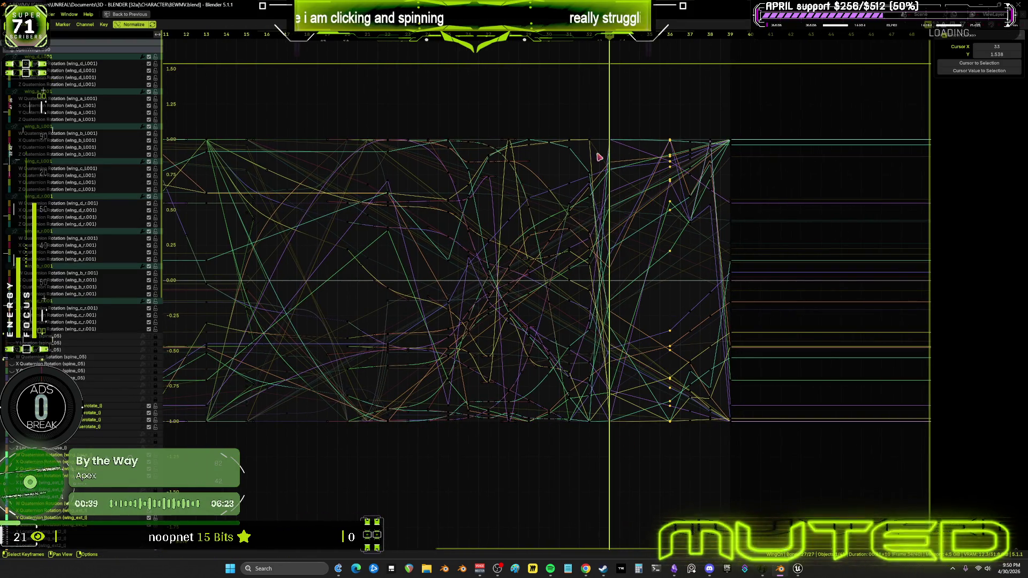
drag(602, 128, 629, 449)
drag(609, 132, 610, 133)
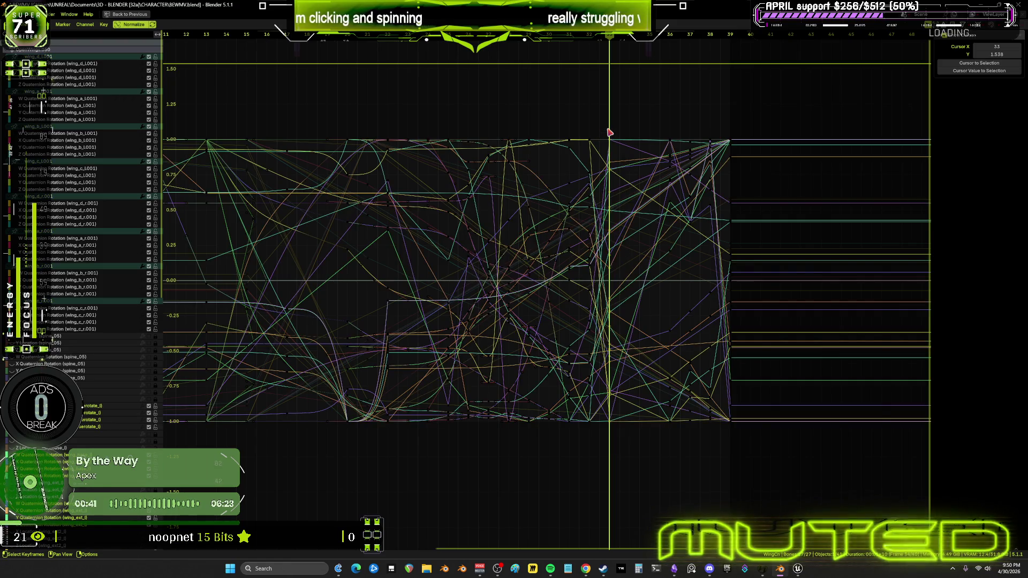
key(ctrl+space)
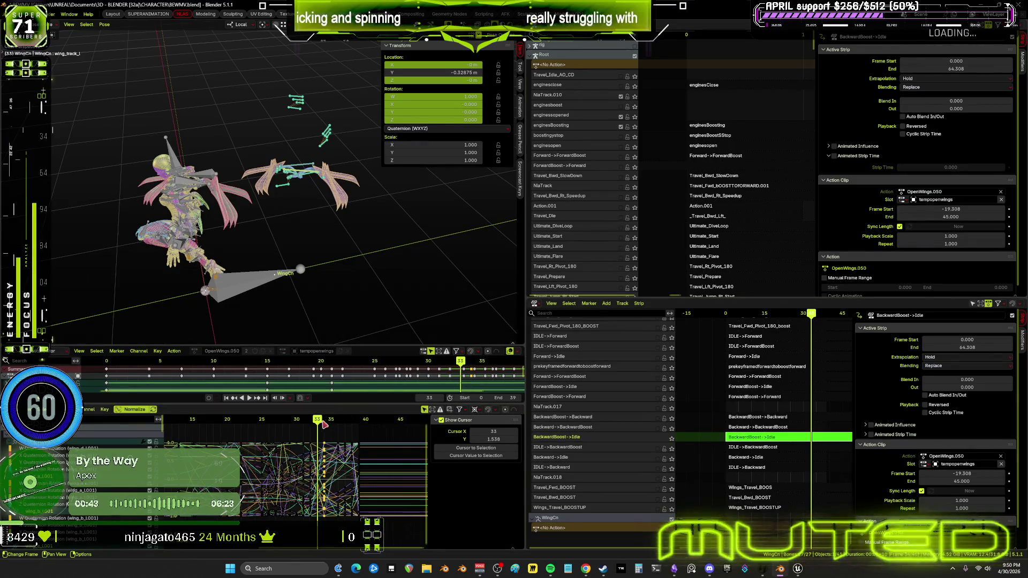
- At frame 33, inspect the wing_base_l and wingbaserotate_l bones without changing their rotation
drag(318, 423, 282, 425)
drag(286, 425, 319, 432)
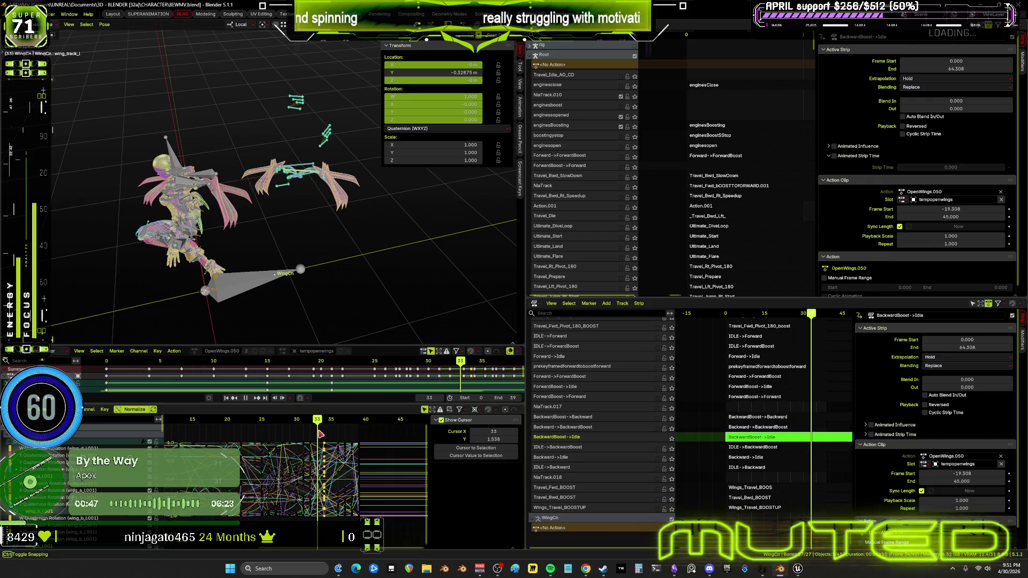
middle_drag(338, 252, 282, 231)
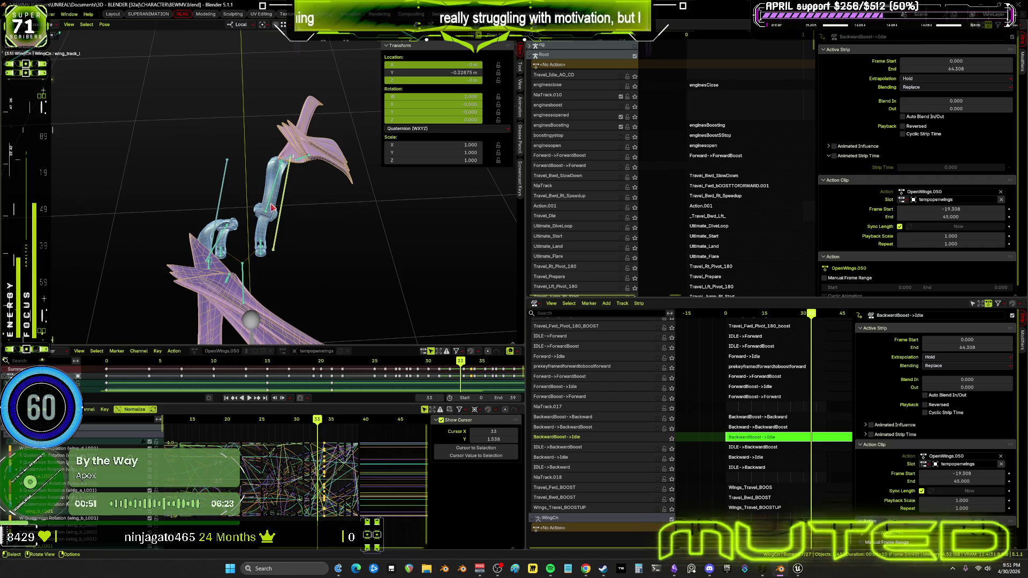
key(ctrl+z)
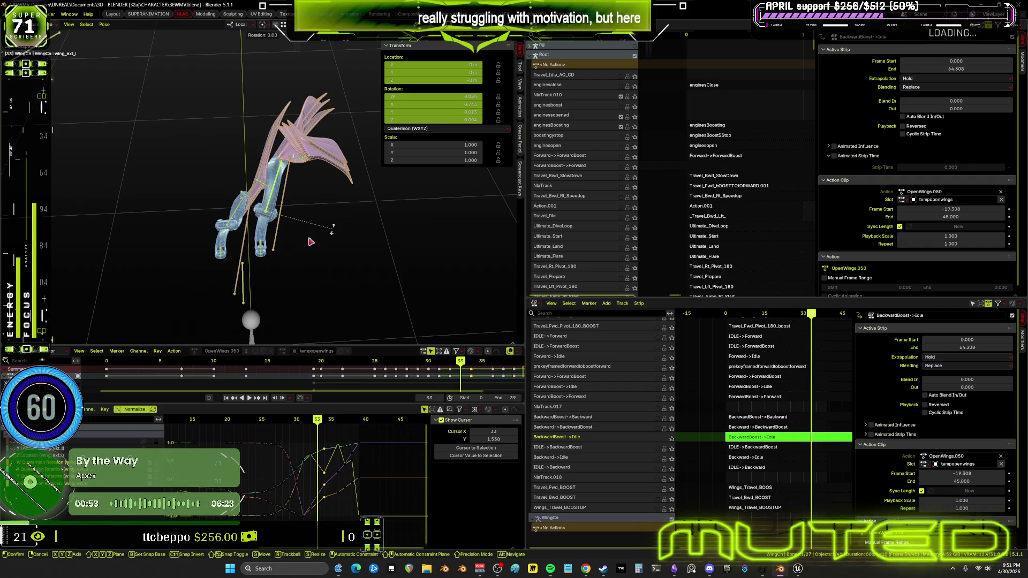
key(ctrl+z)
key(r)
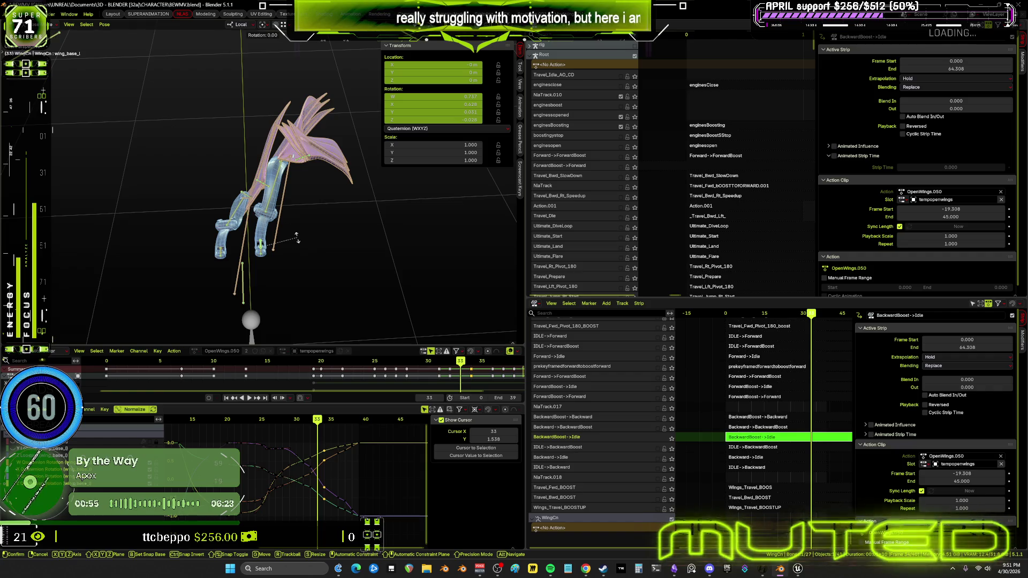
key(Escape)
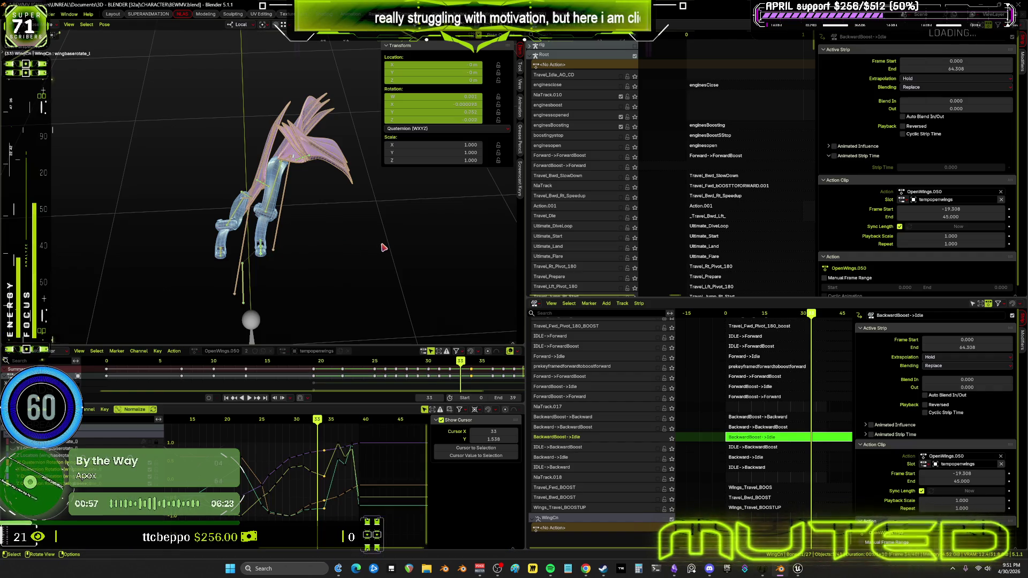
key(ctrl+z)
key(r)
key(Escape)
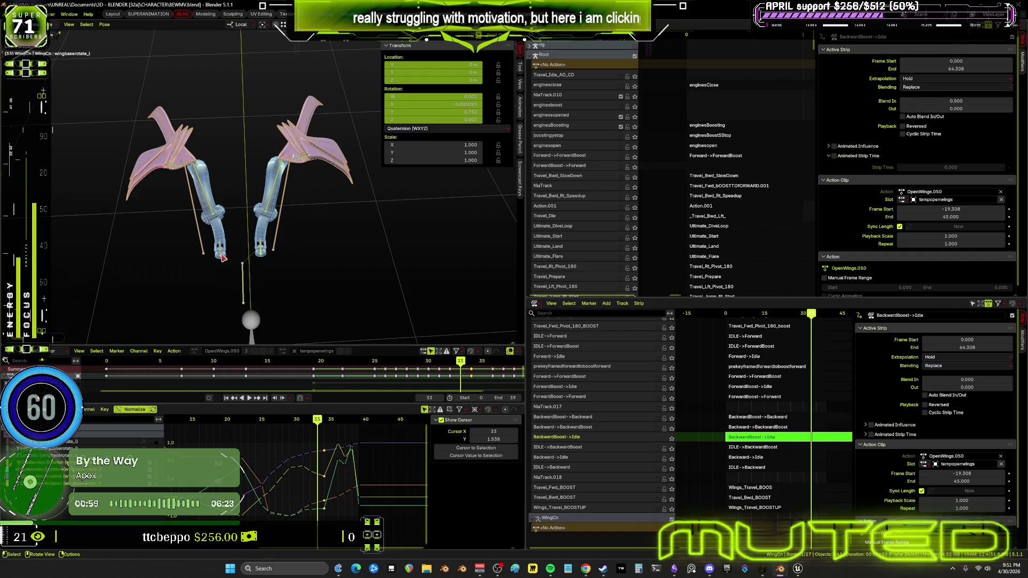
- Key rotation for both wings' base, rotate and extension bones, then check frame 34
shift+click(262, 245)
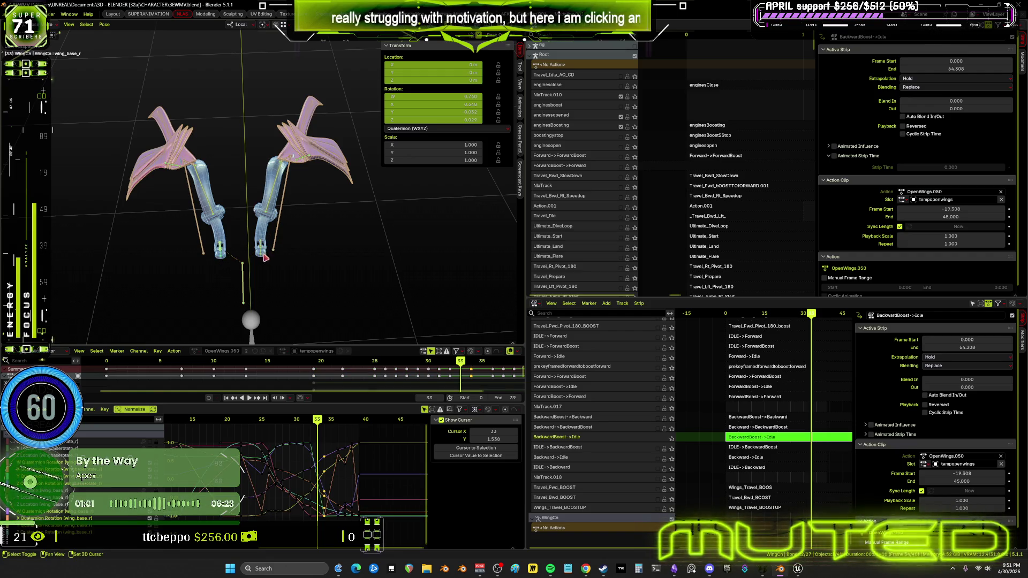
shift+click(270, 209)
shift+click(212, 208)
shift+click(263, 207)
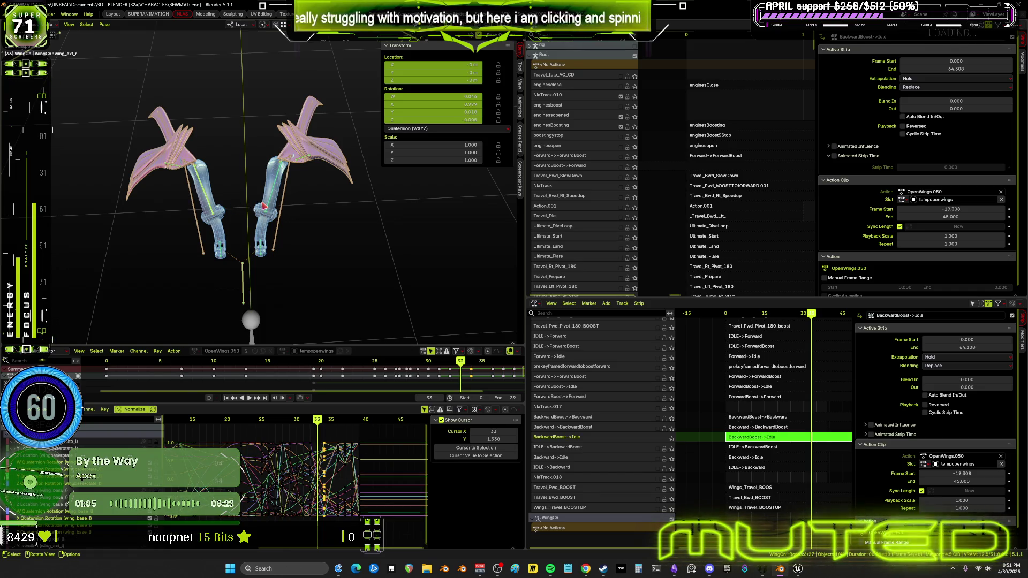
key(k)
click(261, 218)
mouse_move(322, 422)
mouse_down()
mouse_move(340, 418)
mouse_move(189, 425)
mouse_move(250, 432)
mouse_move(224, 436)
mouse_up()
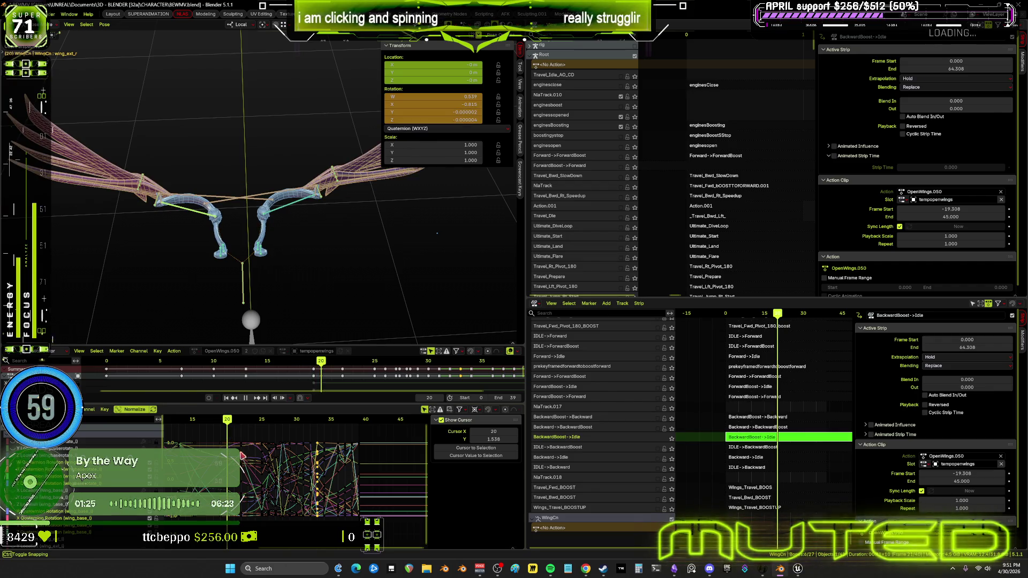
- Show the wing bone curves full-window, zoomed in, with every keyframe selected
key(ctrl+space)
mouse_move(398, 376)
middle_down()
mouse_move(270, 375)
mouse_move(367, 352)
mouse_move(541, 364)
middle_up()
key(a)
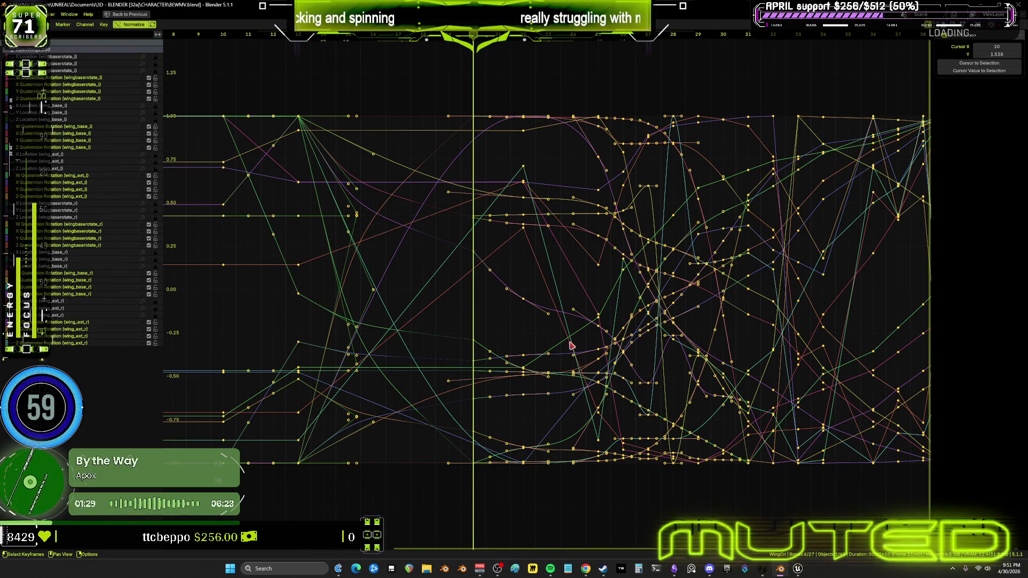
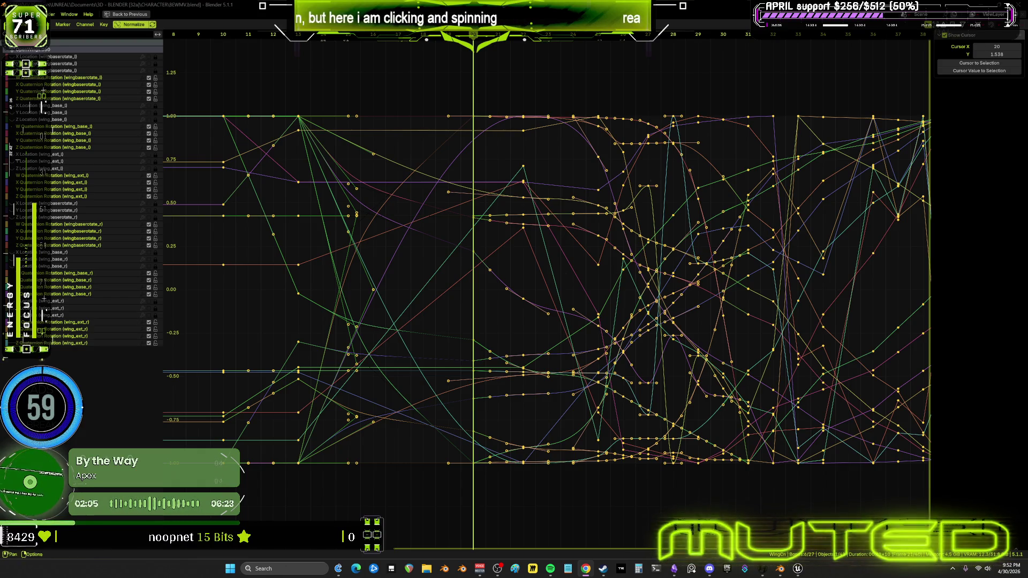
- Restore the full layout from the maximized Graph Editor and rotate the selected wing bone
key(ctrl+space)
key(r)
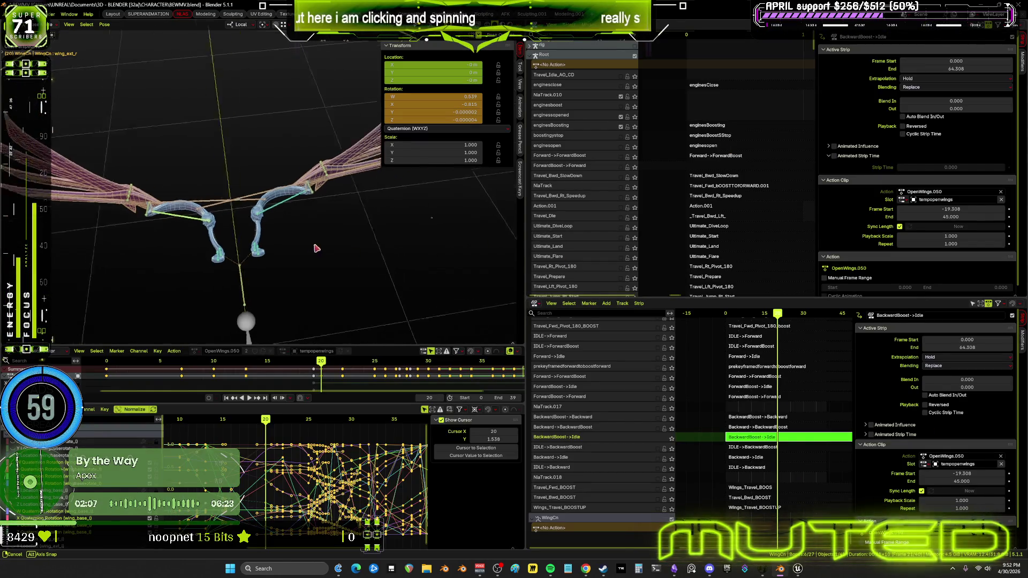
click(358, 214)
middle_drag(358, 214, 211, 237)
scroll(345, 466, down, 5)
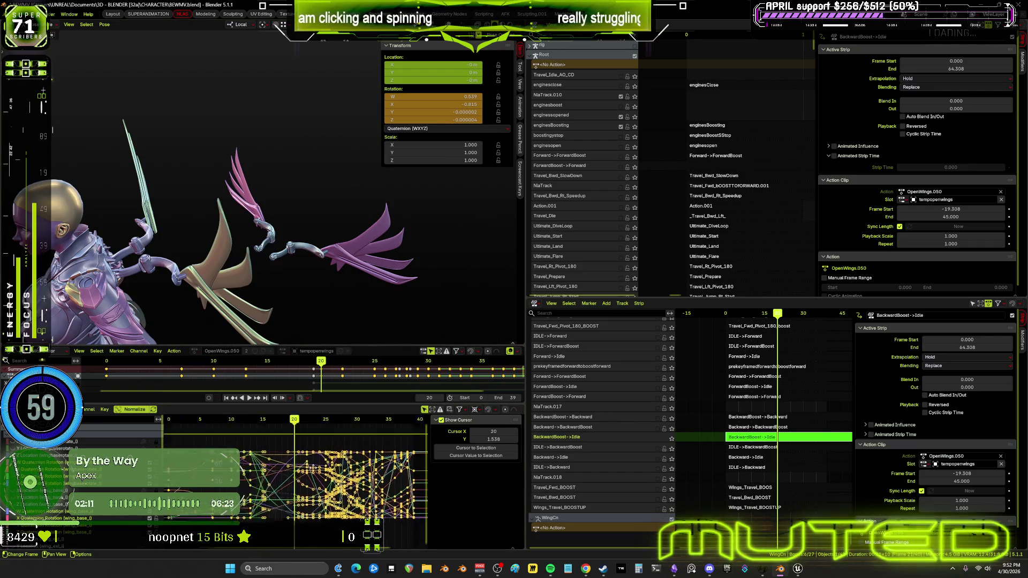
- Play and scrub the wing animation, then exit tweak mode on the BackwardBoost->Idle strip
key(space)
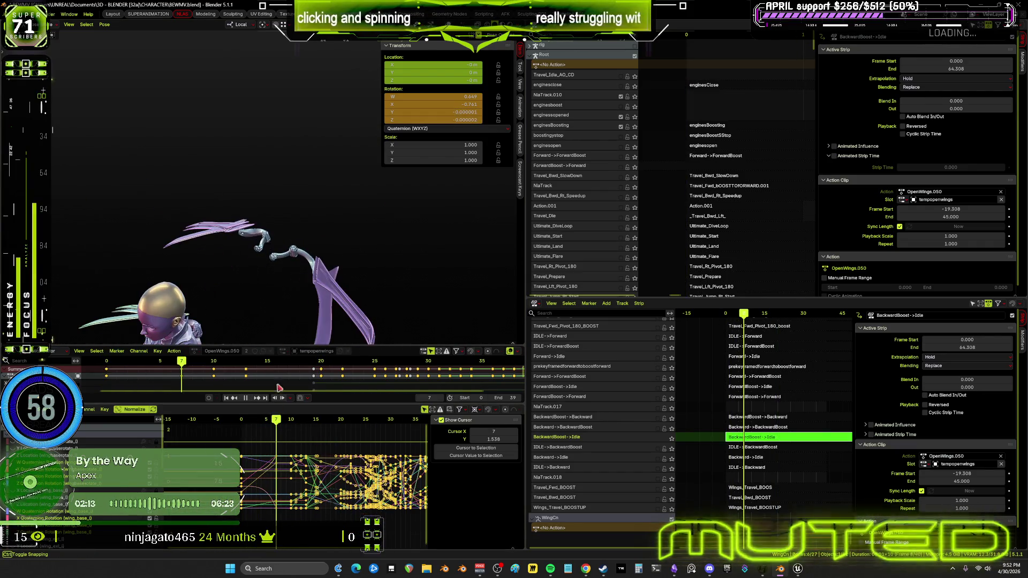
drag(277, 250, 264, 422)
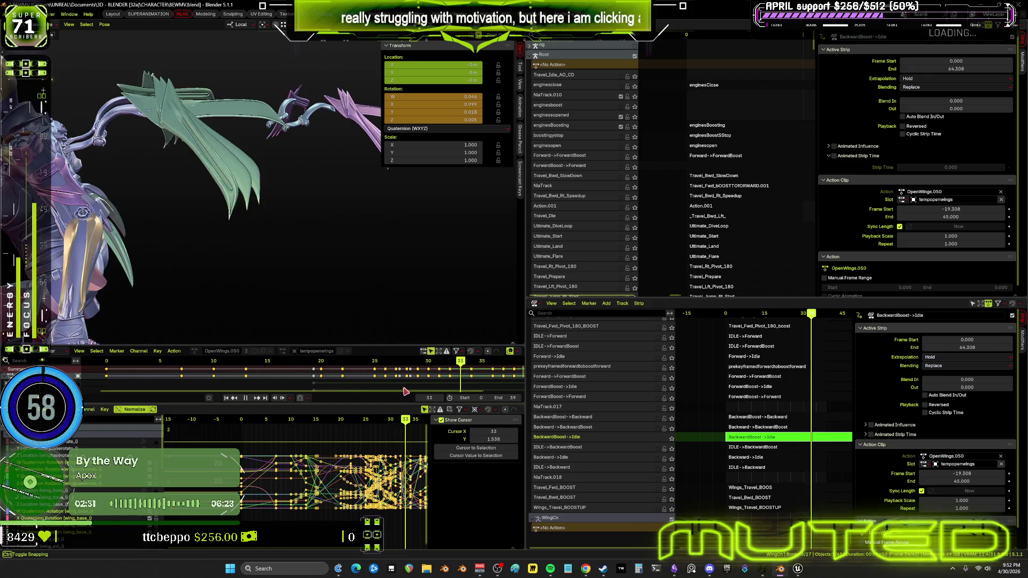
key(Escape)
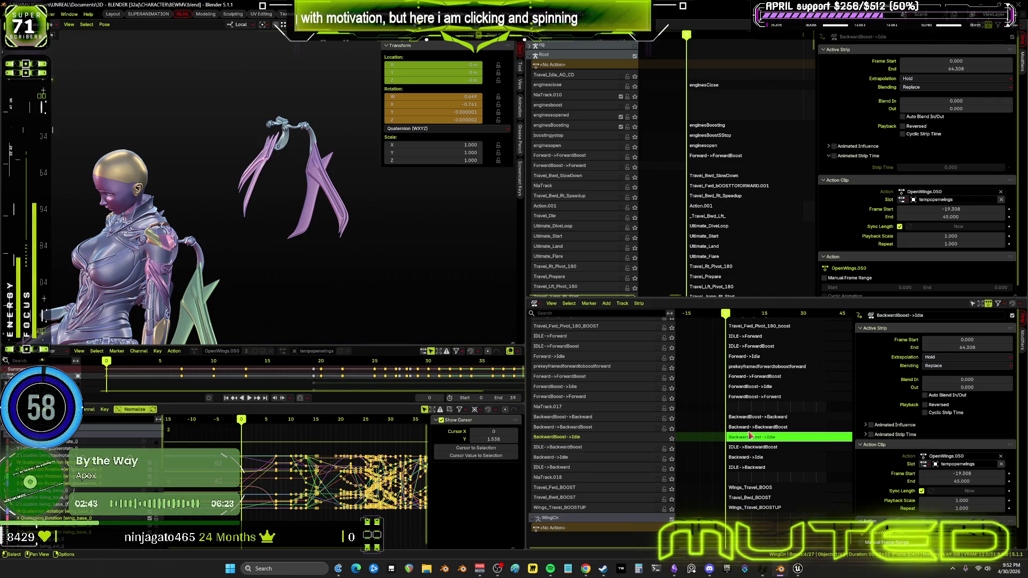
key(Tab)
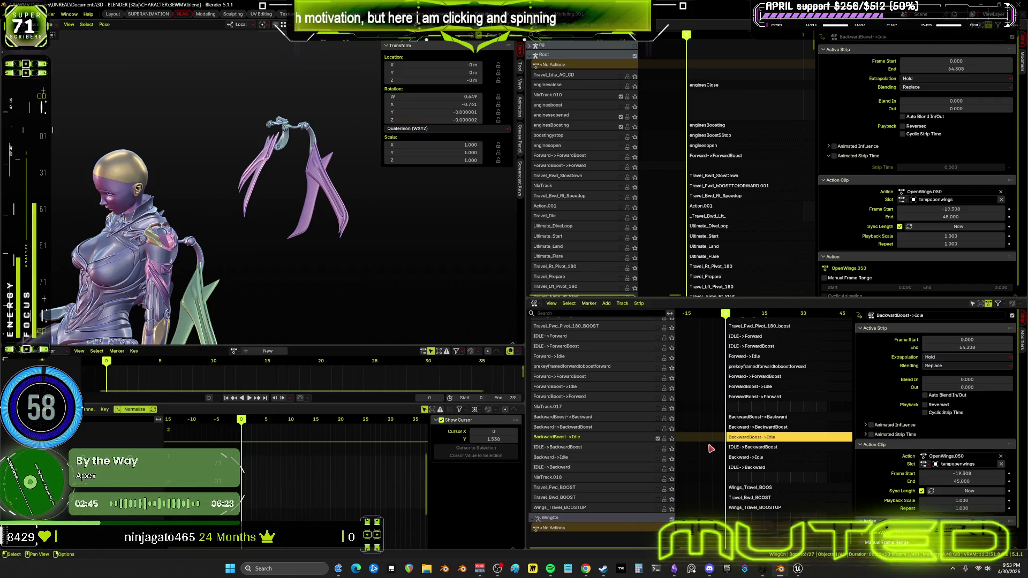
ctrl+scroll(731, 163, down, 3)
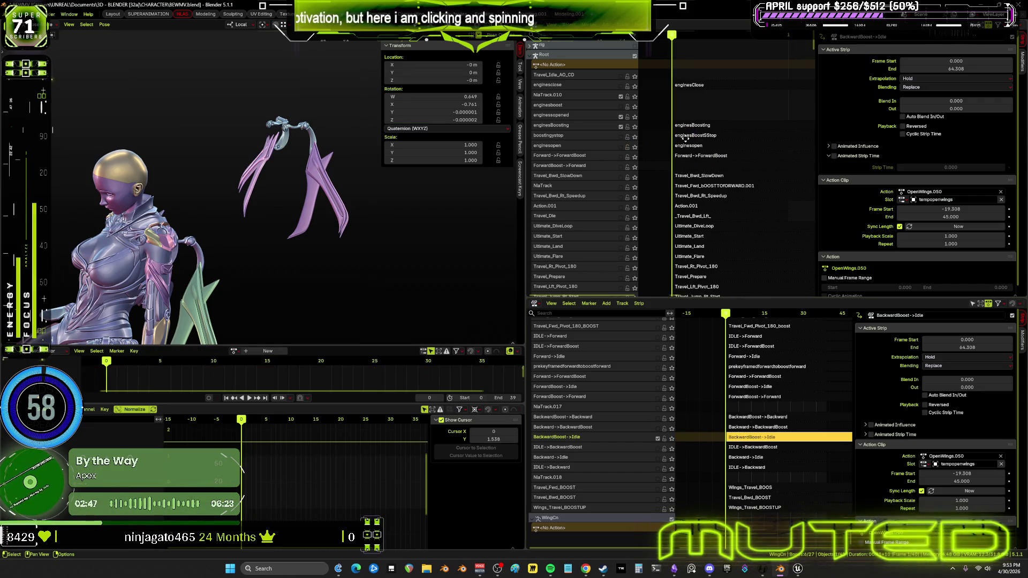
- Widen the NLA editors and inspect the enginesBoosting, enginesBoostslowdown, BoostStart and enginesopened strips
drag(526, 177, 340, 177)
ctrl+scroll(635, 175, down, 5)
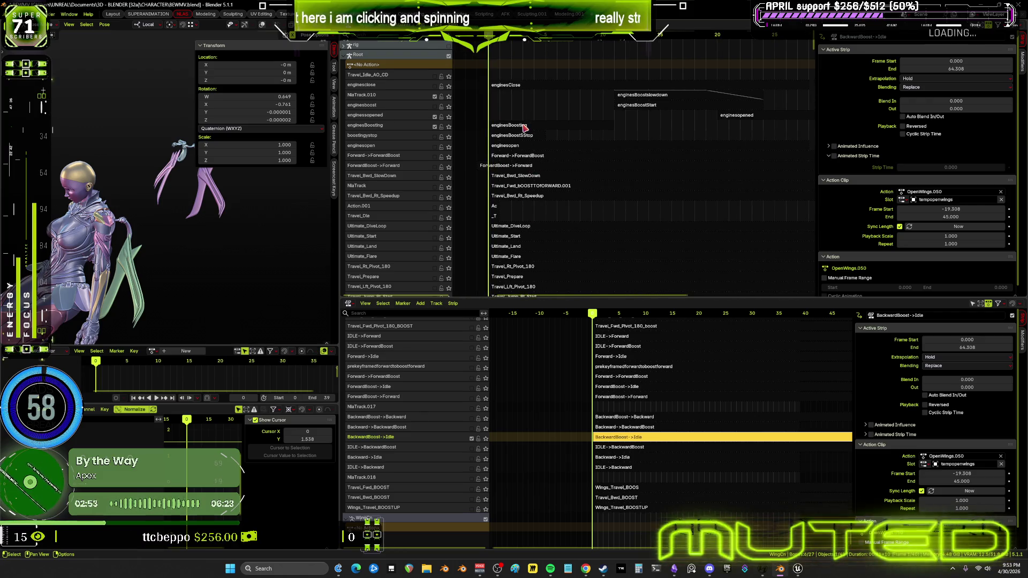
click(498, 125)
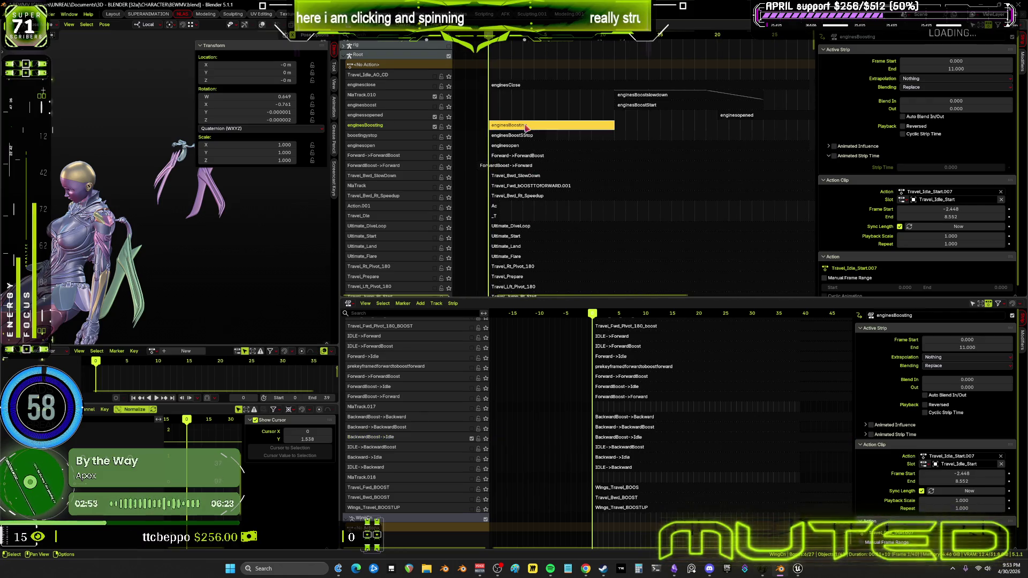
click(648, 97)
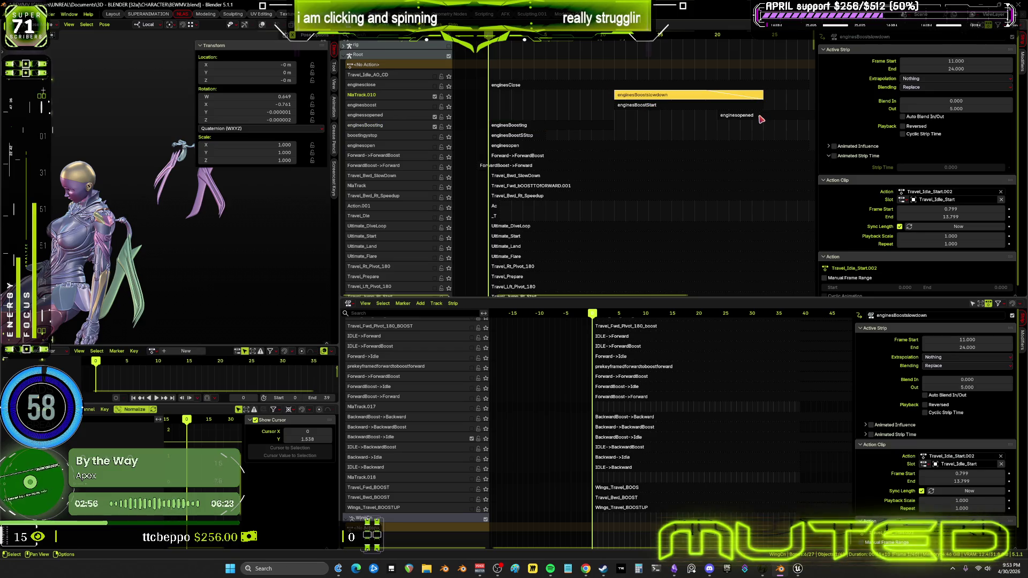
click(667, 106)
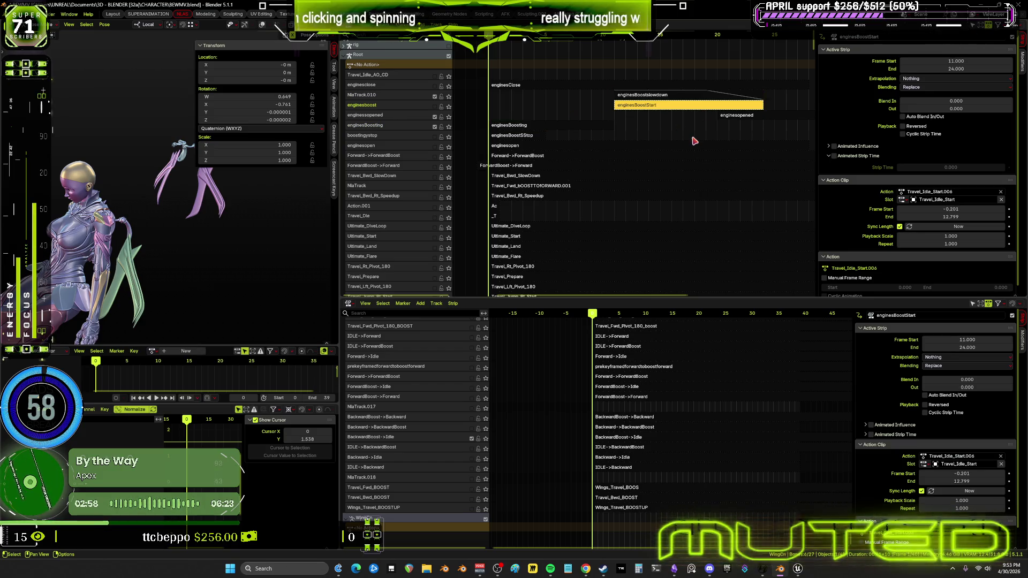
click(739, 116)
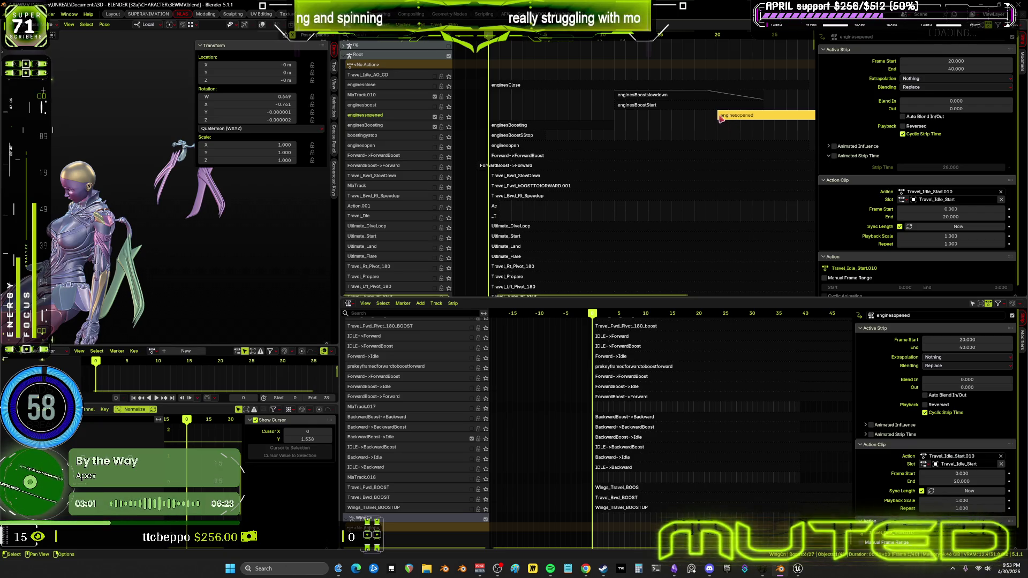
click(715, 101)
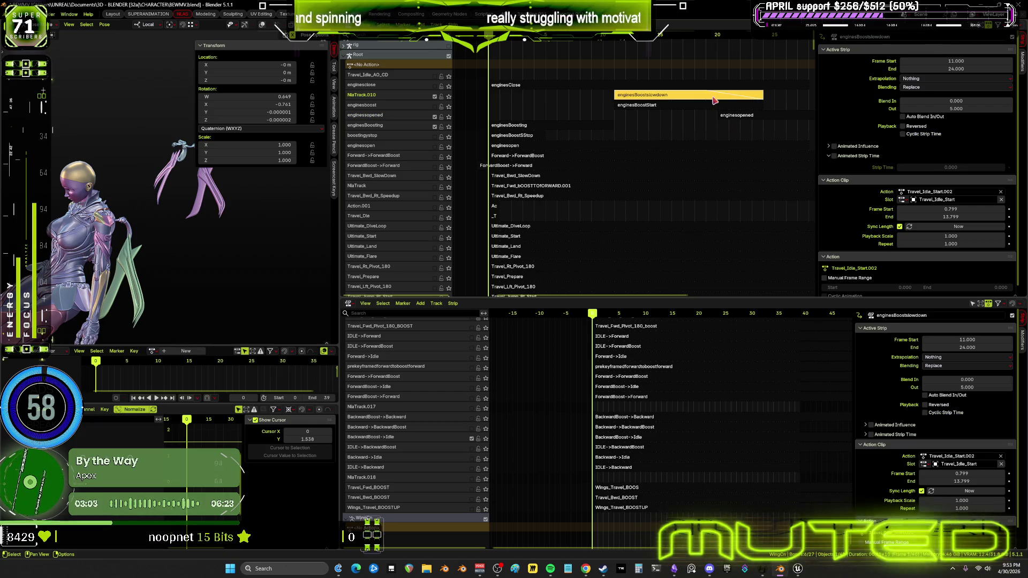
click(727, 124)
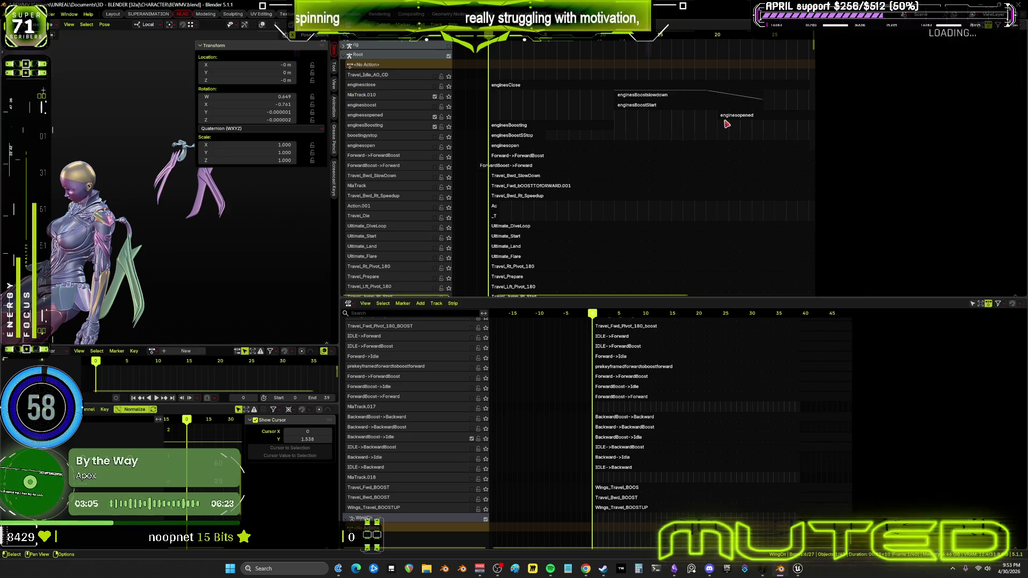
- Set the enginesopened strip's Frame Start to 19 and play back the new timing
click(730, 115)
click(961, 59)
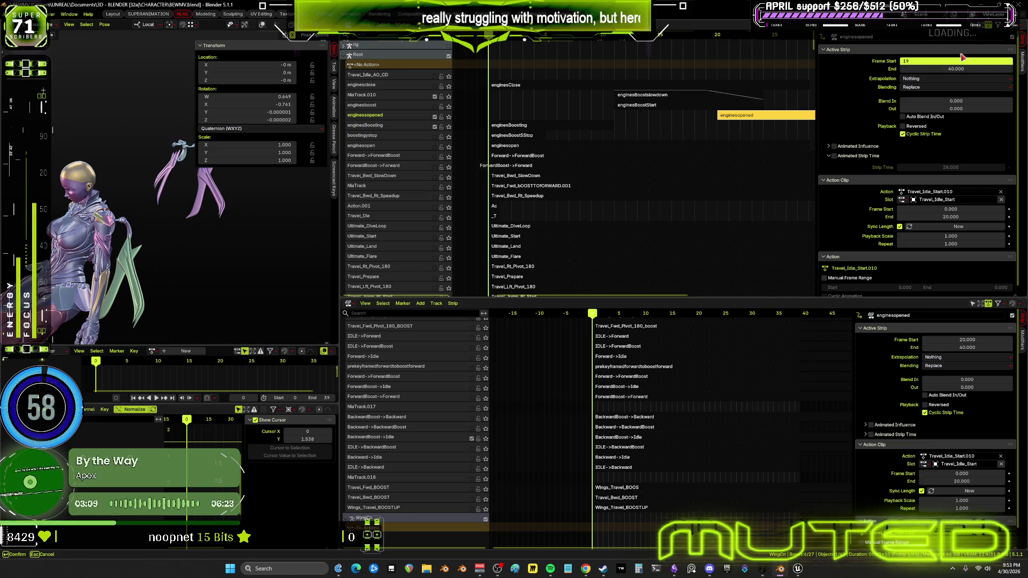
key(Return)
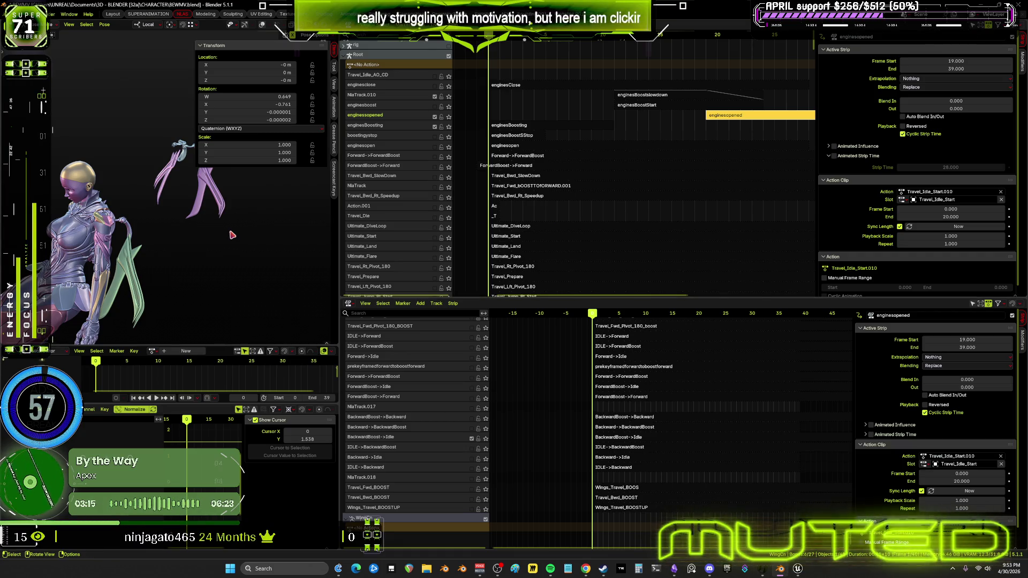
mouse_move(151, 232)
middle_down()
mouse_move(163, 249)
mouse_move(203, 198)
middle_up()
middle_drag(530, 208, 567, 206)
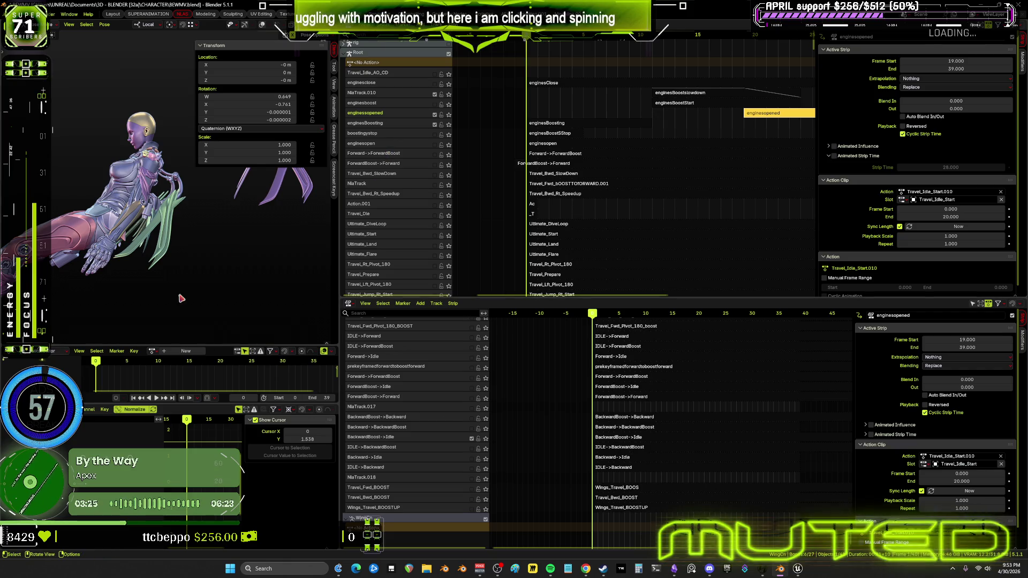
key(space)
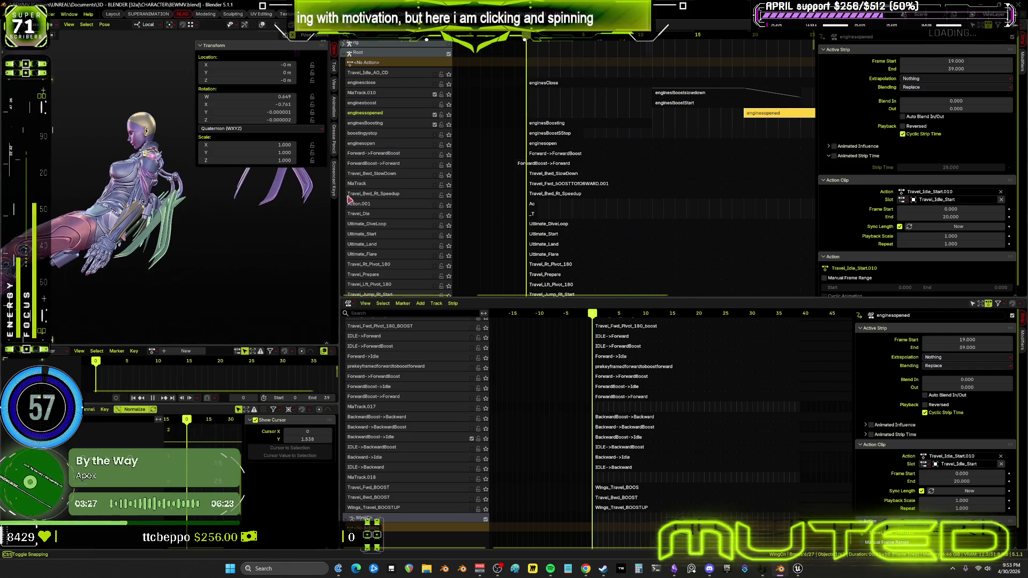
key(space)
middle_drag(600, 134, 627, 65)
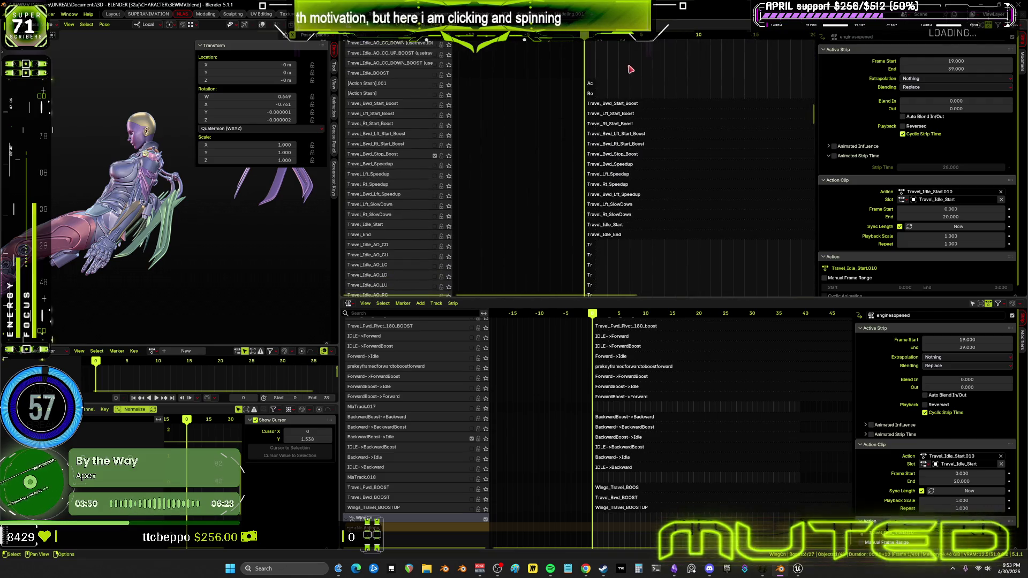
- Tweak the Travel_Bwd_Stop_Boost action and review the HAND armature's curves through frame 39
click(594, 155)
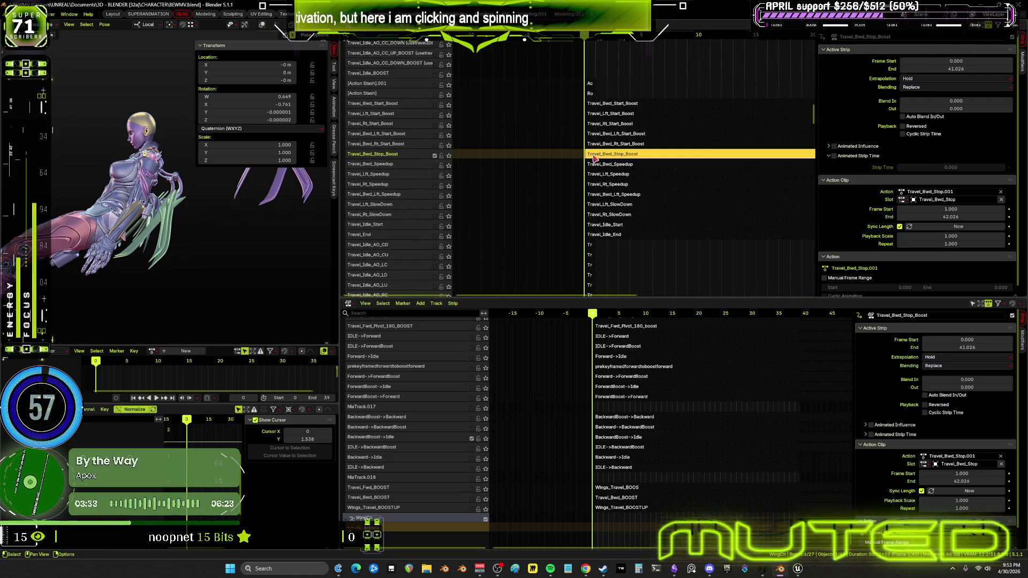
key(Tab)
mouse_move(223, 232)
middle_down()
mouse_move(202, 230)
mouse_move(214, 218)
middle_up()
key(ctrl+Tab)
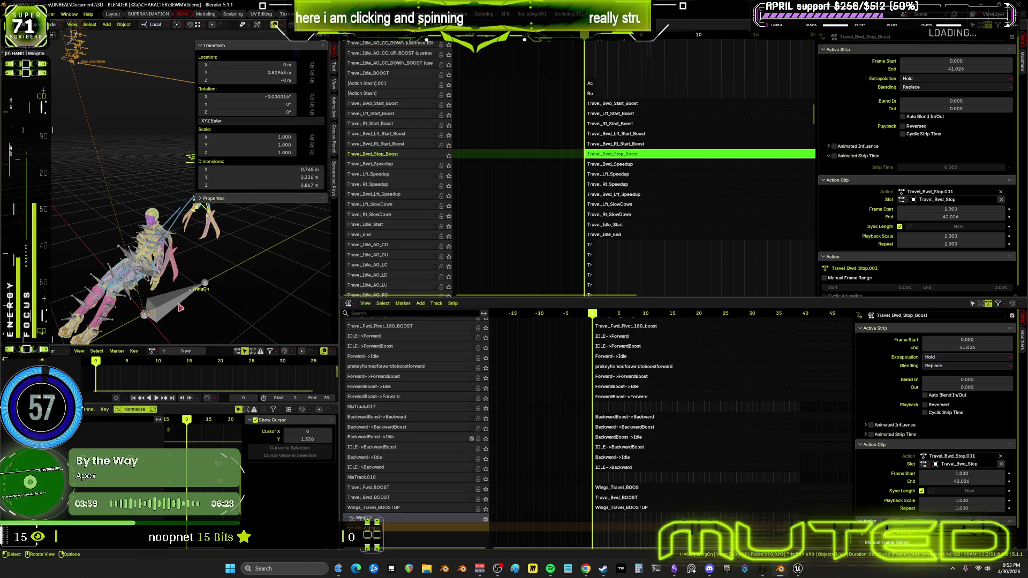
click(168, 307)
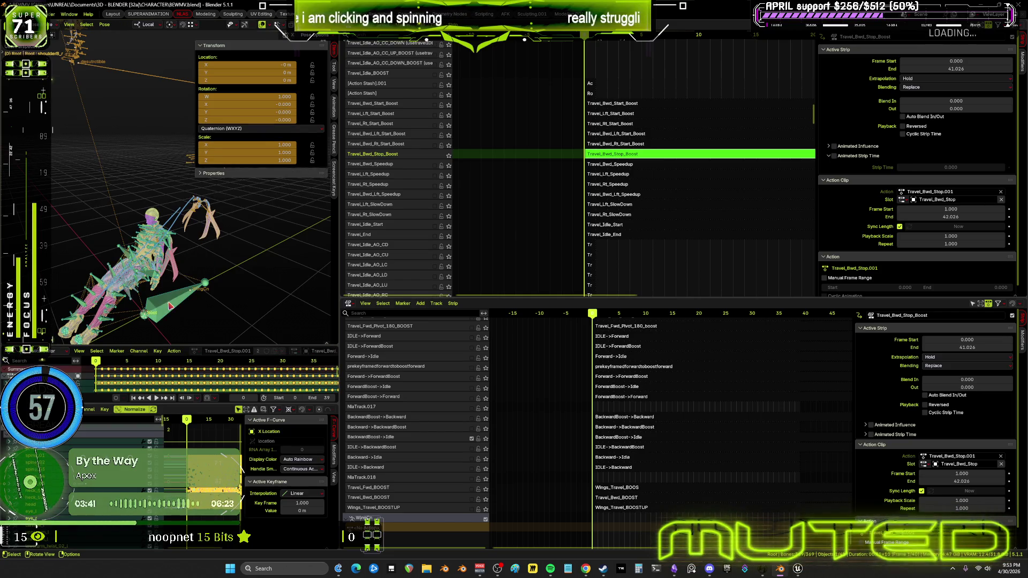
key(ctrl+space)
middle_drag(426, 366, 748, 252)
click(682, 35)
key(ctrl+space)
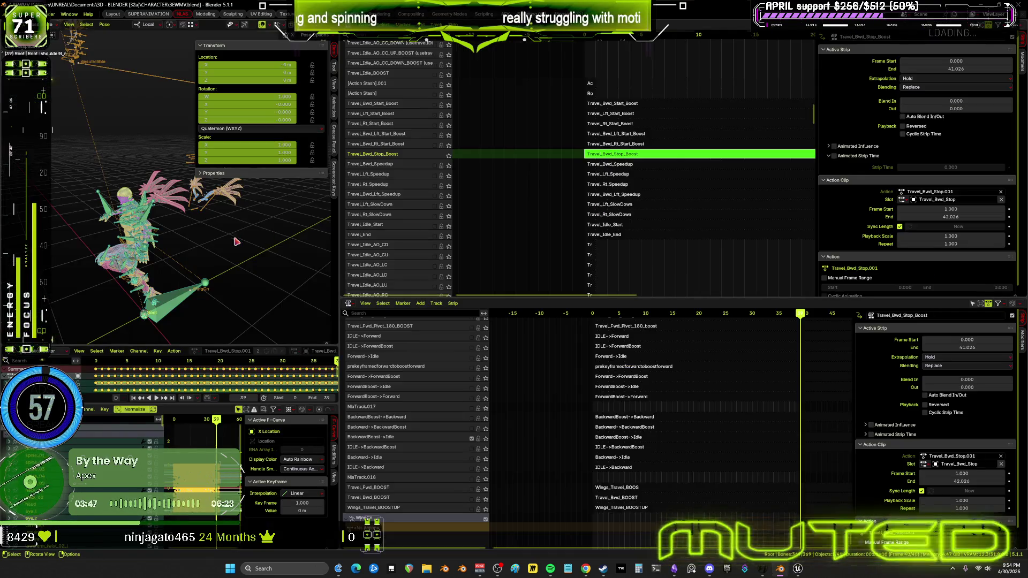
middle_drag(236, 242, 217, 247)
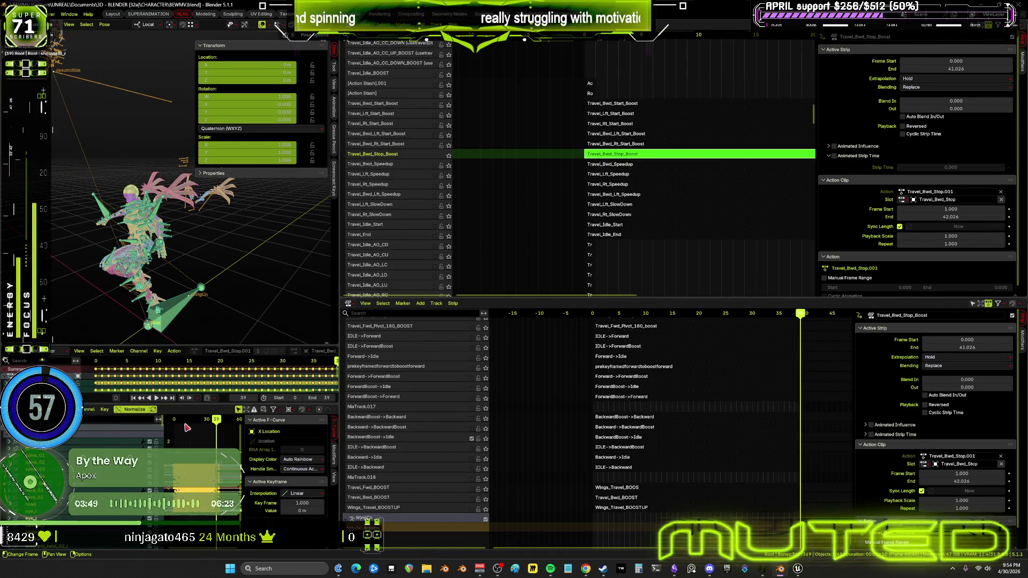
- Snap the selected keys to the nearest whole frame
click(105, 409)
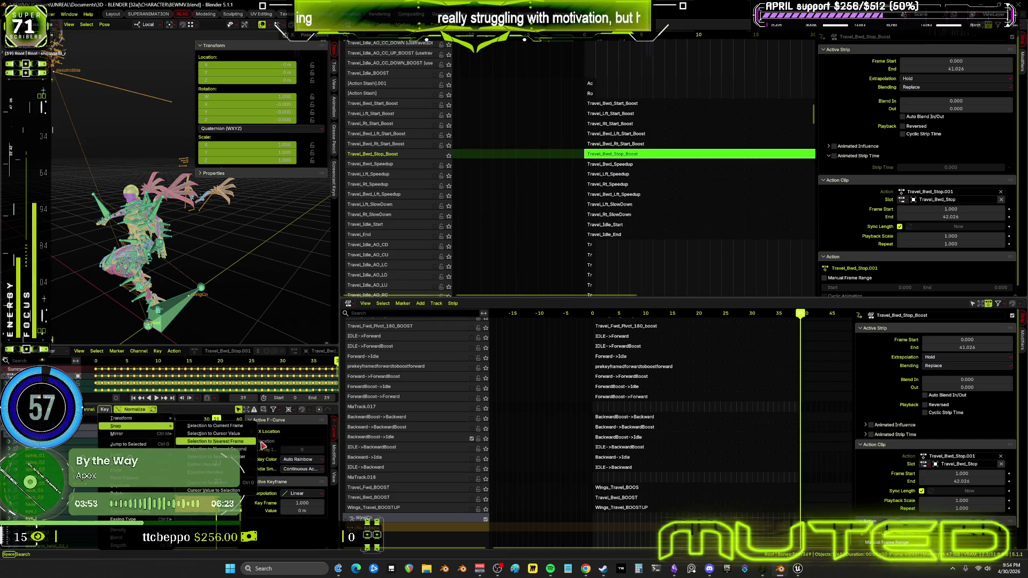
click(262, 444)
drag(175, 421, 174, 423)
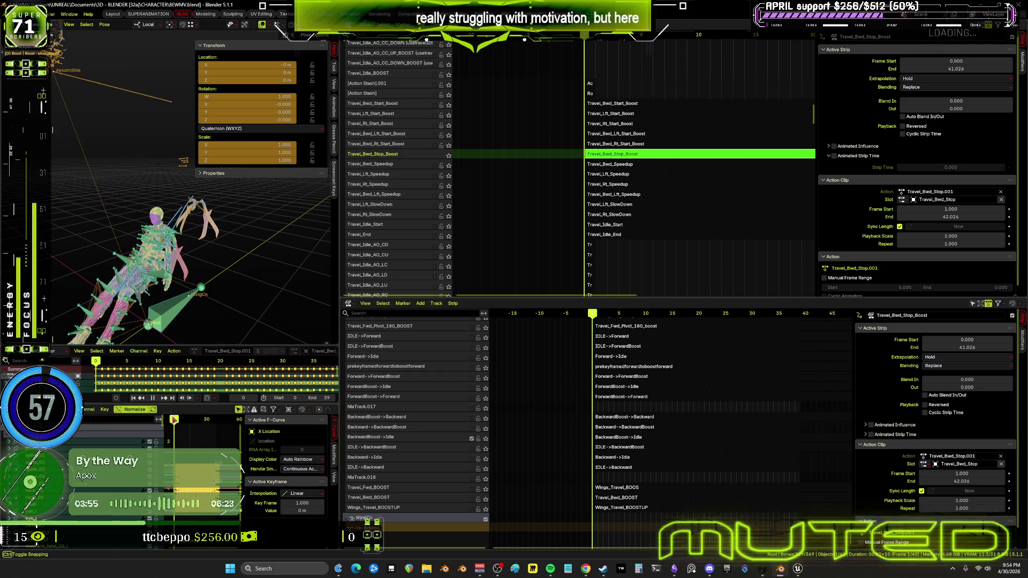
- Bake the pose action with Pose > Animation > Bake Action
click(104, 24)
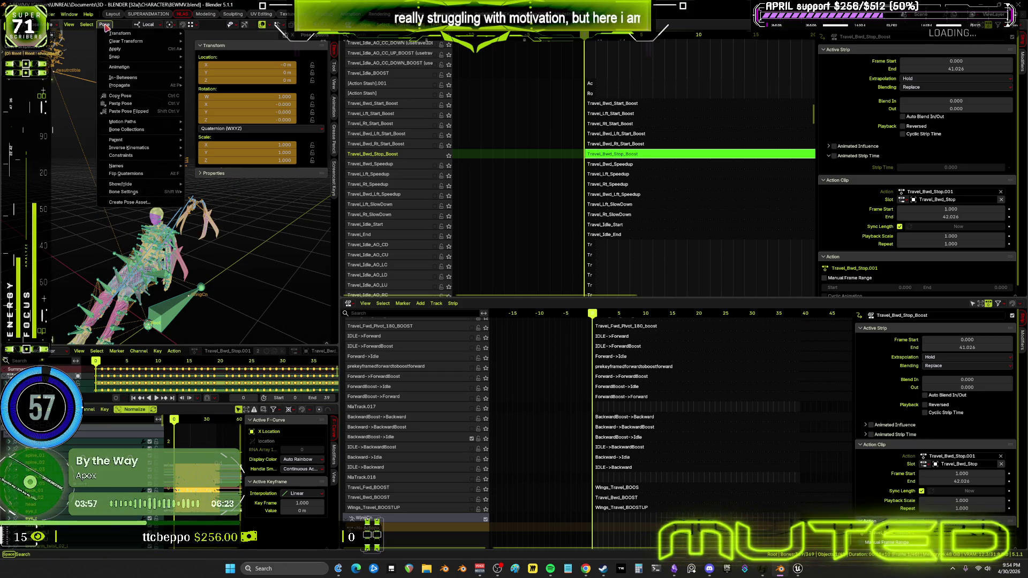
key(Escape)
click(105, 25)
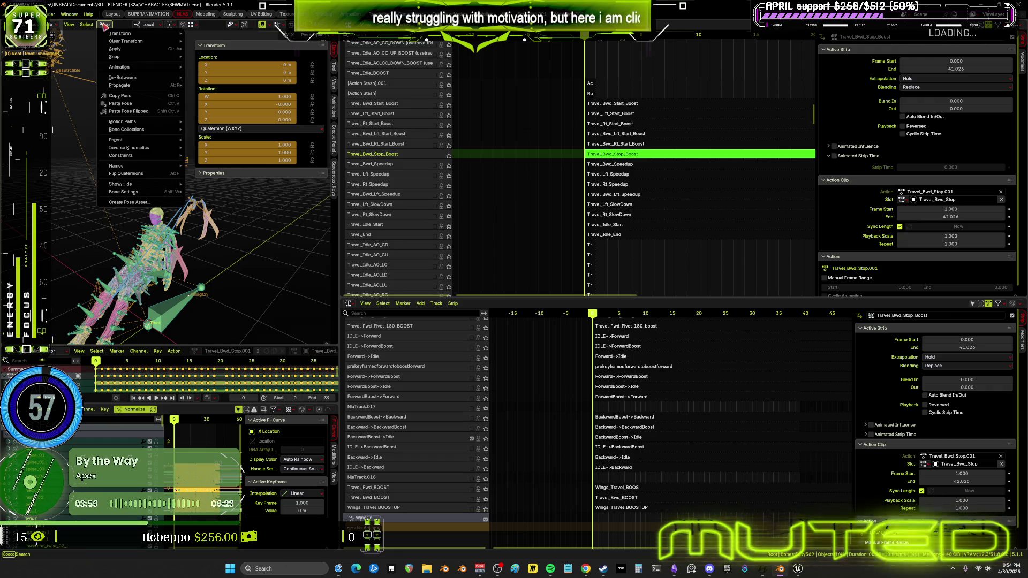
mouse_move(124, 67)
click(236, 110)
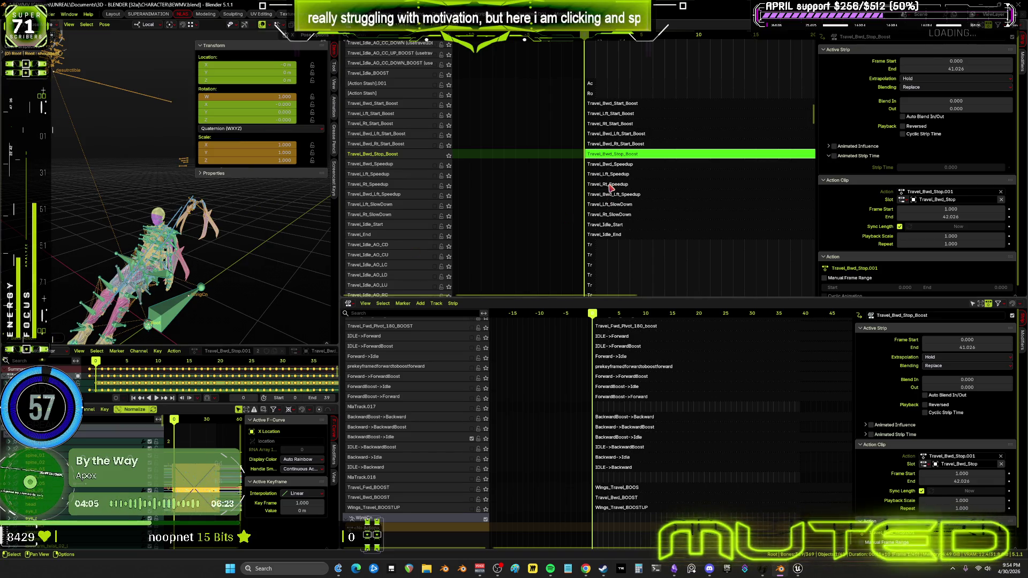
click(611, 158)
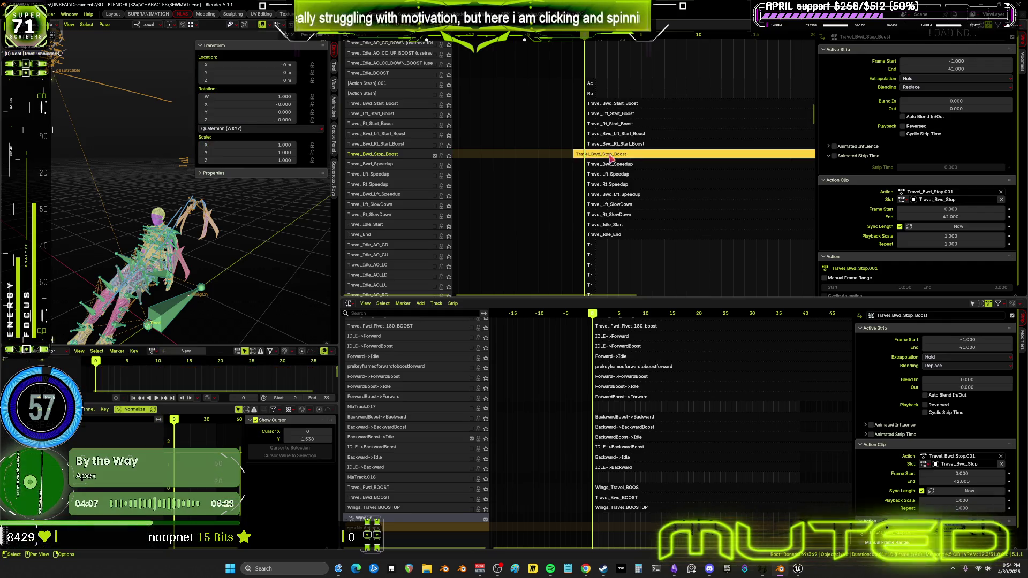
- Set the Travel_Bwd_Stop_Boost strip's Frame Start to 0 and End to 39
double_click(936, 61)
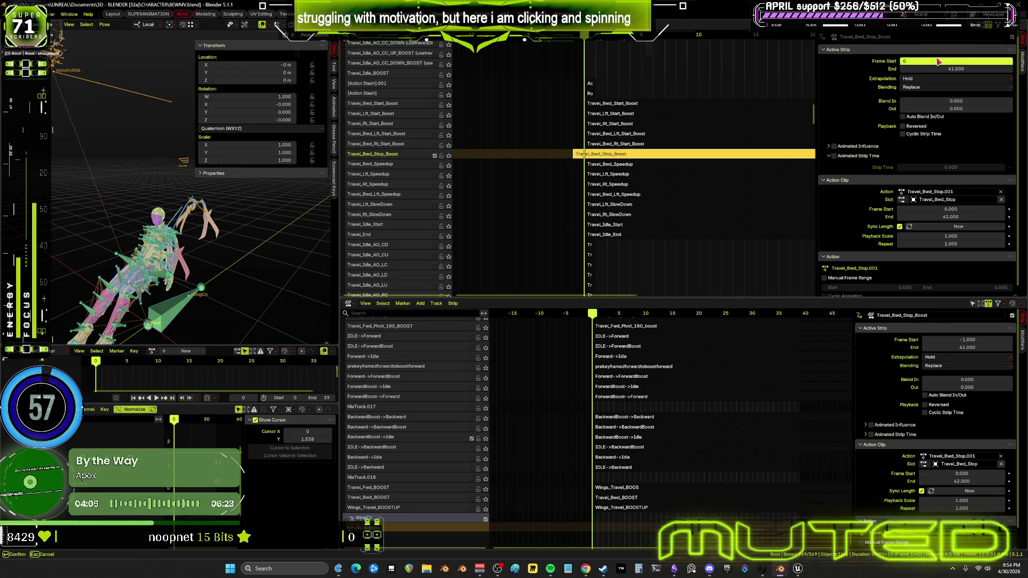
text(0)
double_click(954, 68)
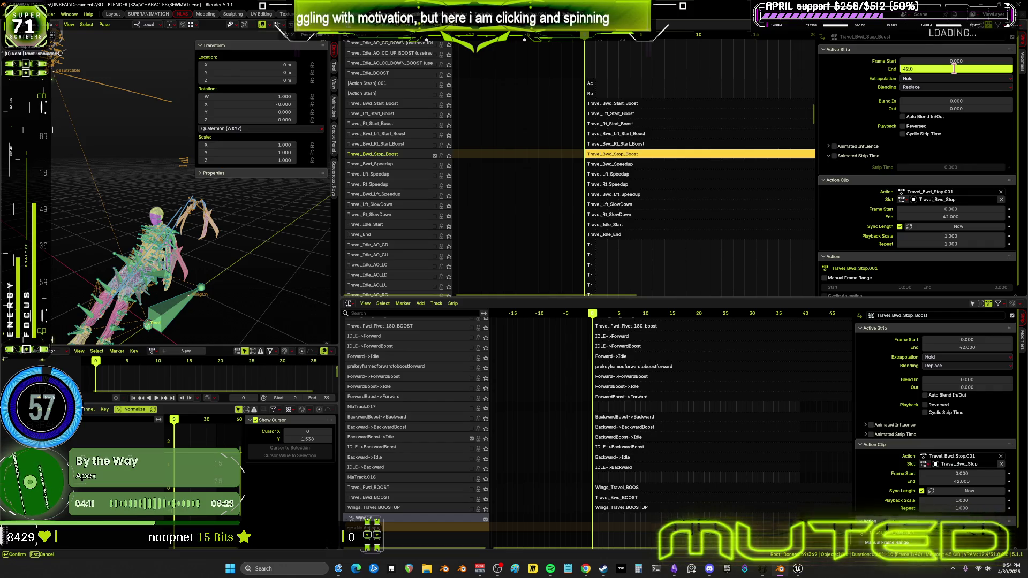
text(39)
key(Return)
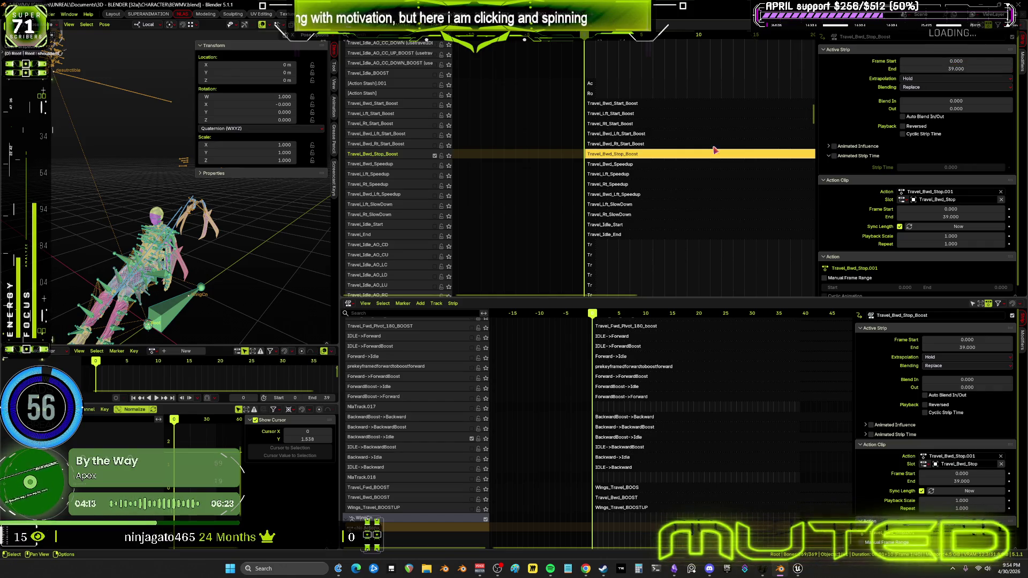
scroll(634, 144, up, 8)
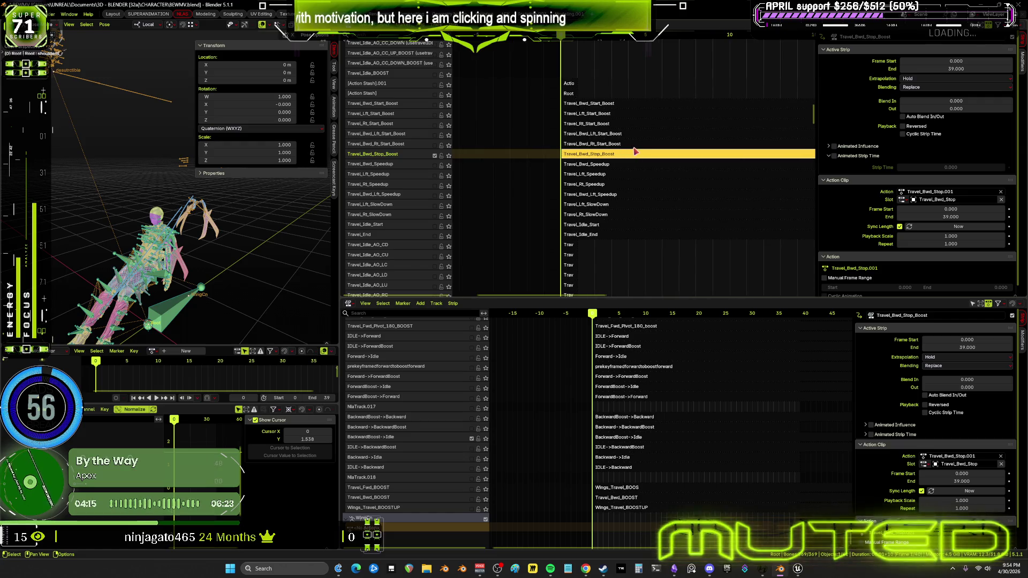
scroll(639, 163, up, 3)
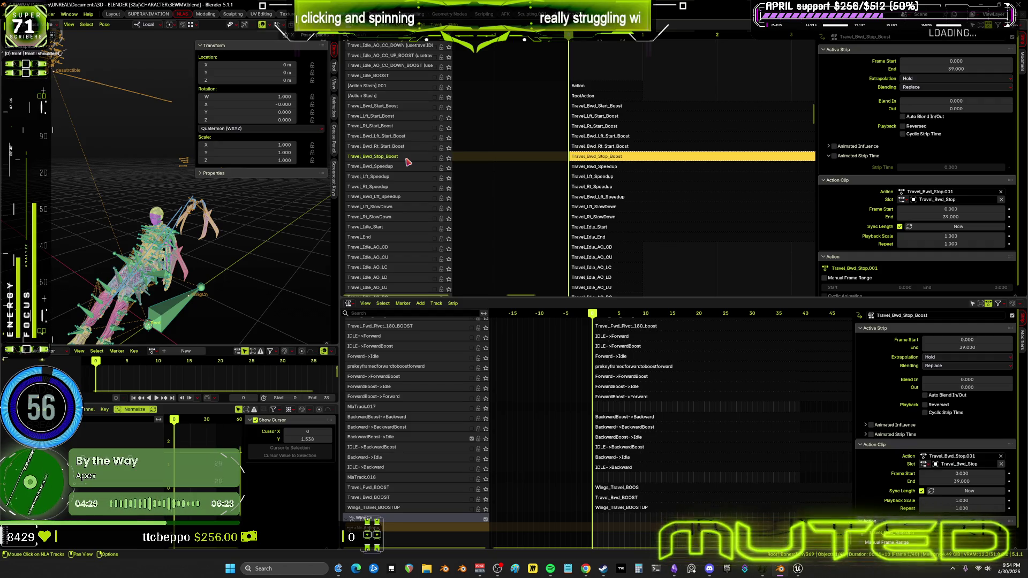
- Move the Travel_Bwd_Stop_Boost track down via Track Ordering
right_click(411, 160)
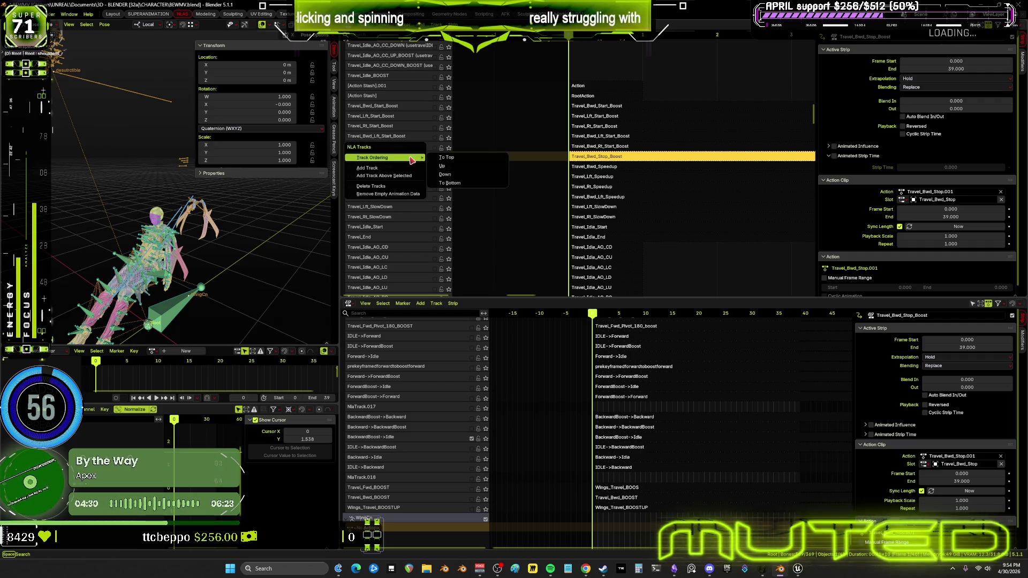
click(472, 183)
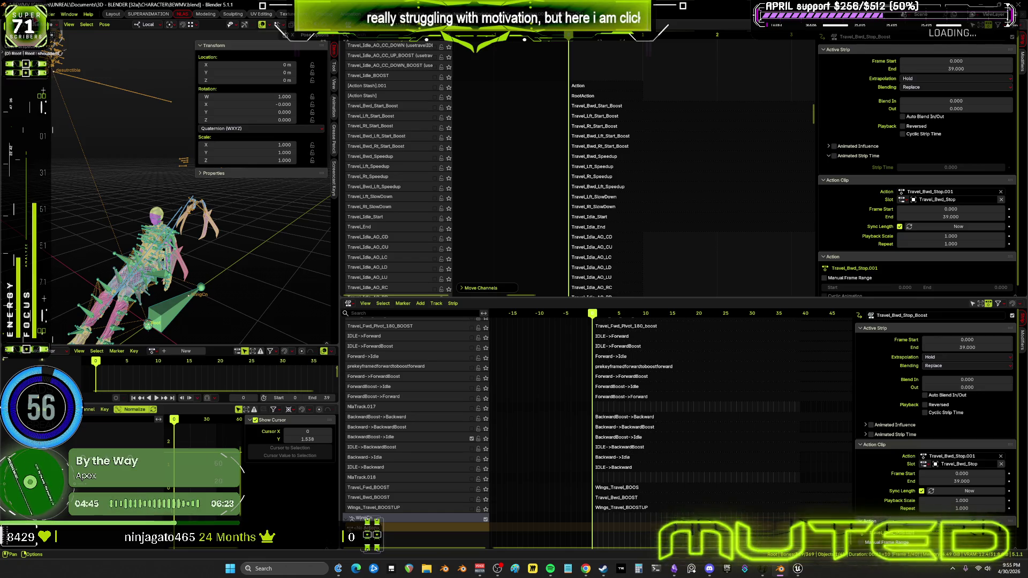
click(47, 13)
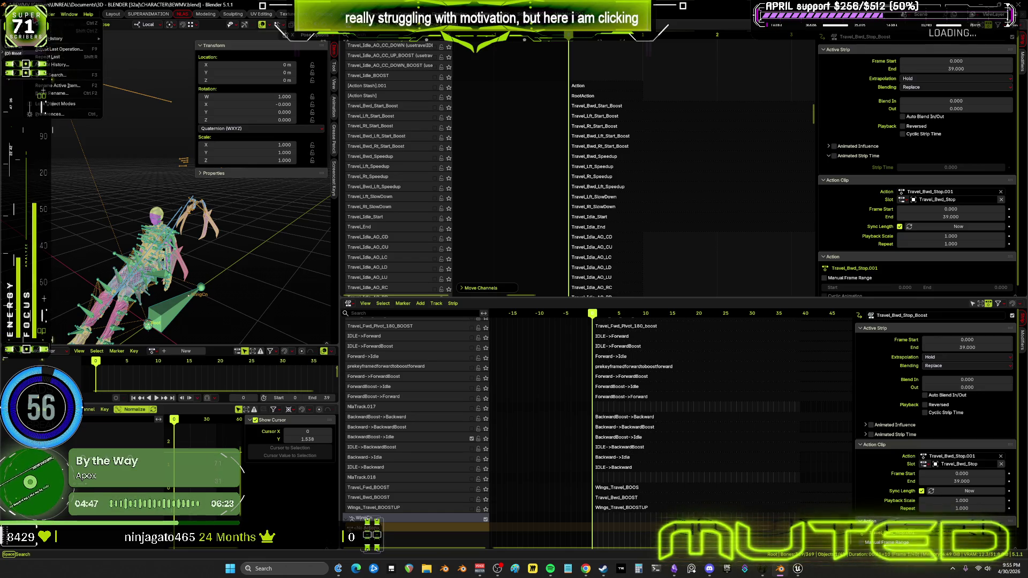
- Undo the track reorder from the Undo History and exit tweak mode
mouse_move(64, 42)
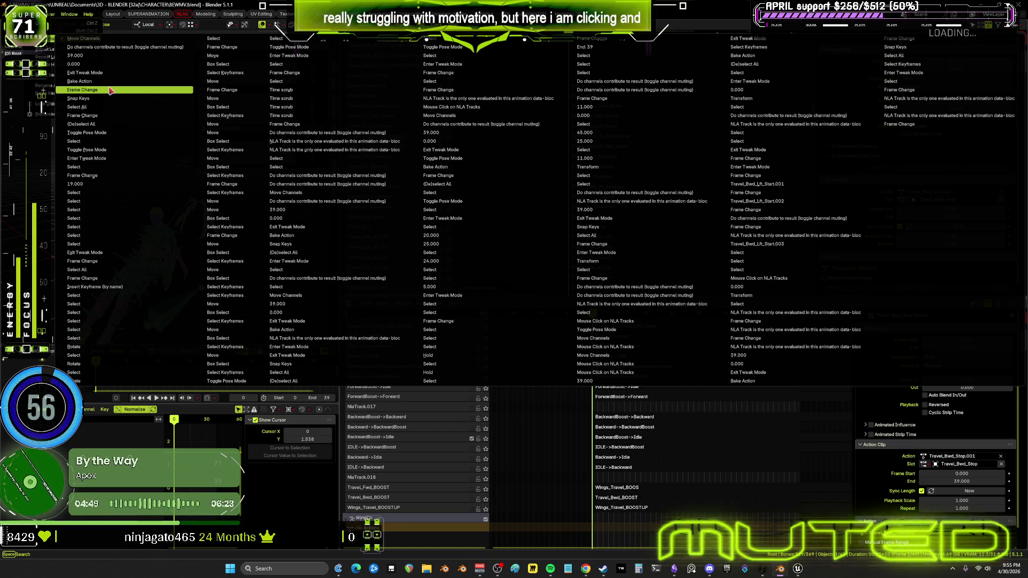
click(654, 130)
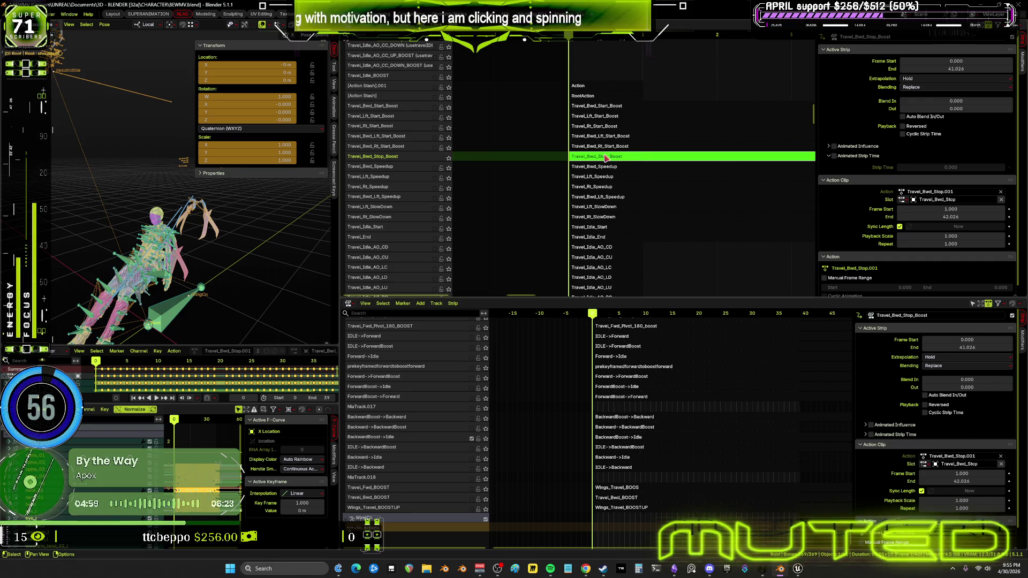
key(Tab)
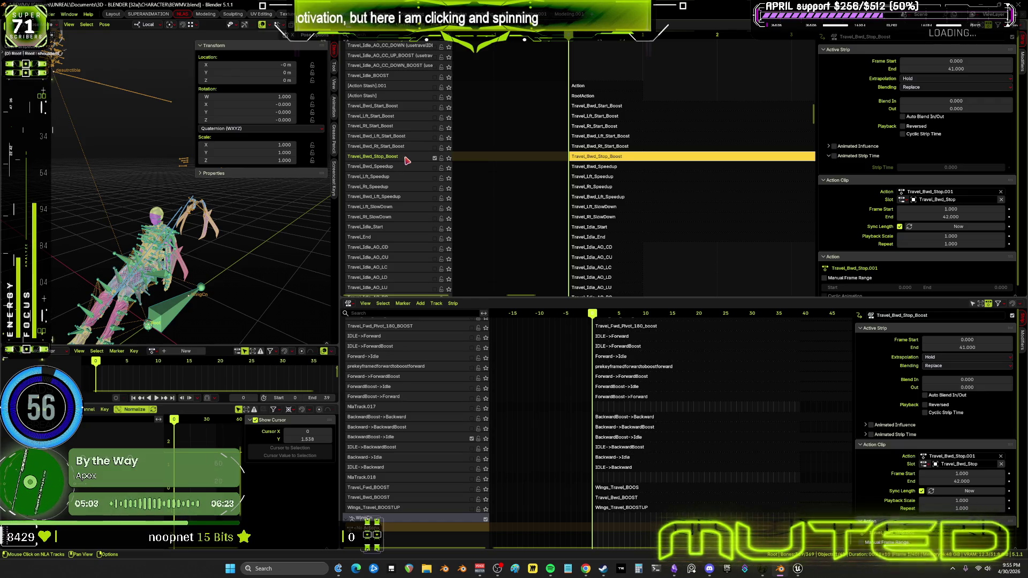
- Add two empty tracks, NlaTrack.001 and NlaTrack.002, above Travel_Bwd_Stop_Boost
right_click(407, 160)
mouse_move(410, 159)
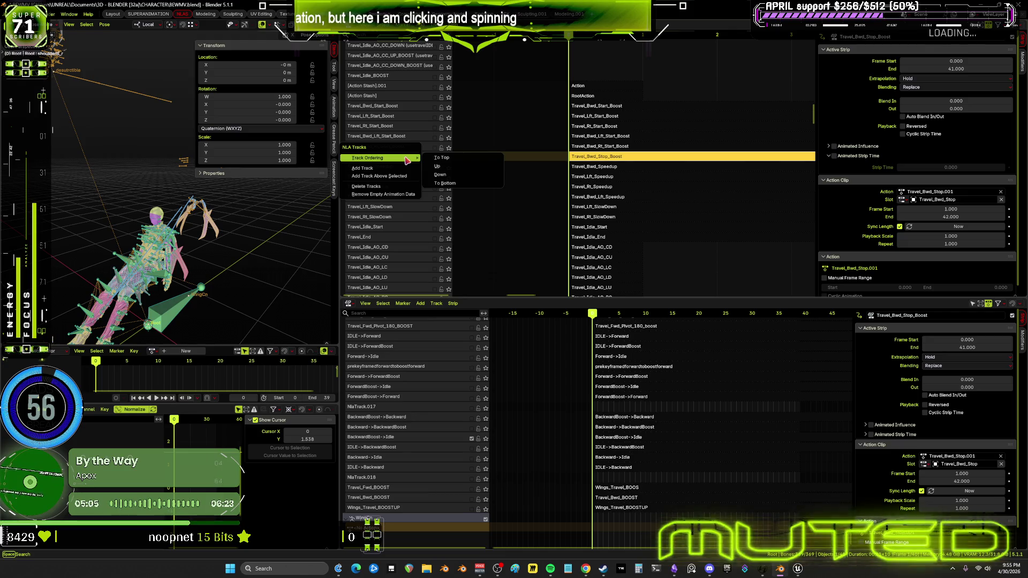
click(402, 176)
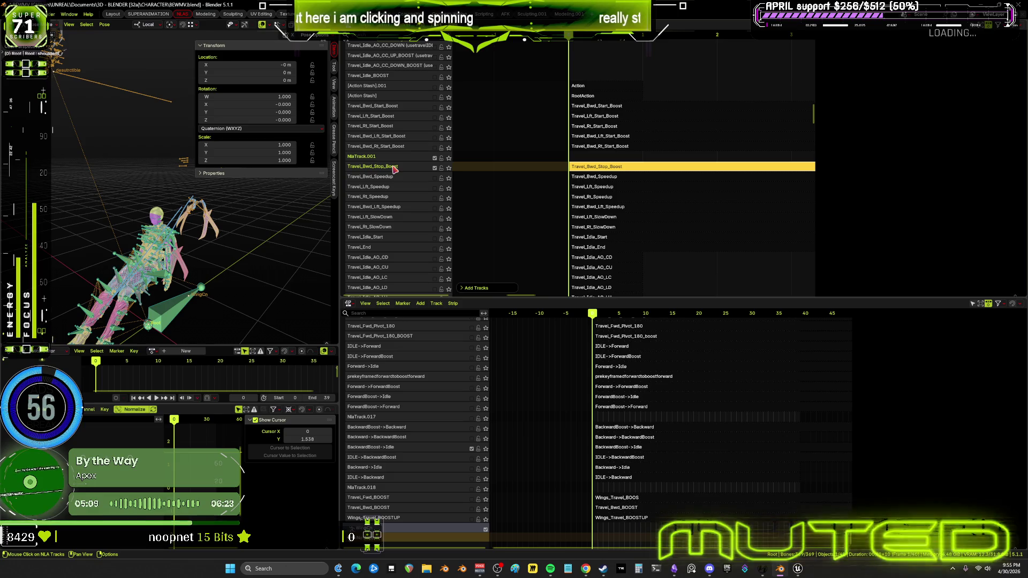
key(n)
right_click(405, 170)
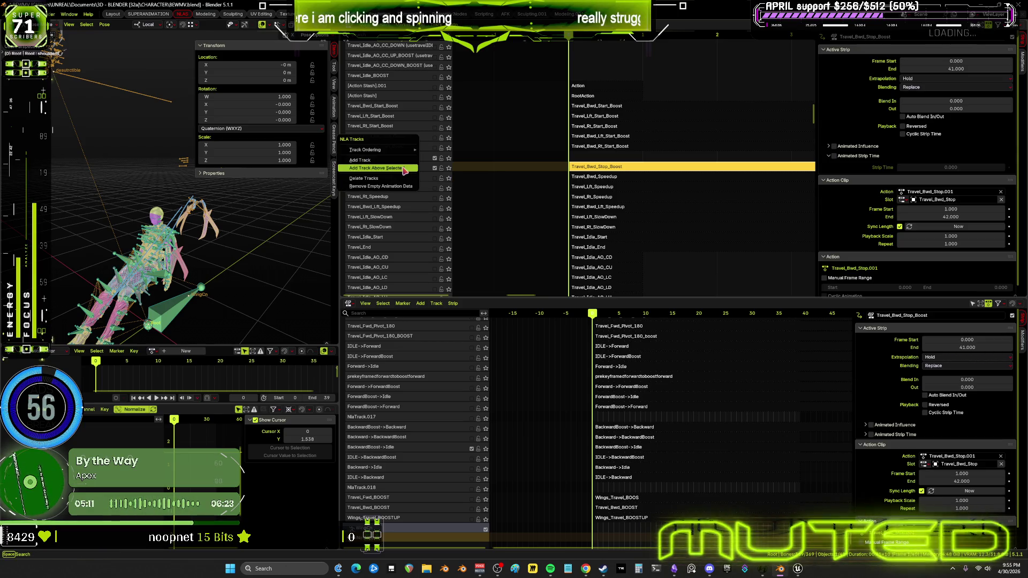
click(404, 168)
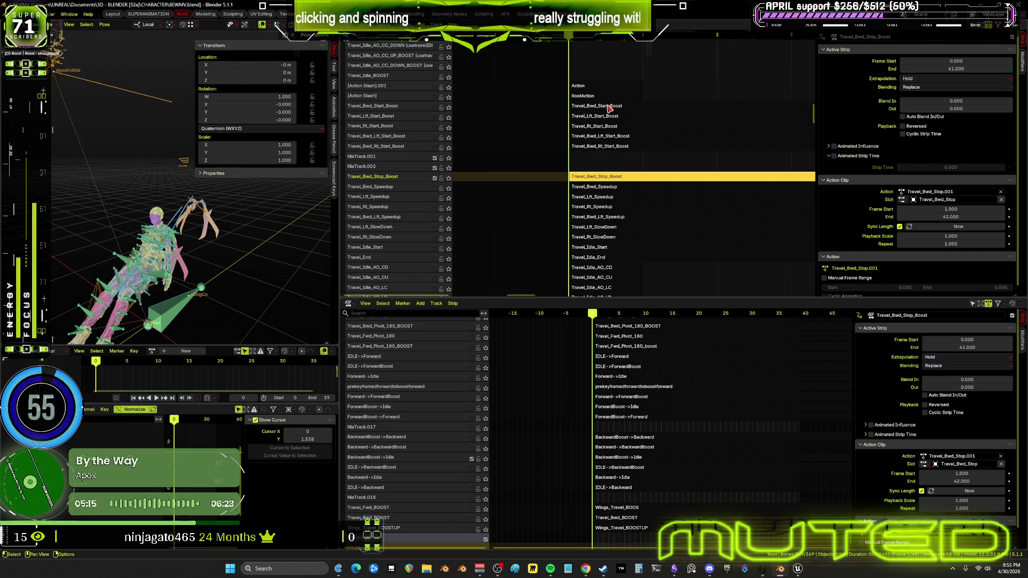
double_click(392, 43)
scroll(389, 43, down, 10)
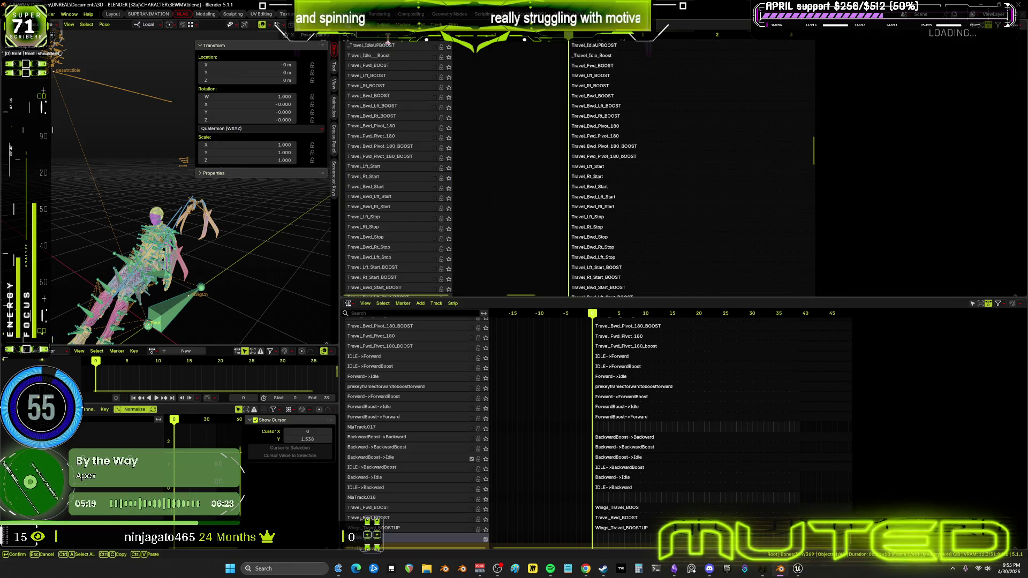
- Filter the NLA track list by 'travel_bwd'
text(travel_bw)
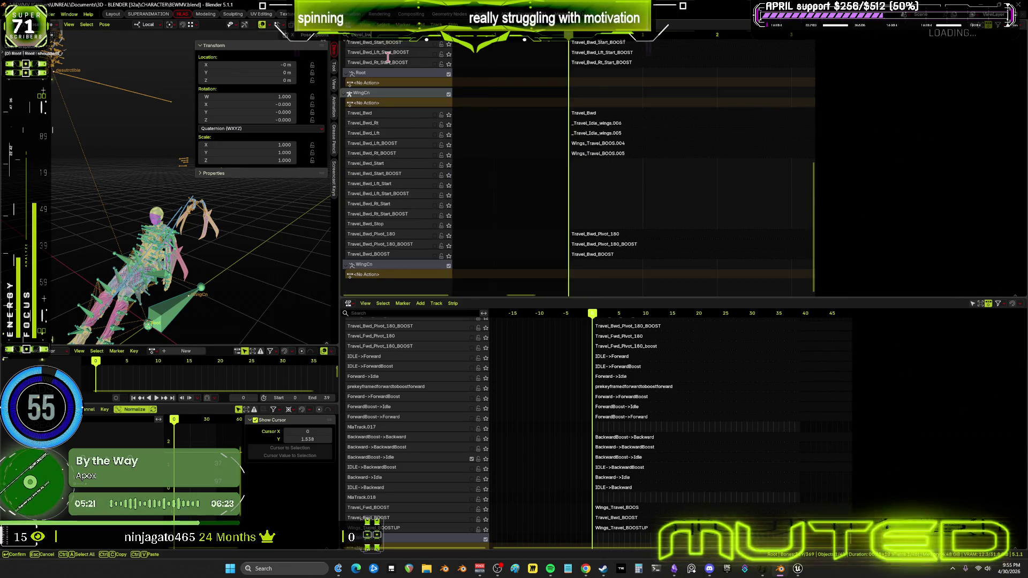
text(dd)
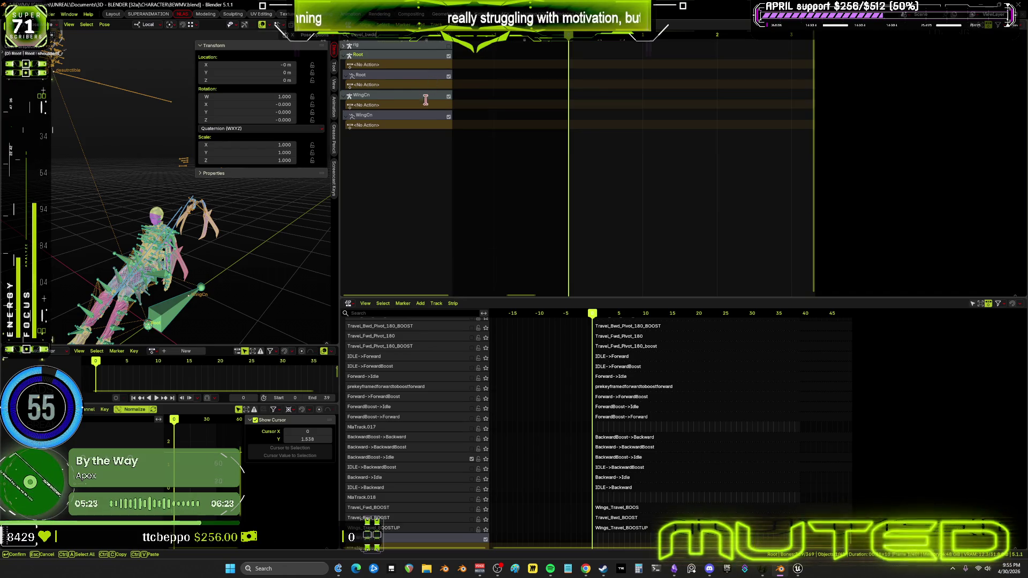
key(BackSpace)
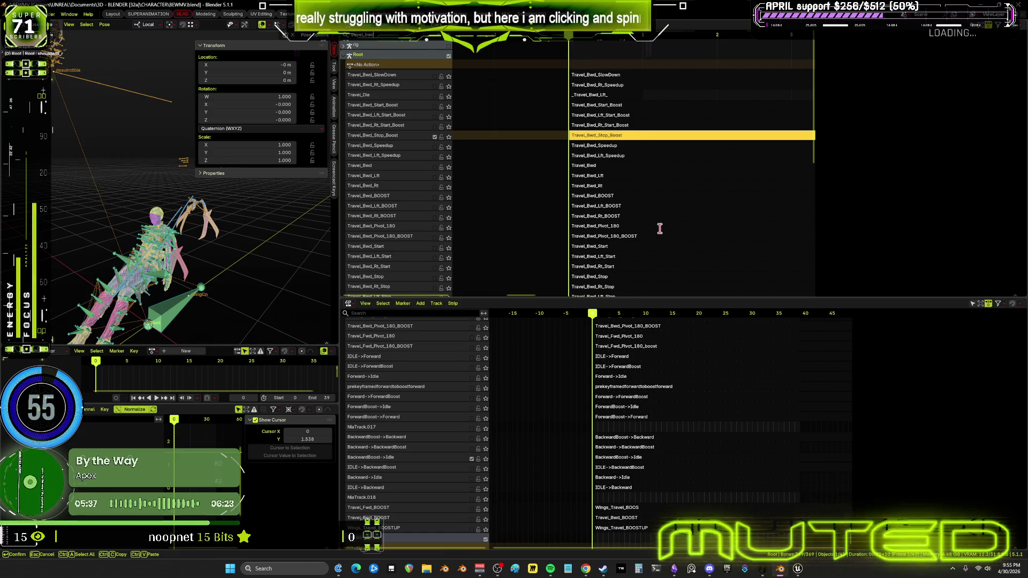
key(Escape)
middle_drag(523, 222, 527, 228)
click(384, 38)
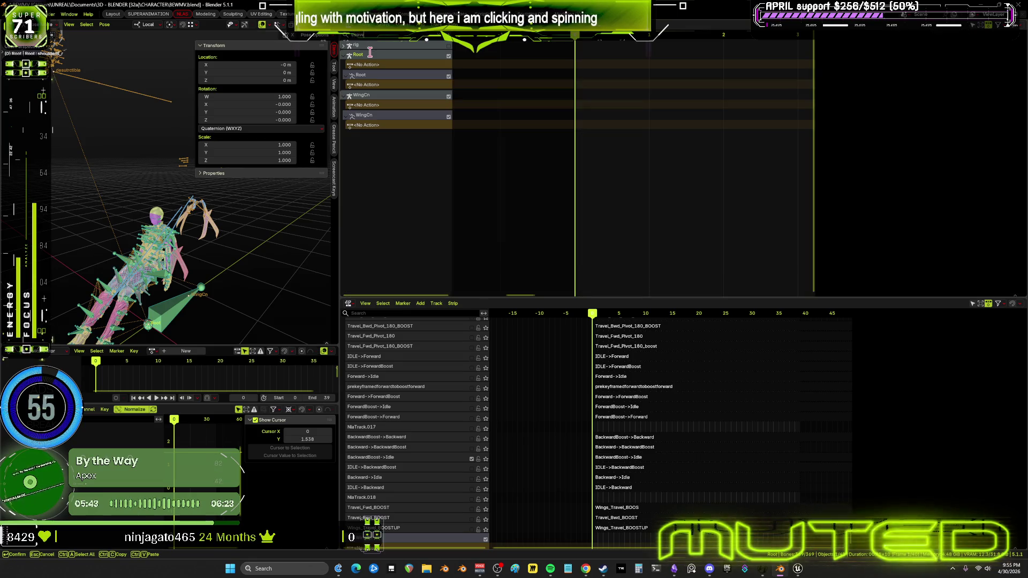
key(Escape)
- Enlarge the upper NLA editor, clear the filter and scroll to Travel_Bwd_Stop_Boost
drag(461, 298, 461, 489)
key(ctrl+f)
text(travel)
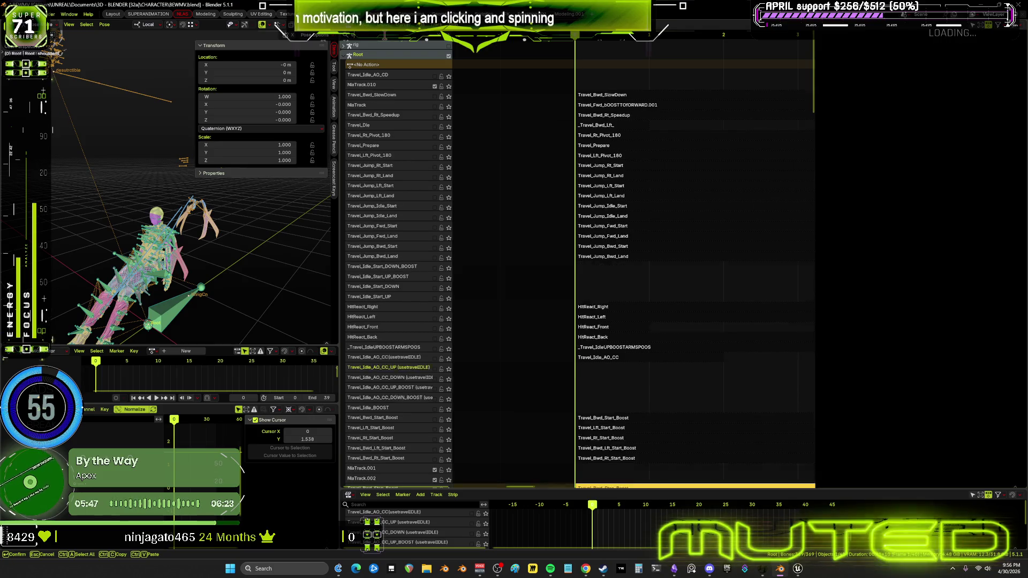
text(_bw)
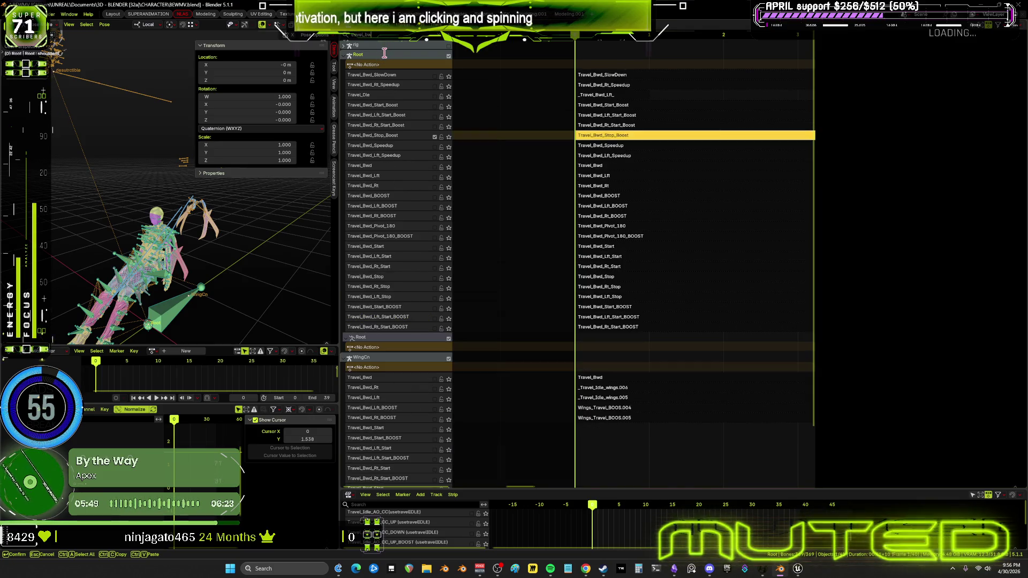
text(d)
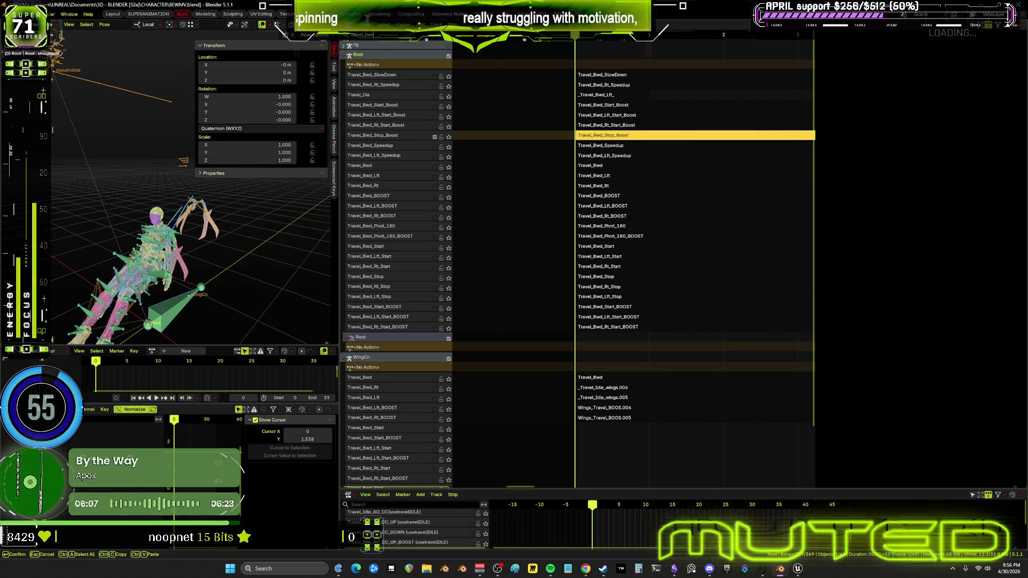
key(BackSpace)
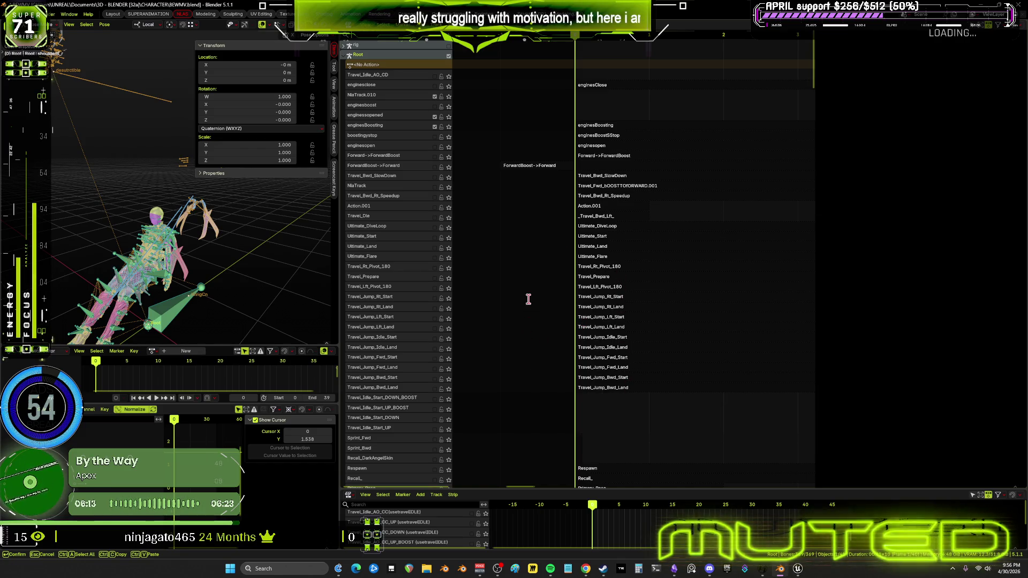
scroll(608, 169, down, 7)
scroll(608, 169, down, 15)
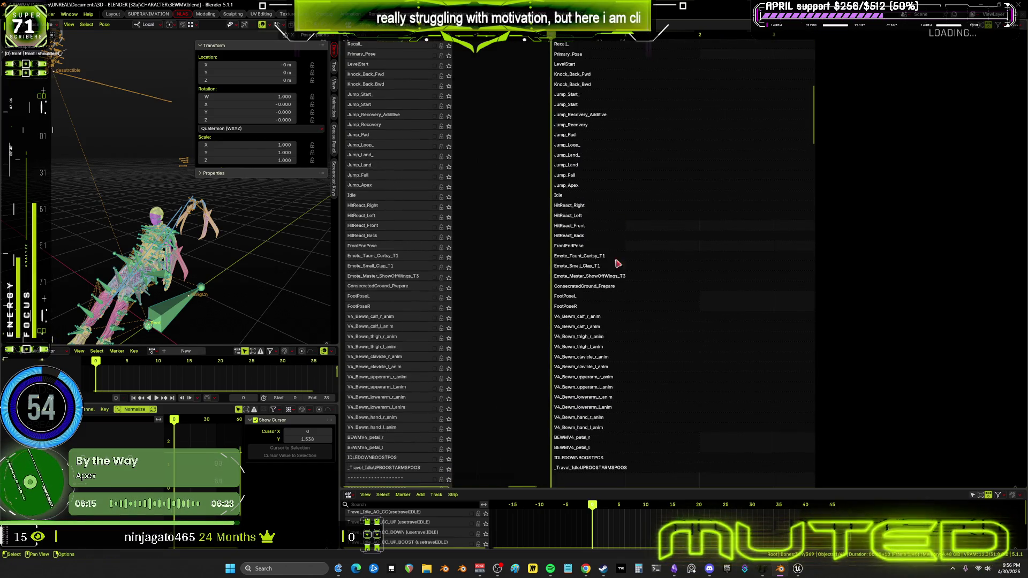
scroll(588, 267, down, 4)
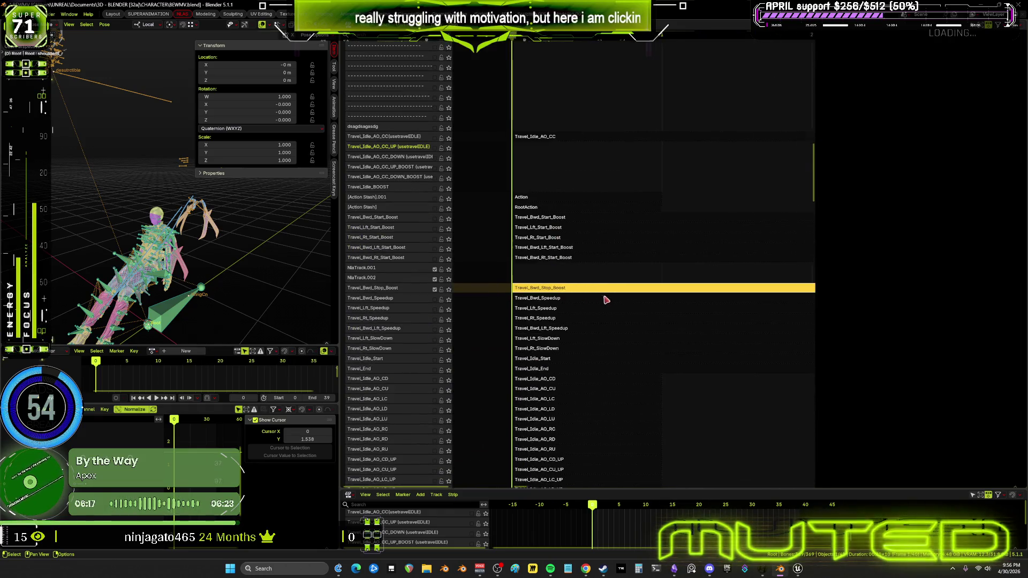
right_click(609, 293)
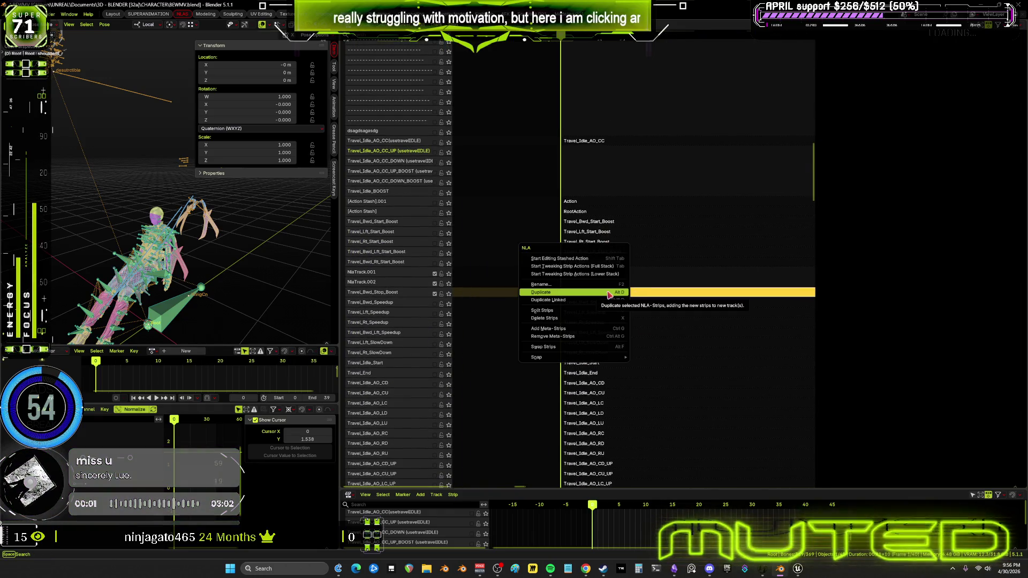
click(617, 297)
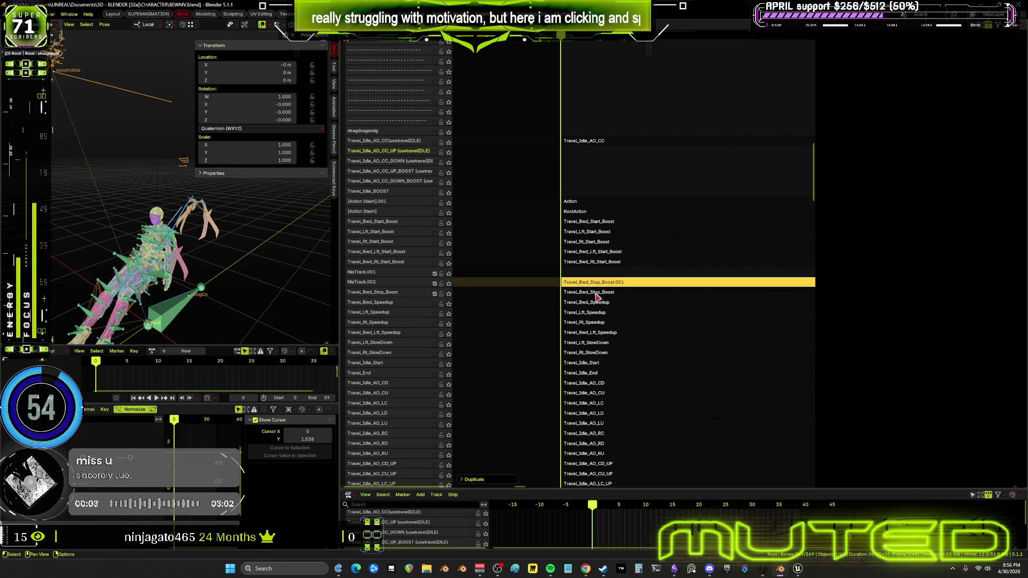
click(596, 285)
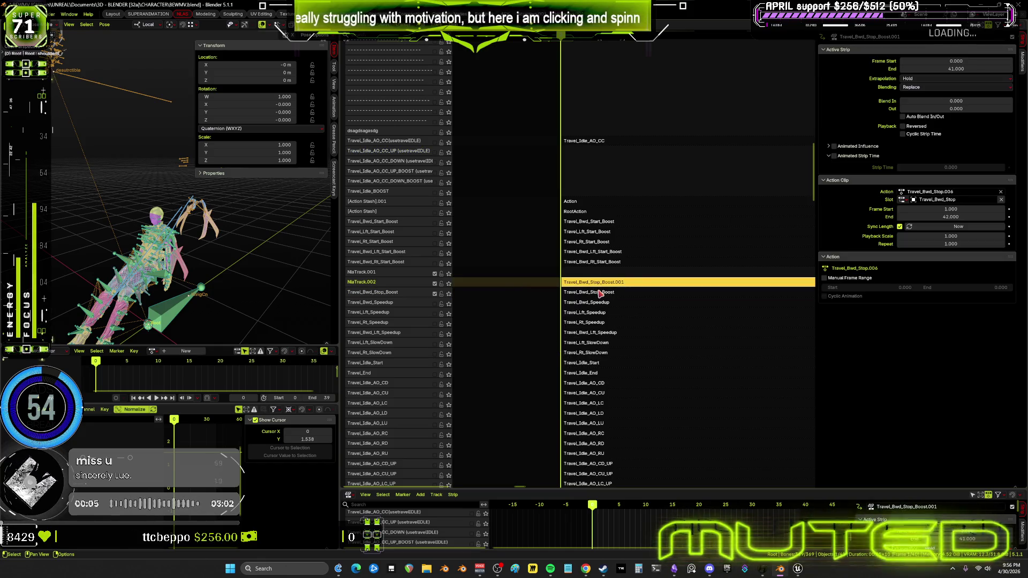
click(598, 292)
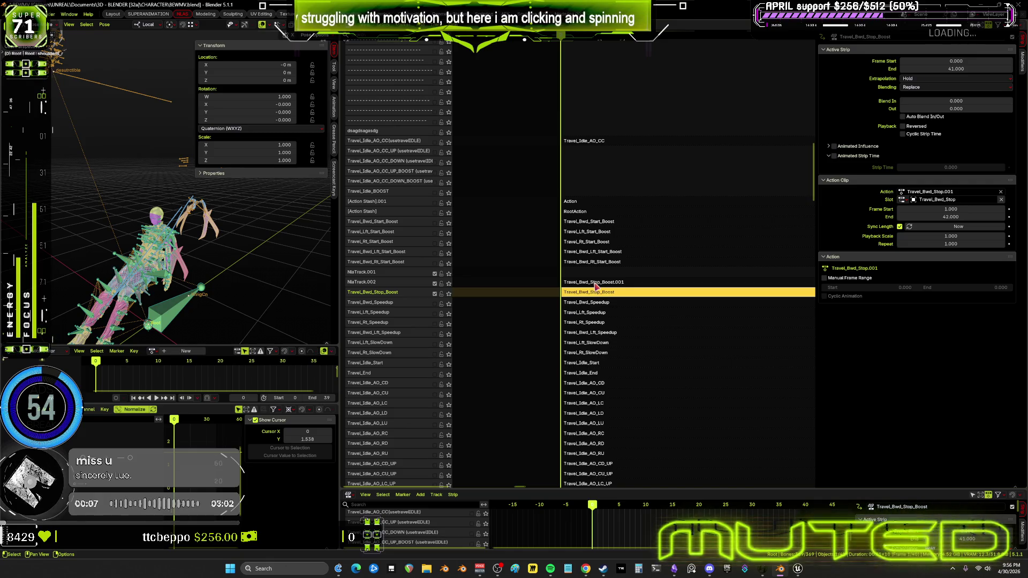
click(596, 284)
drag(593, 274, 593, 272)
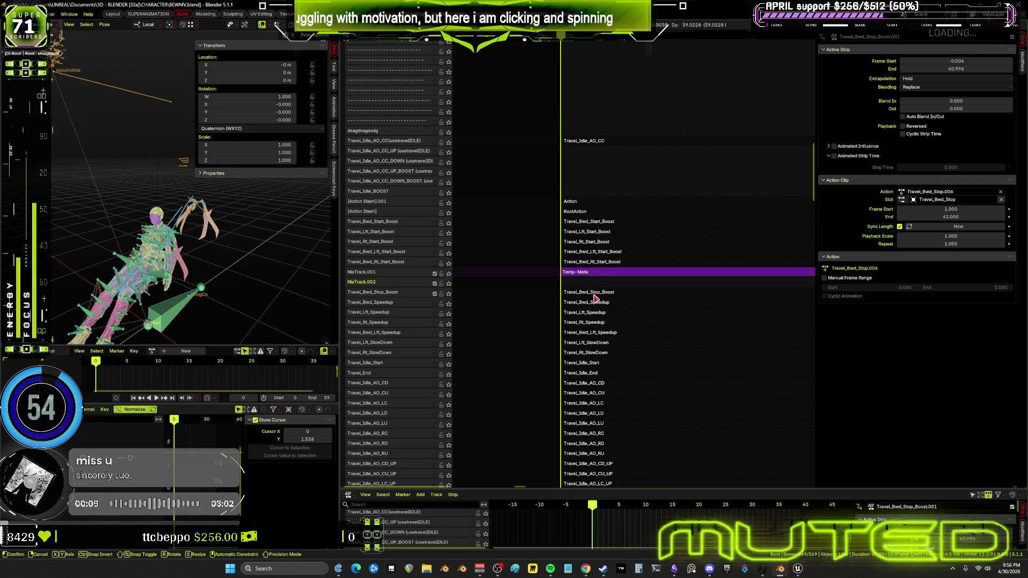
click(594, 296)
right_click(594, 295)
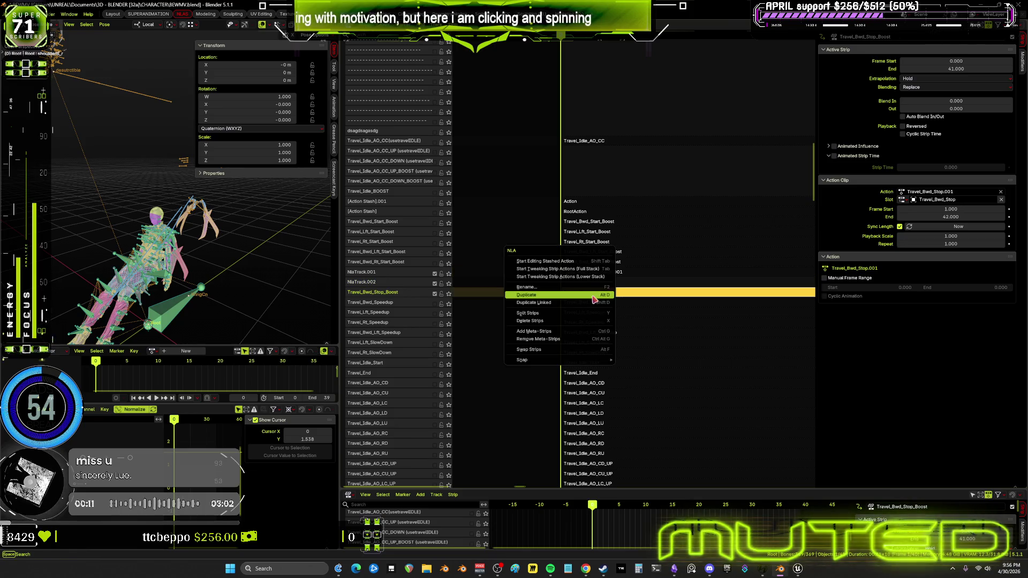
click(594, 298)
click(590, 283)
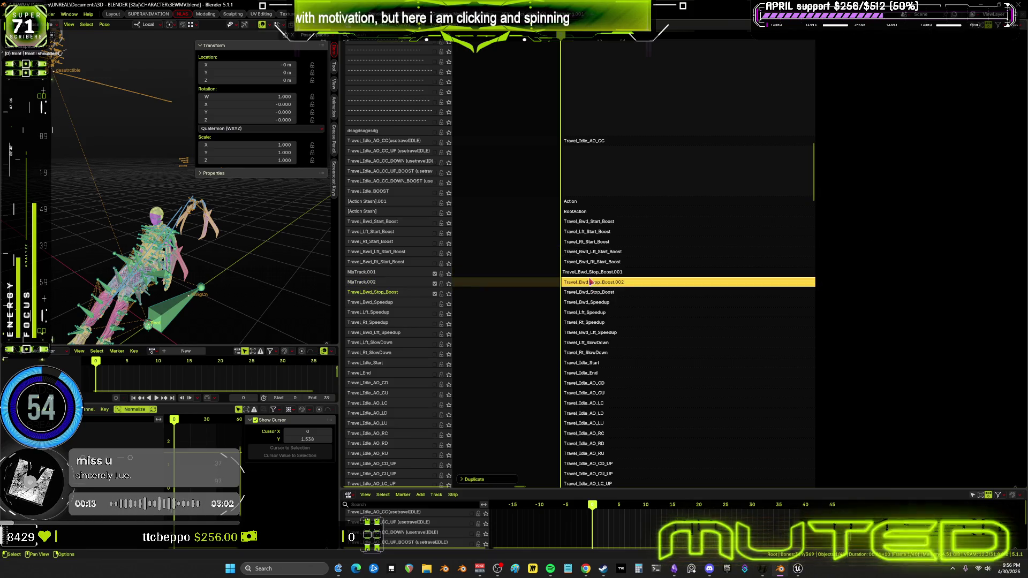
ctrl+scroll(599, 293, down, 3)
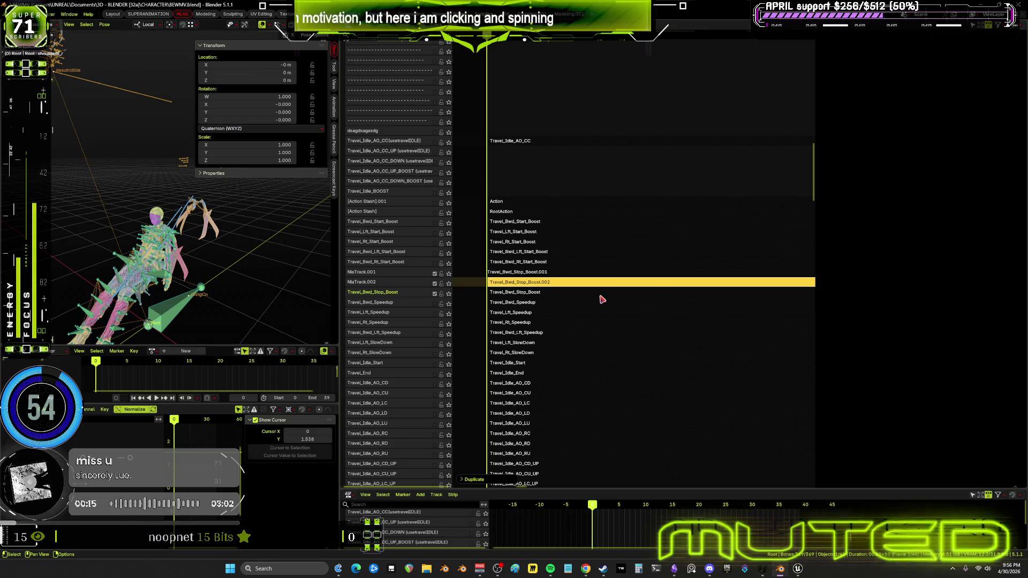
click(387, 295)
double_click(386, 296)
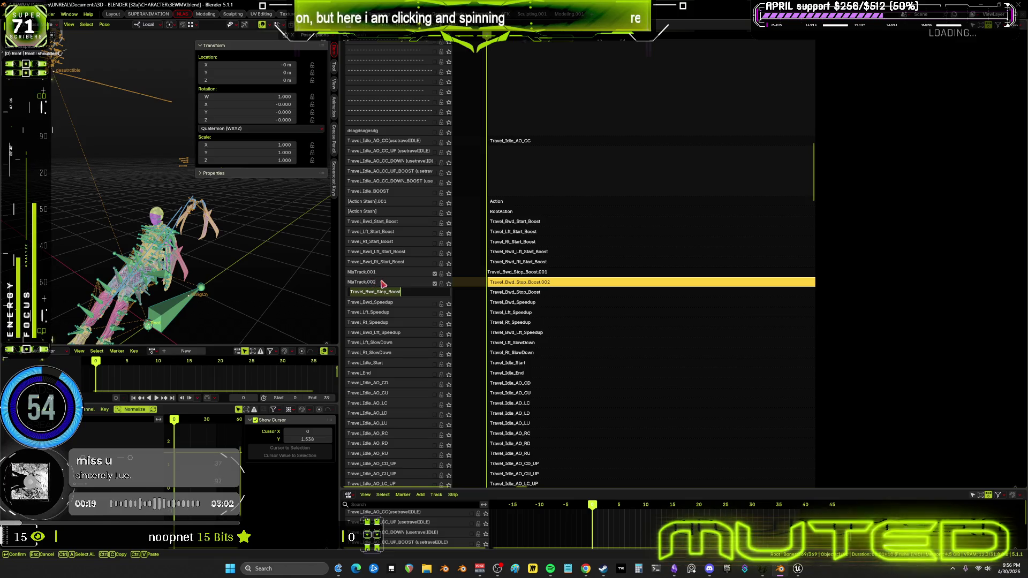
- Rename NlaTrack.002 to Travel_Bwd_Lft_Stop_Boost
click(377, 284)
double_click(376, 284)
text(Travel_Bwd_Stop_Boost)
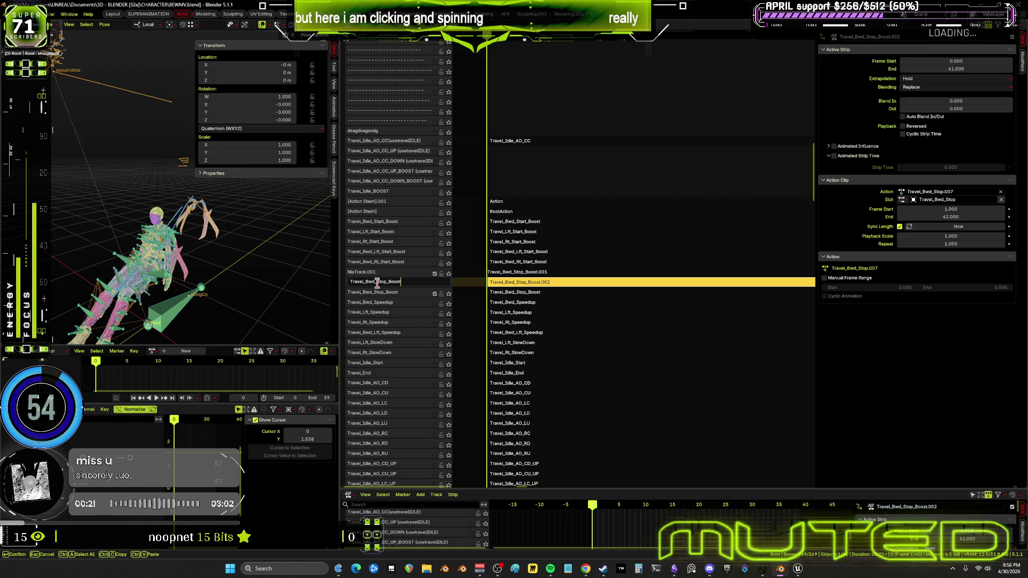
click(377, 282)
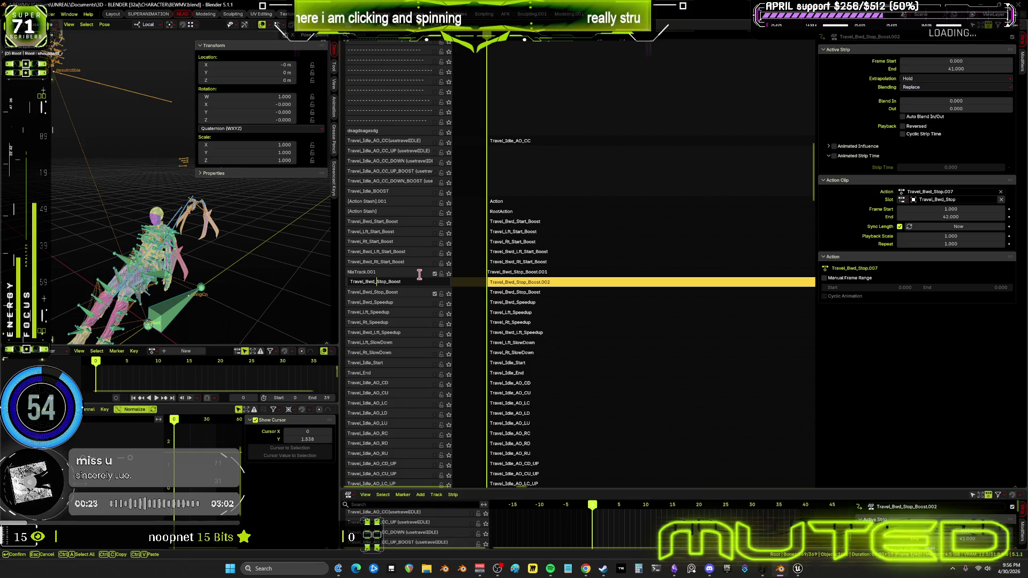
text(L)
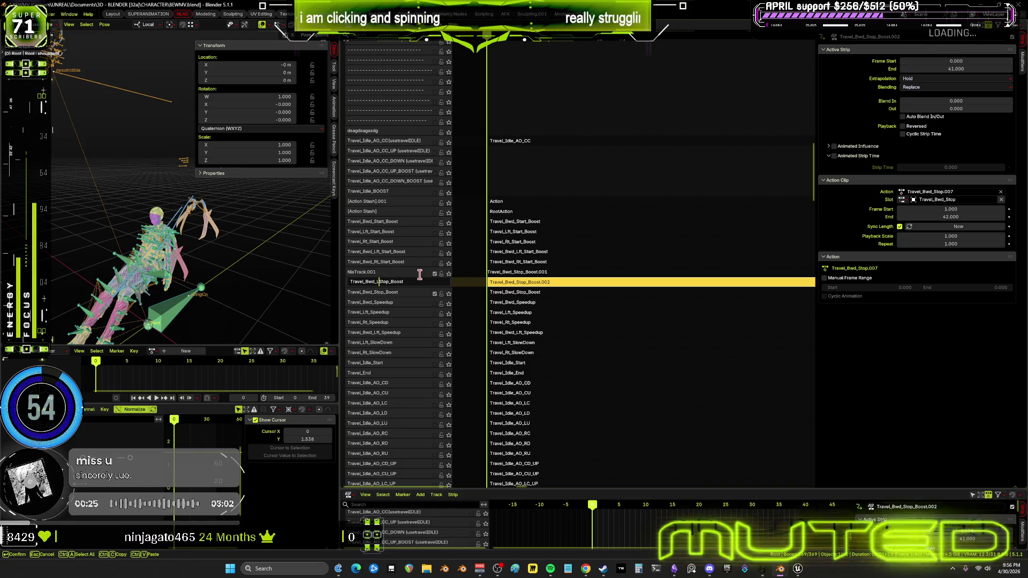
text(ft)
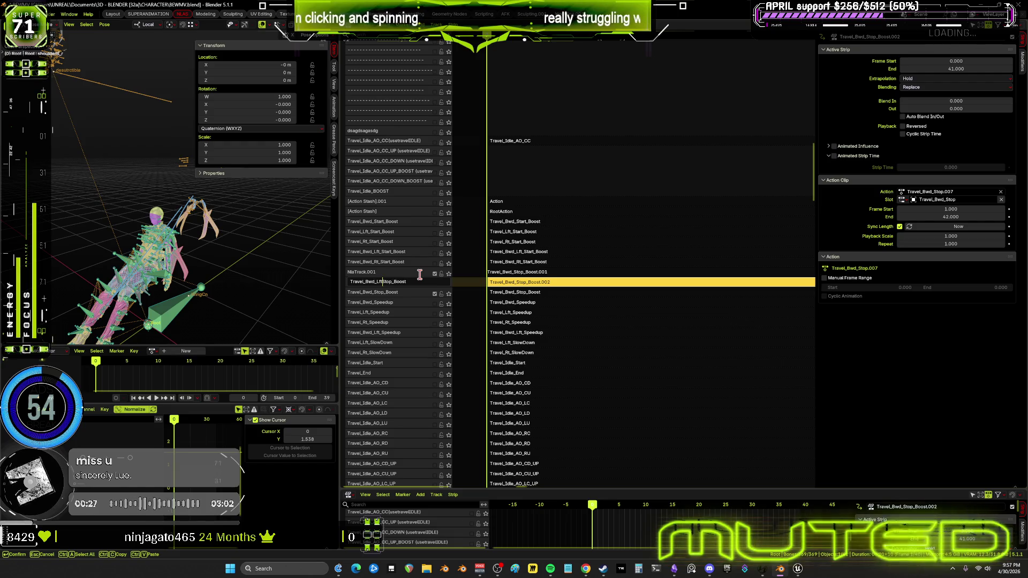
text(_)
key(Return)
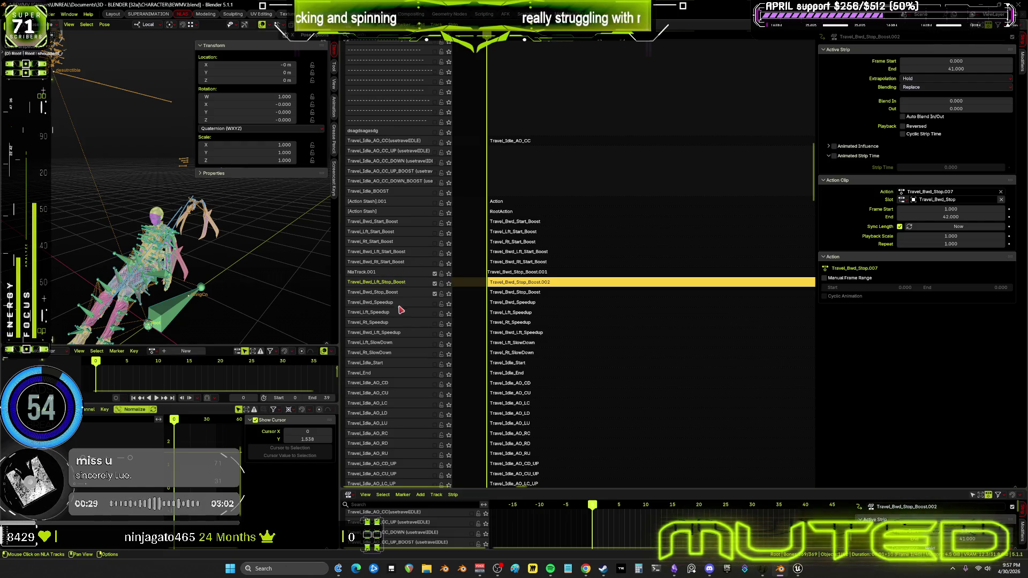
- Rename NlaTrack.001 to Travel_Bwd_Rt_Stop_Boost and show the sidebar
double_click(370, 273)
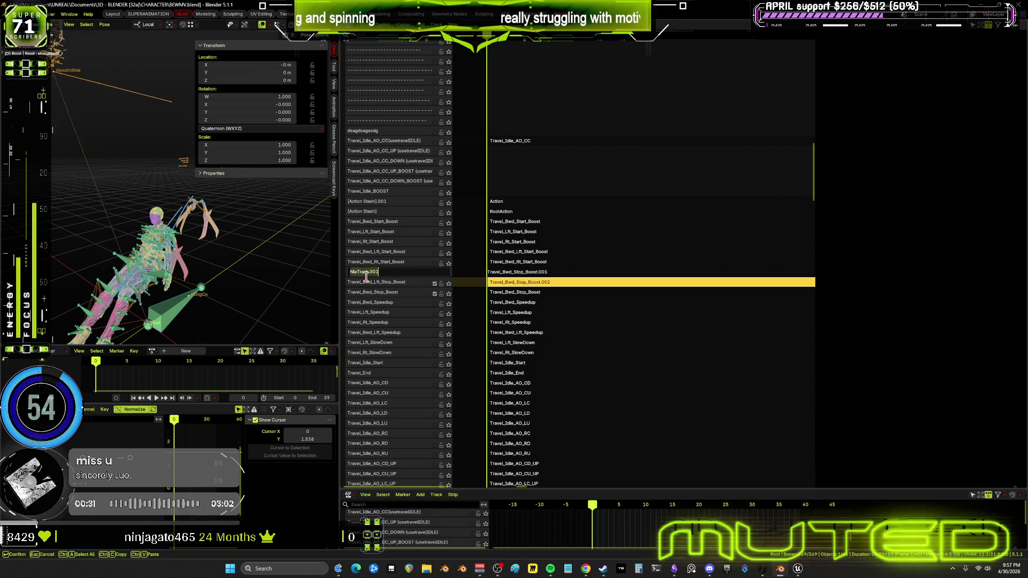
text(Travel_Bwd_Stop_Boost)
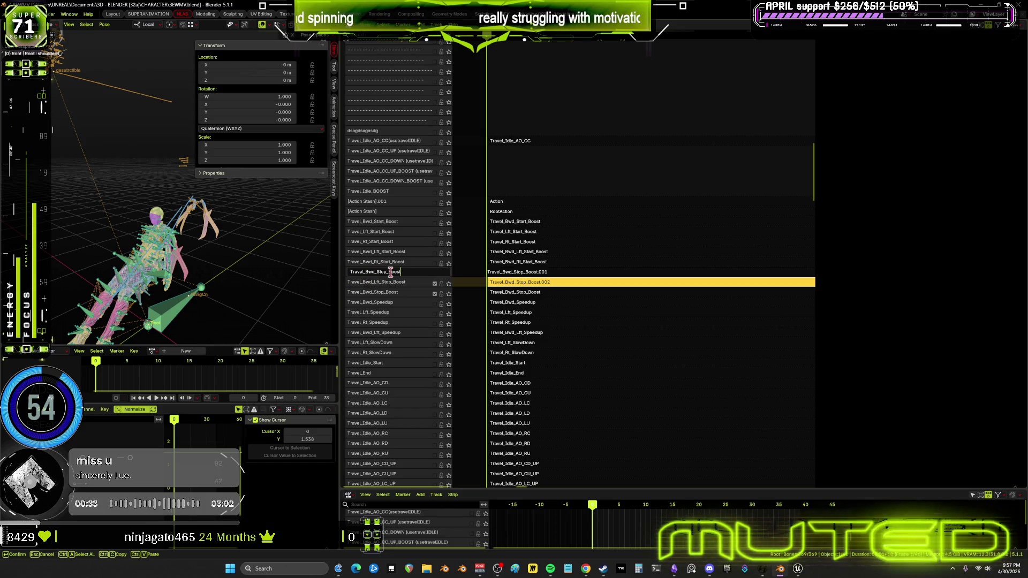
key(ctrl+Left)
key(ctrl+Left)
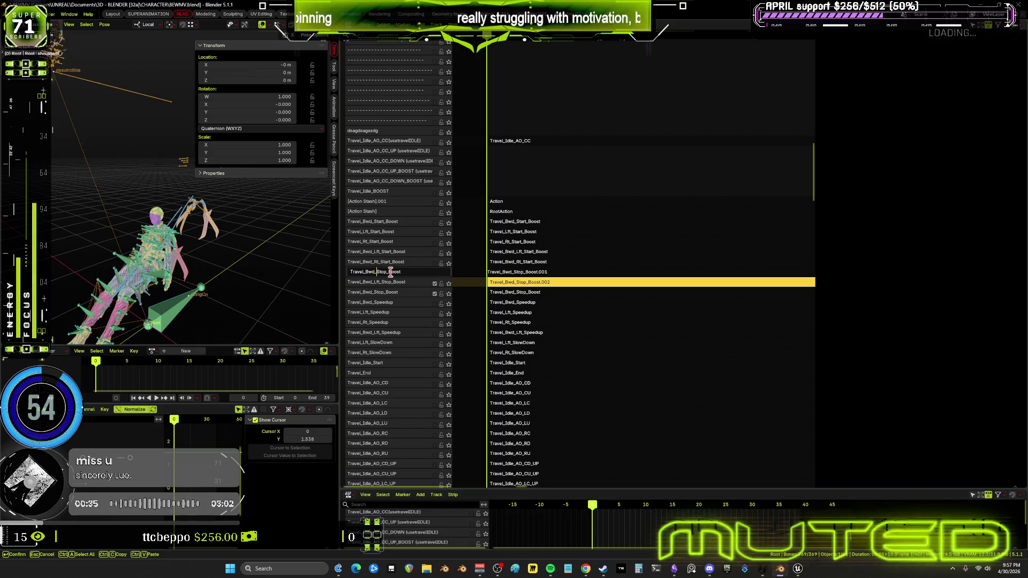
text(Rt_)
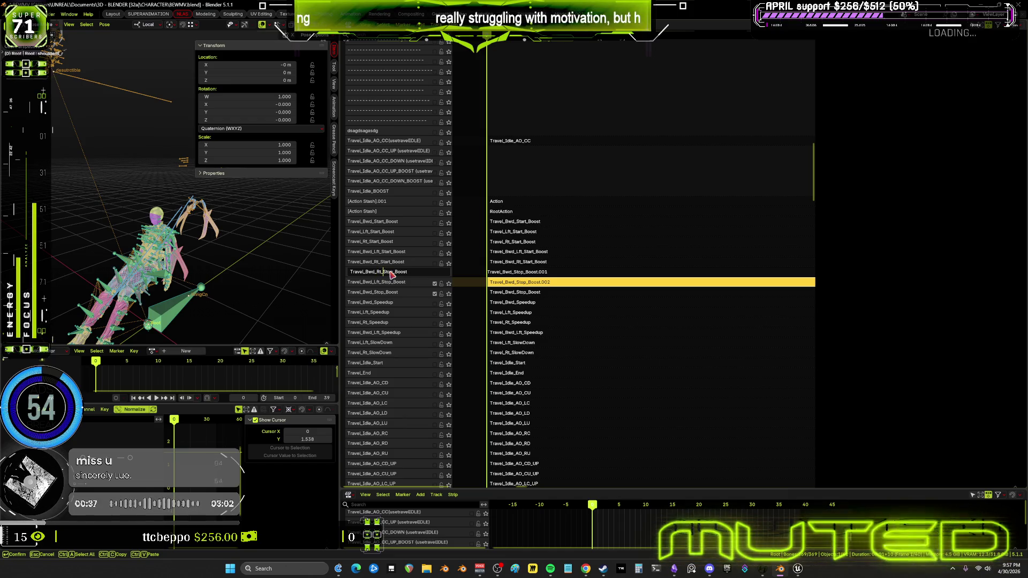
key(Return)
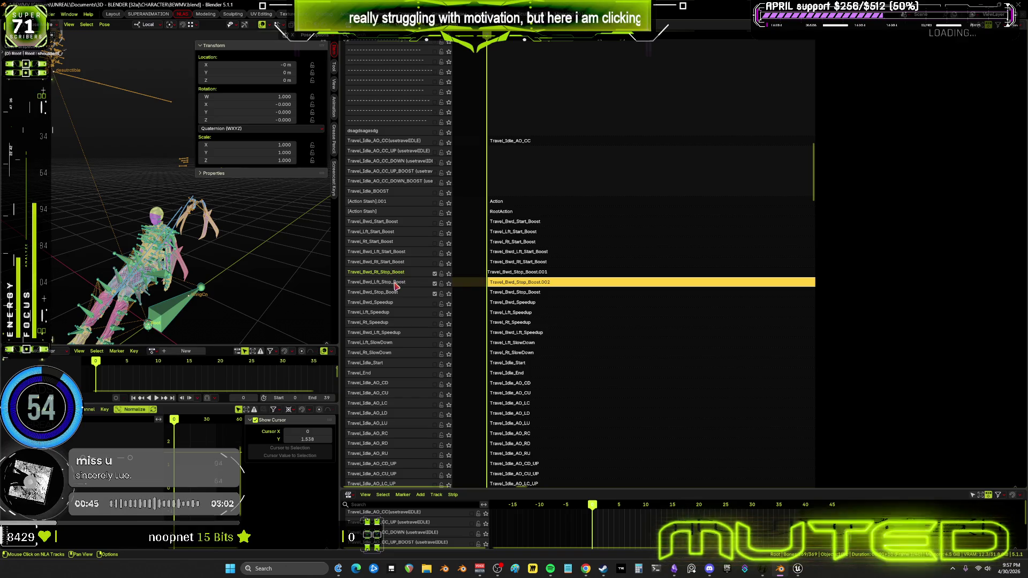
key(n)
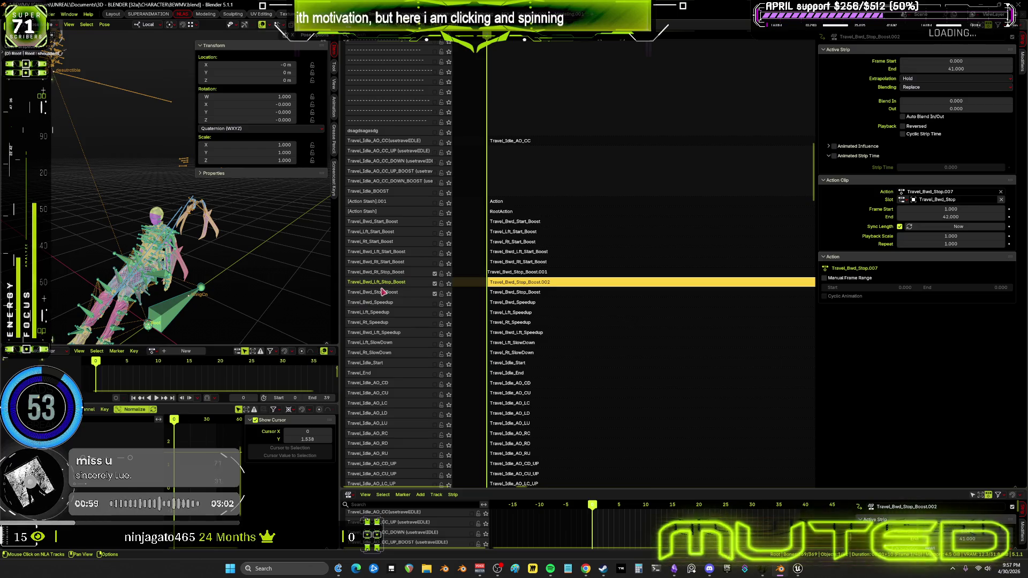
scroll(391, 286, down, 15)
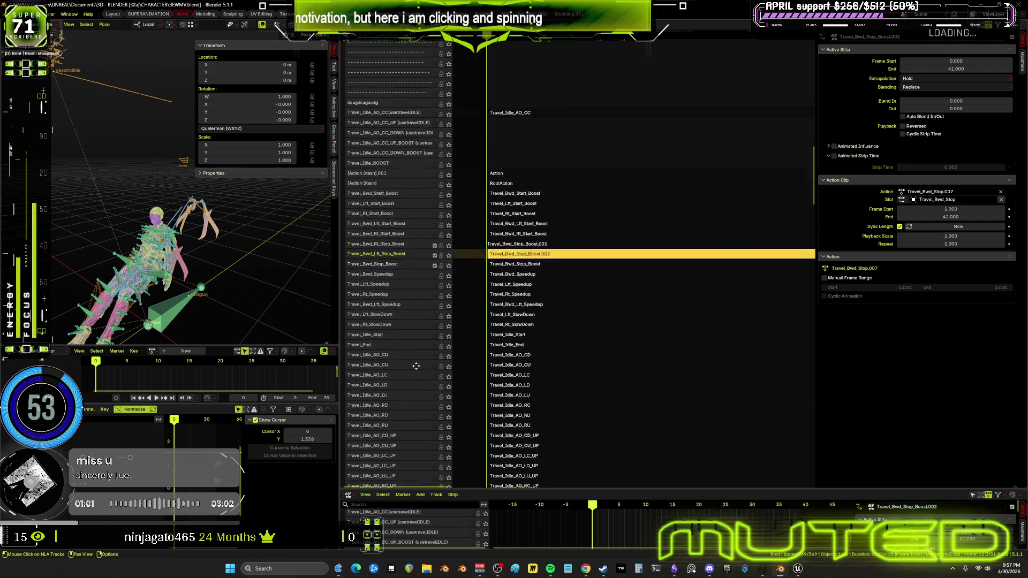
scroll(422, 205, down, 12)
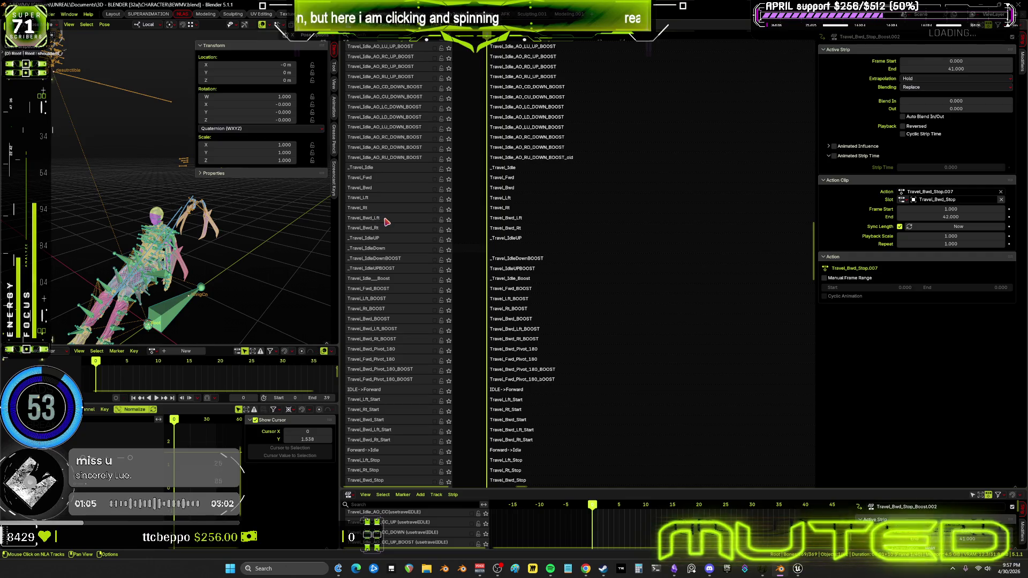
click(448, 300)
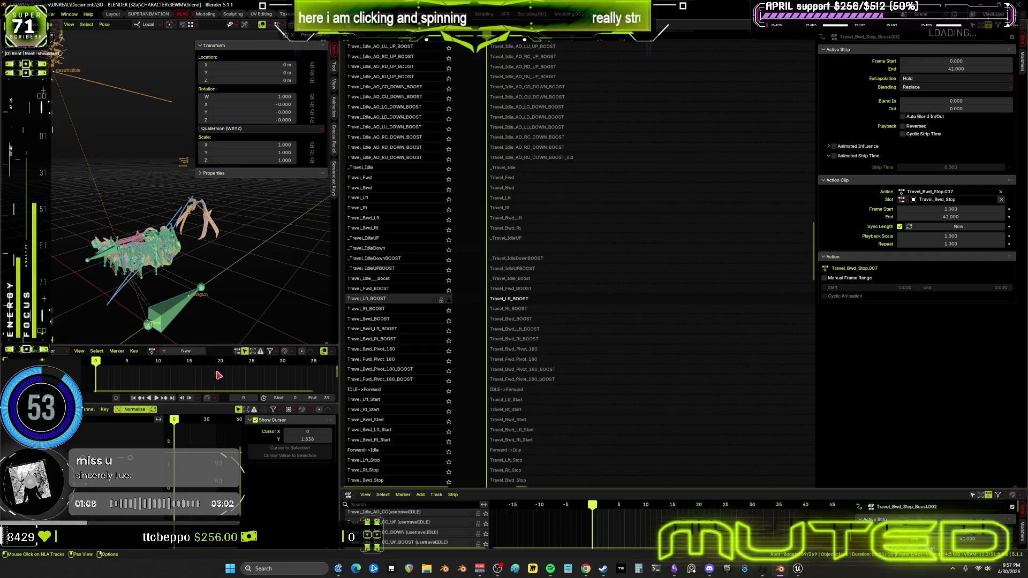
click(449, 300)
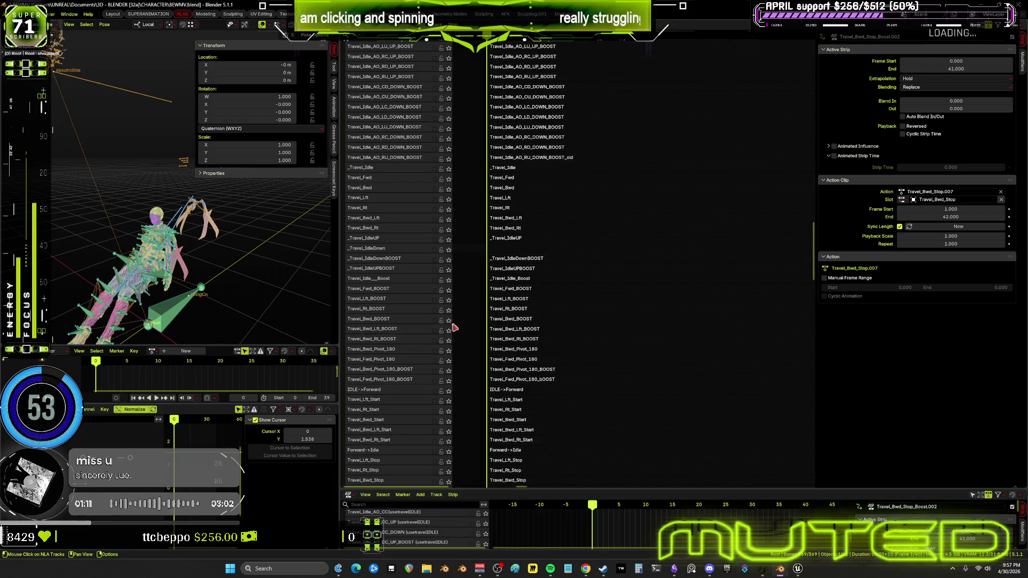
click(449, 311)
click(448, 311)
click(448, 311)
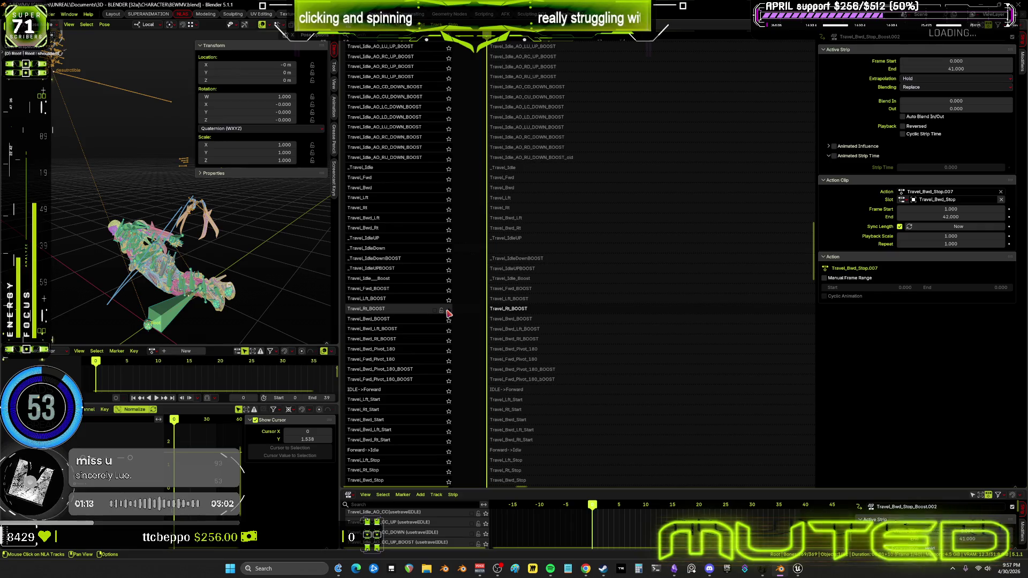
click(448, 311)
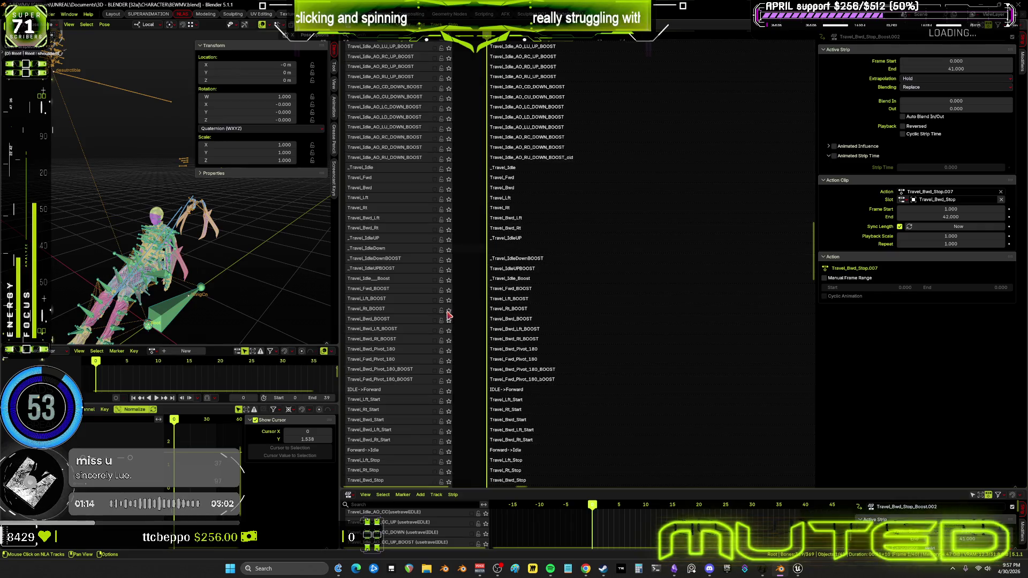
click(402, 302)
right_click(387, 304)
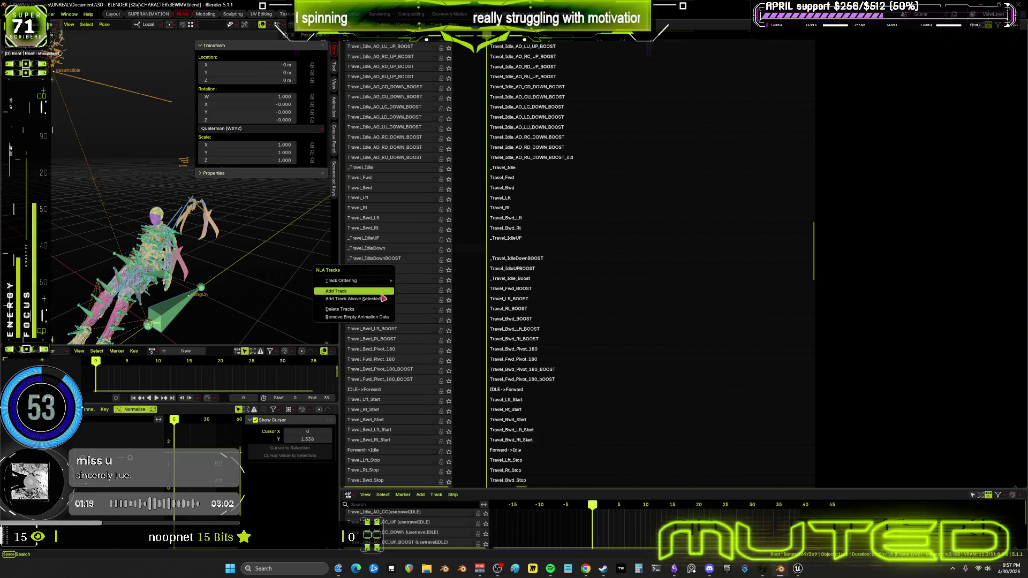
- Add tracks above Travel_Lft_BOOST and Travel_Rt_BOOST, duplicating Travel_Rt_BOOST onto NlaTrack.002
click(382, 301)
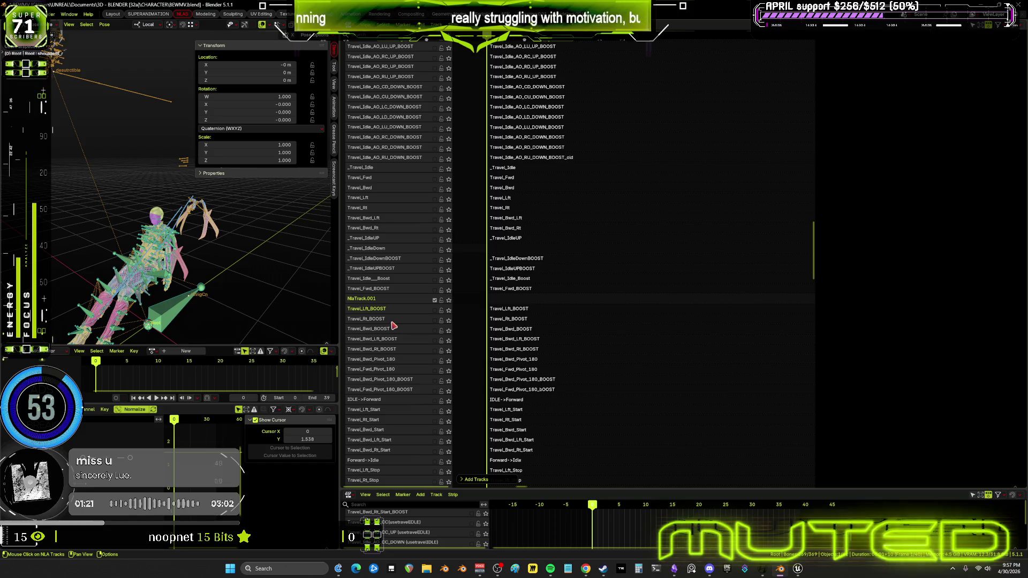
right_click(383, 322)
click(383, 319)
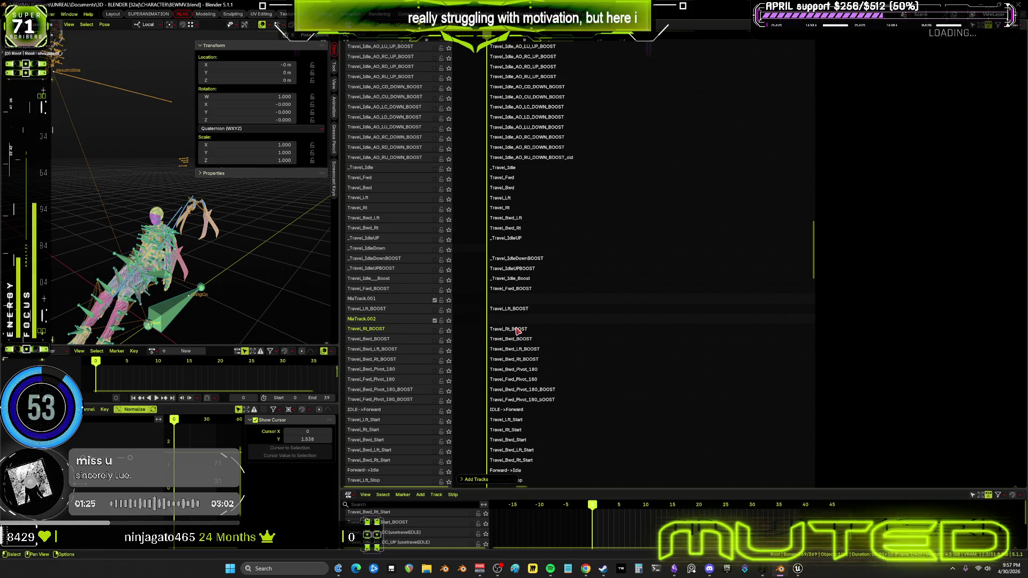
right_click(517, 331)
click(514, 317)
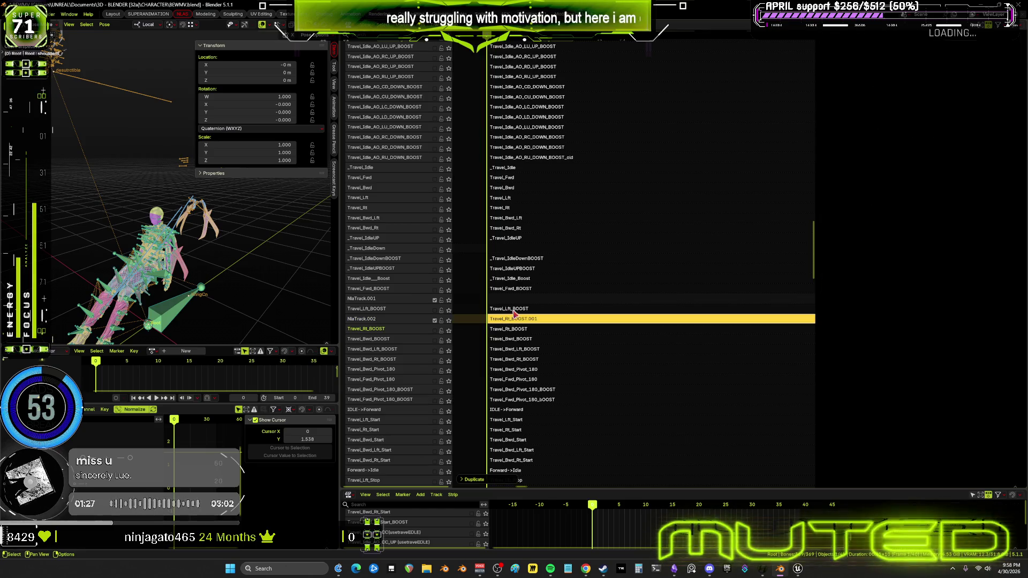
- Duplicate the Travel_Lft_BOOST strip onto NlaTrack.001 and check both new tracks
click(513, 310)
right_click(514, 309)
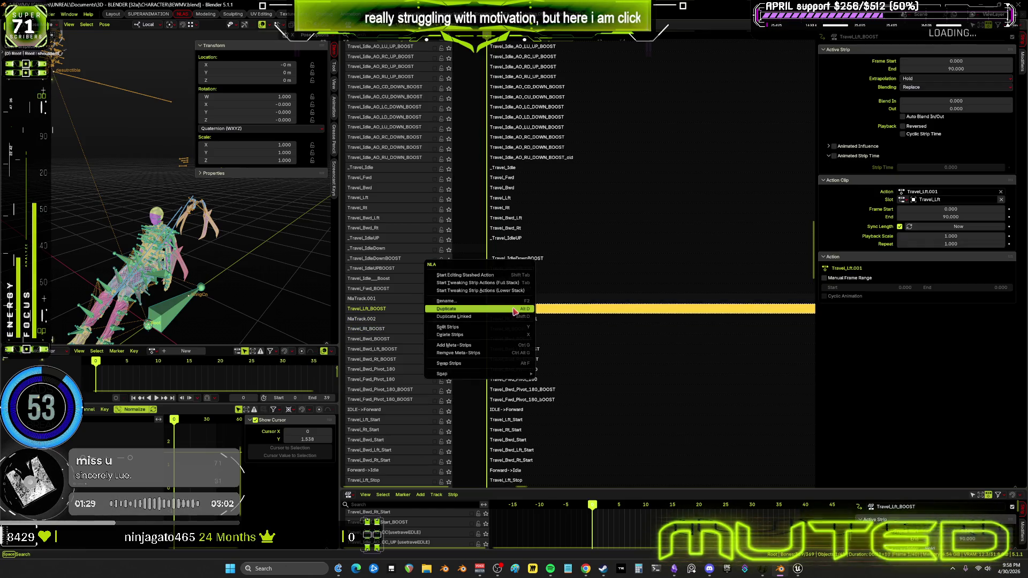
click(514, 309)
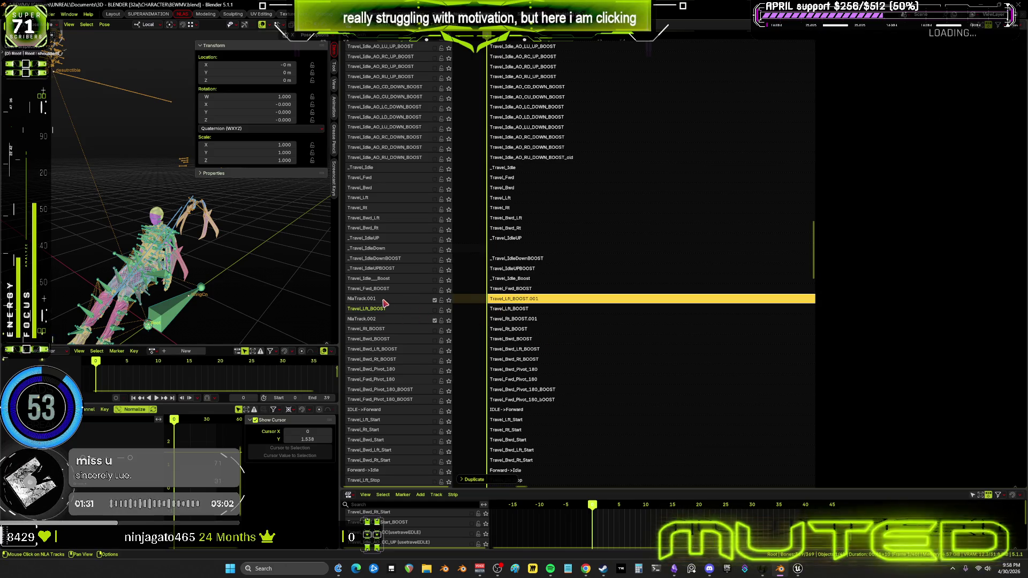
click(429, 320)
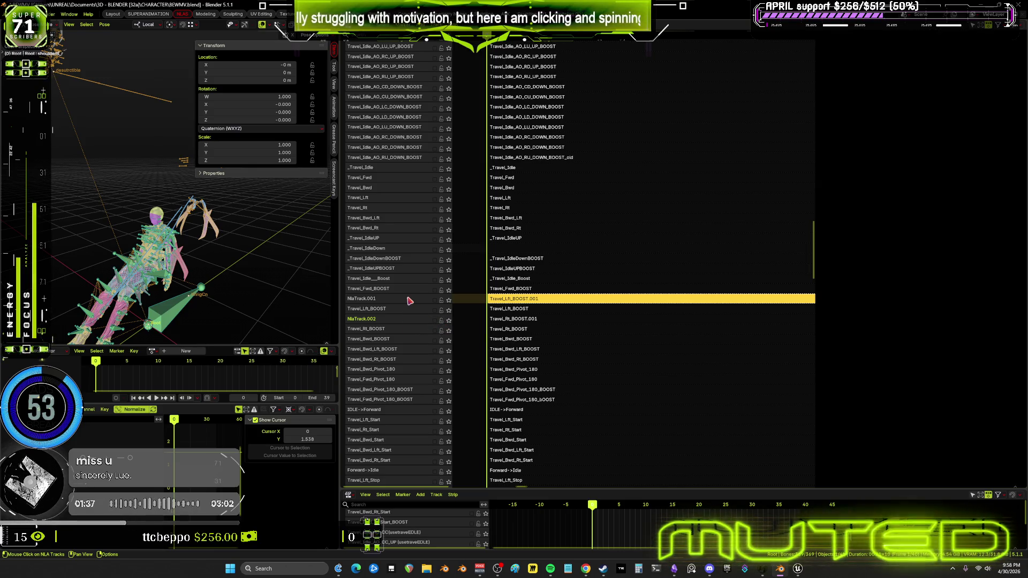
click(410, 300)
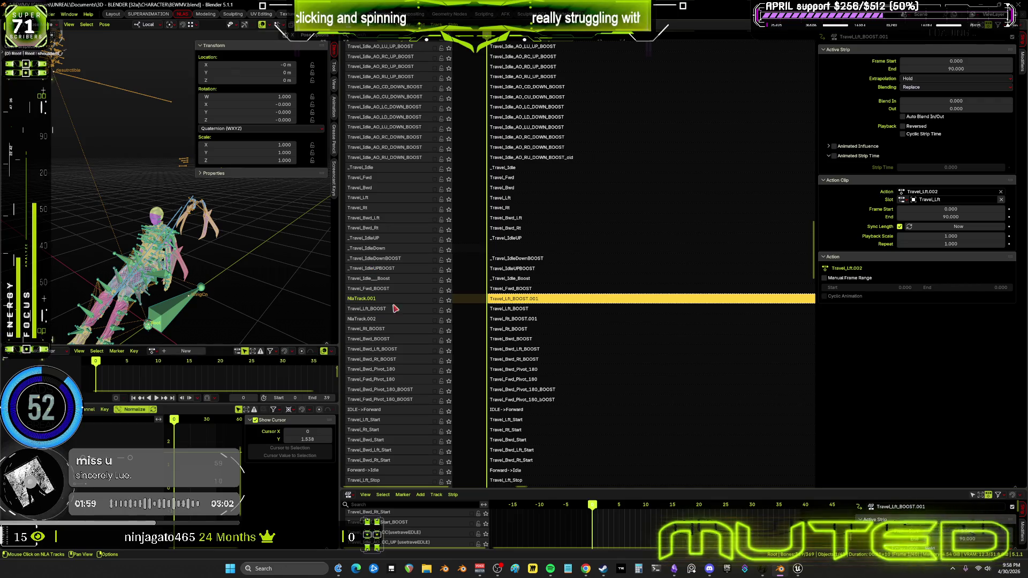
- Rename NlaTrack.001 to 'tempbled lft' and NlaTrack.002 to 'temp blend rt', then save BEWMV.blend
key(F2)
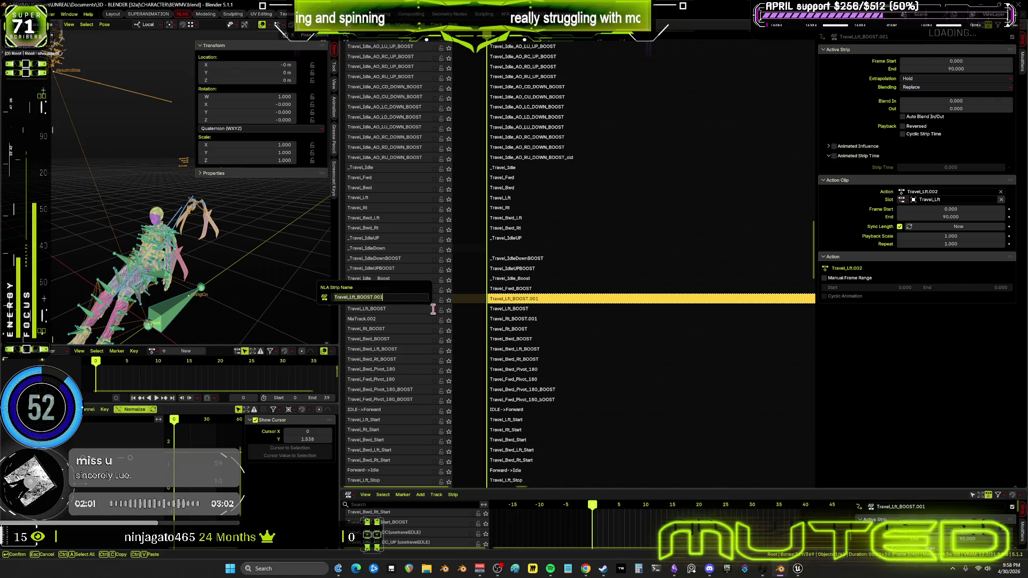
key(Return)
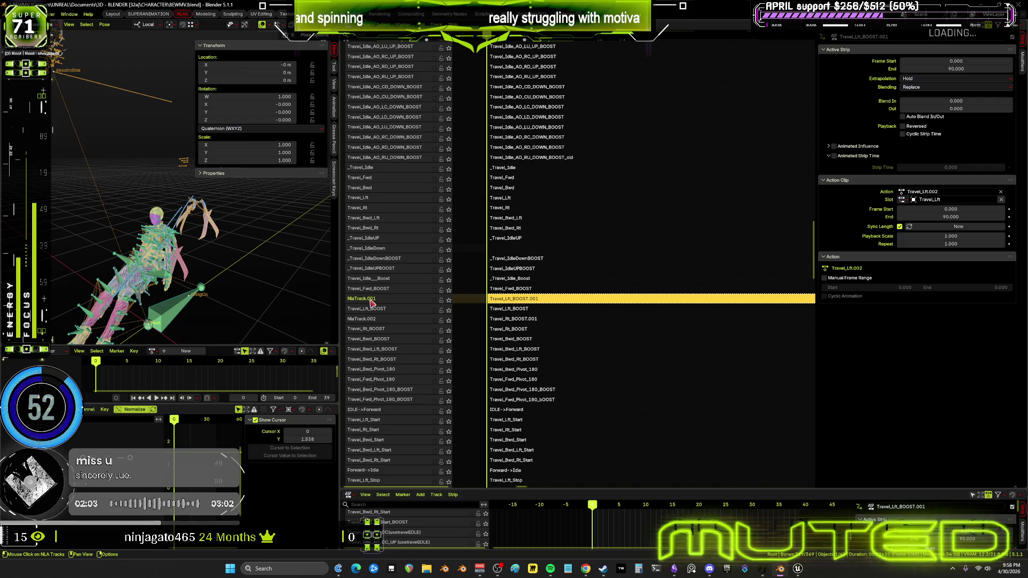
double_click(371, 303)
text(tempbled th)
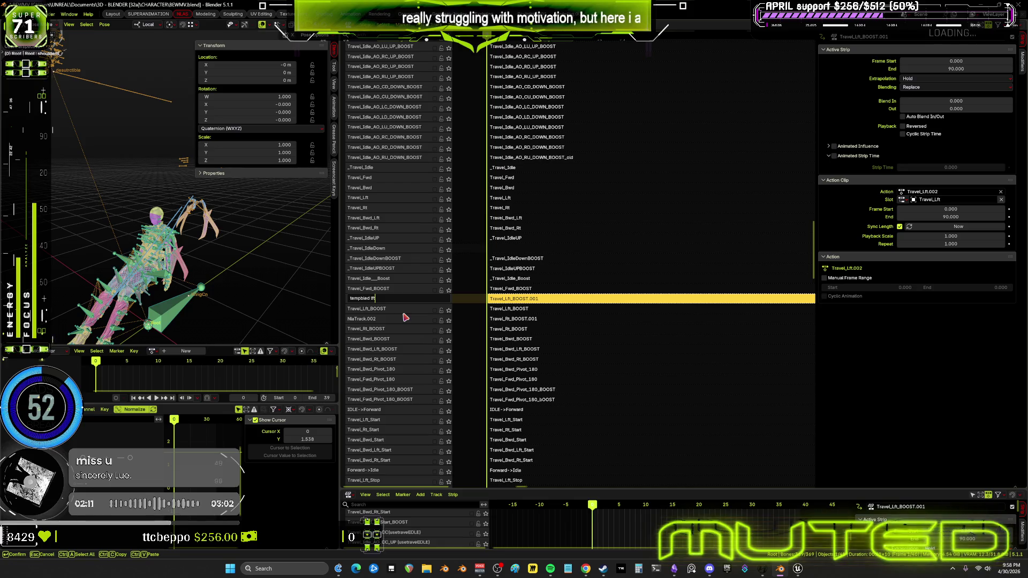
text(t)
key(Return)
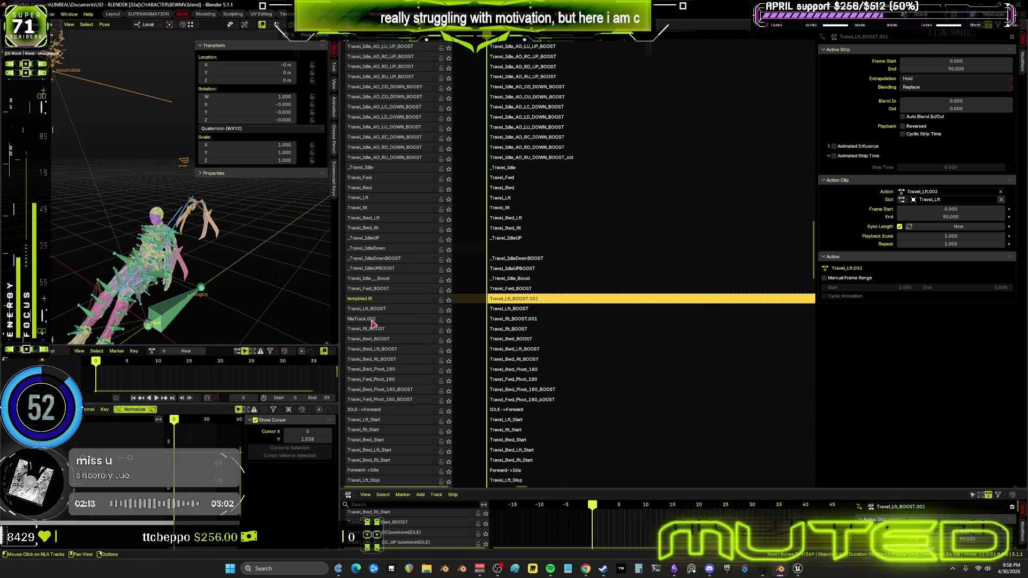
double_click(372, 321)
text(temp blend rt)
key(Return)
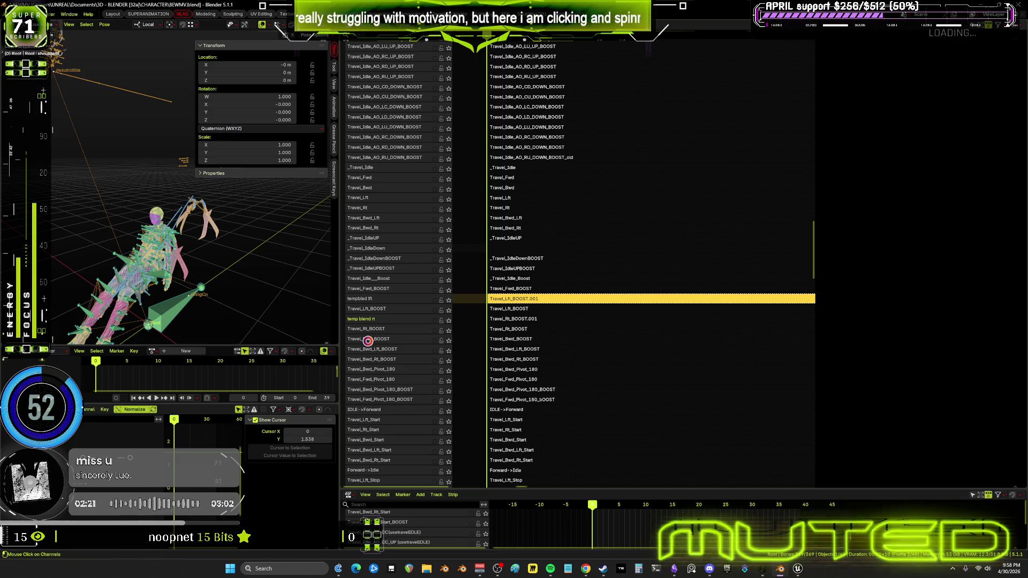
key(ctrl+s)
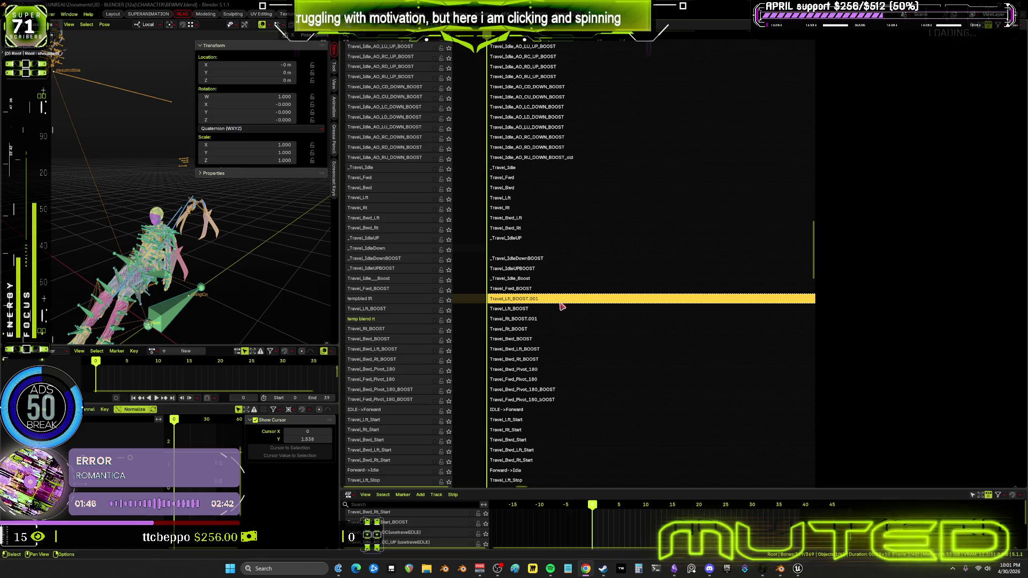
- Set the Travel_Lft_BOOST.001 strip's end frame to 25 in the strip sidebar
key(n)
click(932, 70)
text(25)
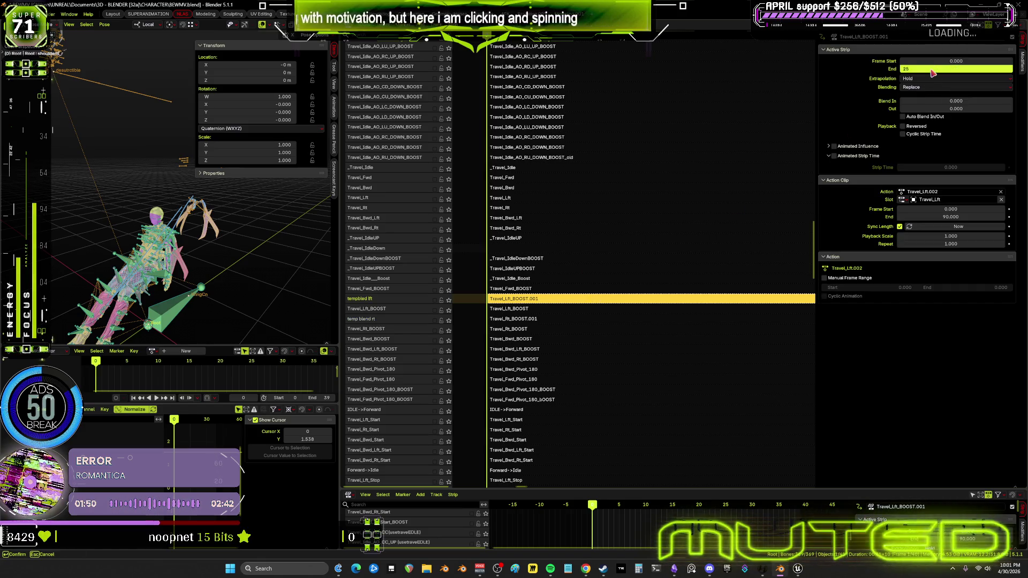
click(934, 108)
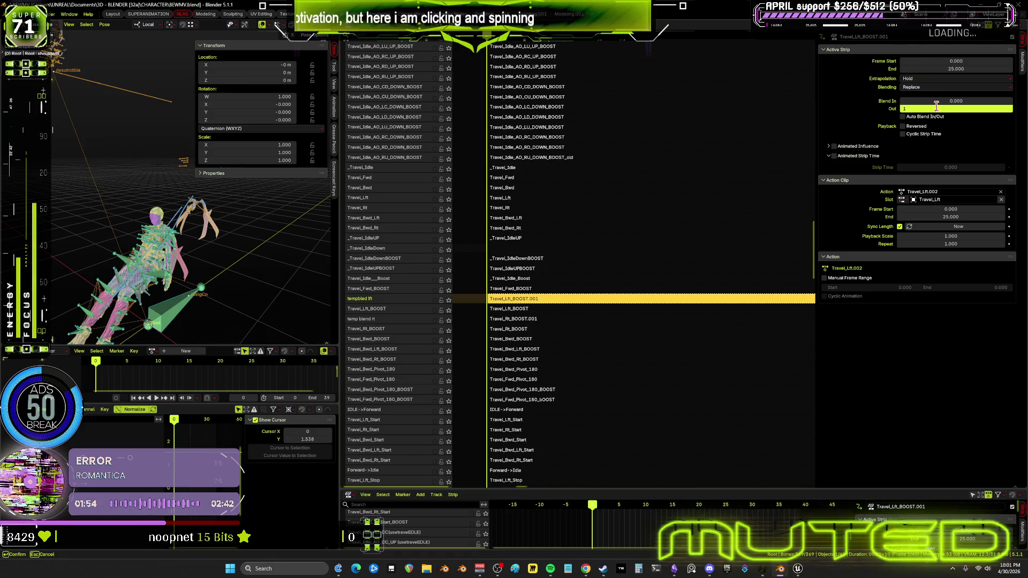
text(25)
- Make Travel_Rt_BOOST.001 end at frame 25 with a 25-frame blend out
click(581, 326)
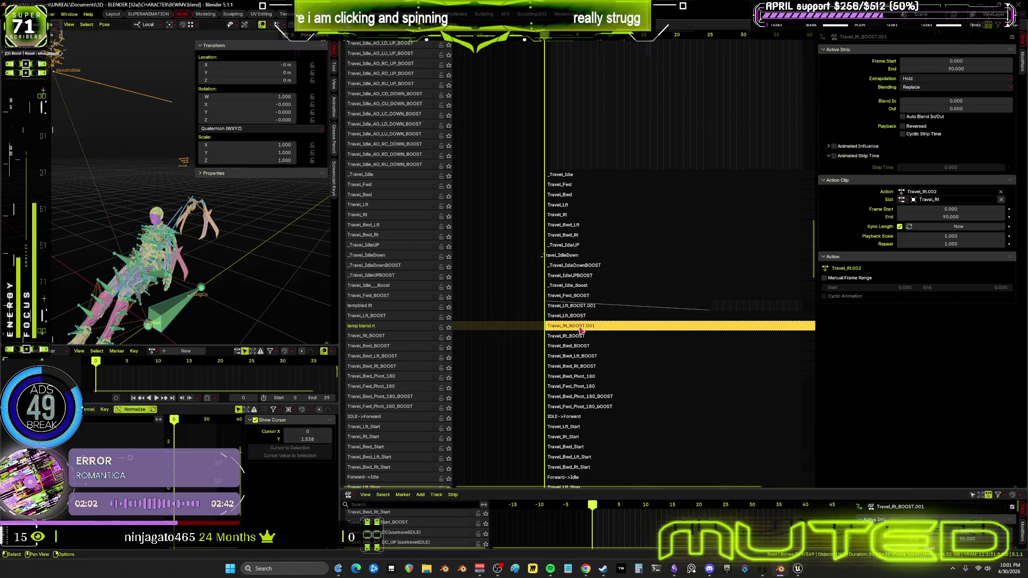
click(969, 70)
text(25)
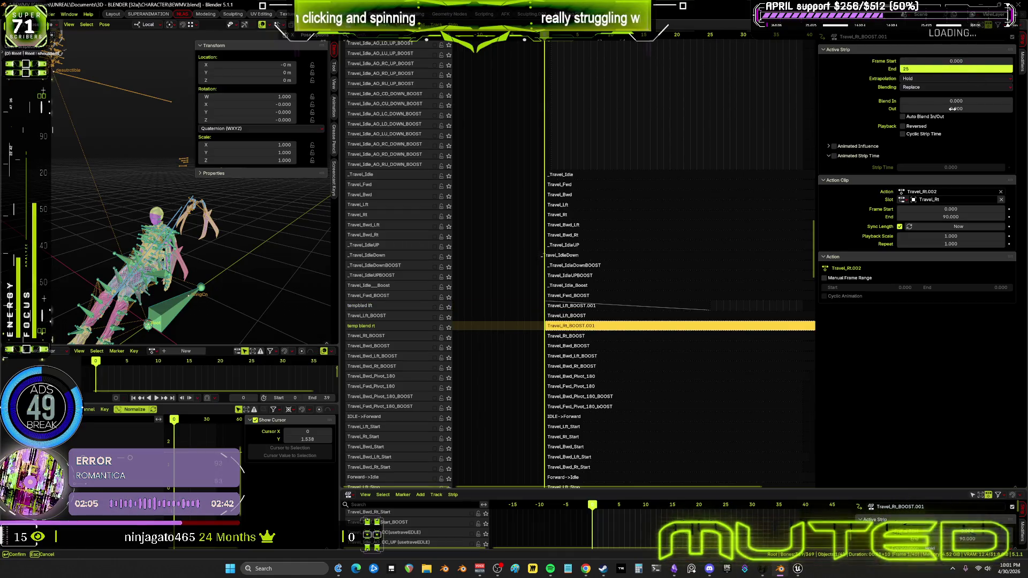
click(952, 108)
text(25)
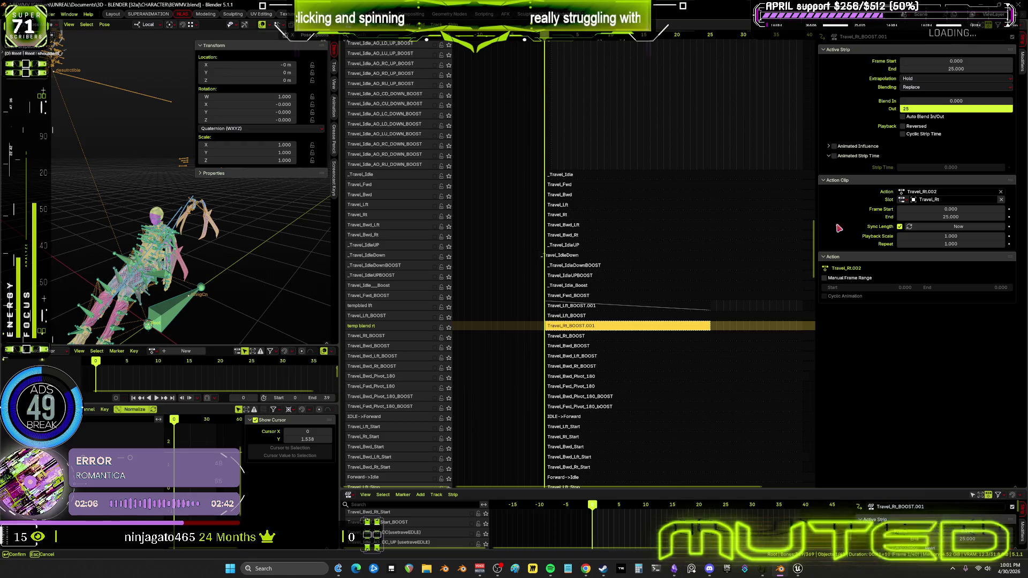
key(Return)
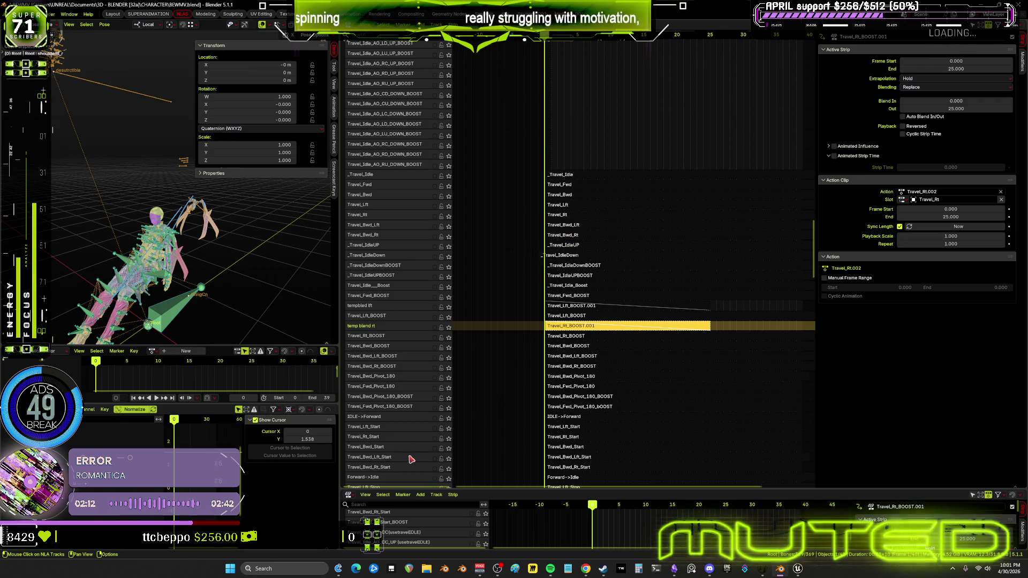
scroll(410, 193, up, 15)
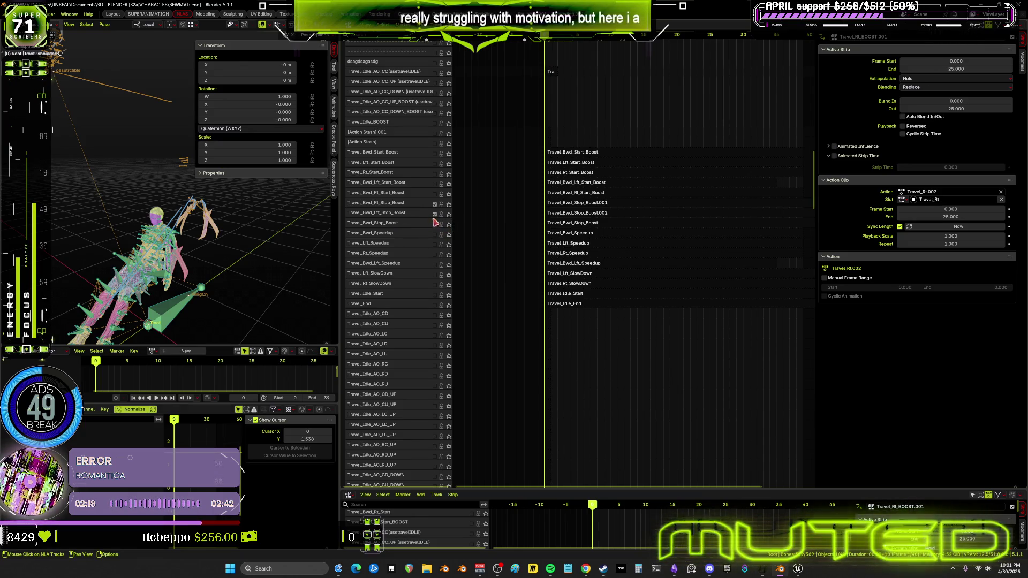
- Select the Travel_Bwd_Stop_Boost strip, play it, and scrub to frame 22 to check the pose
click(435, 214)
click(436, 206)
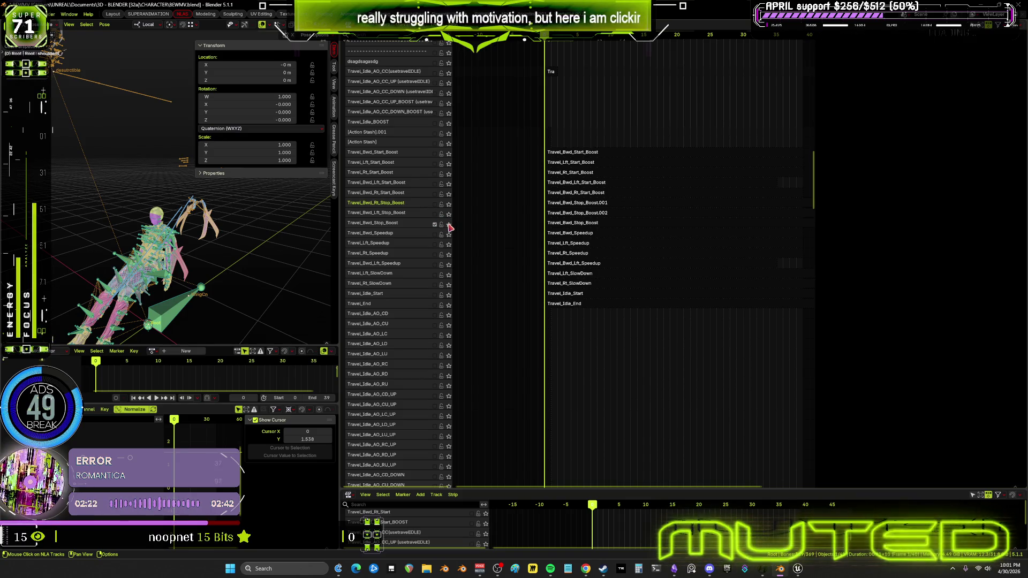
click(579, 225)
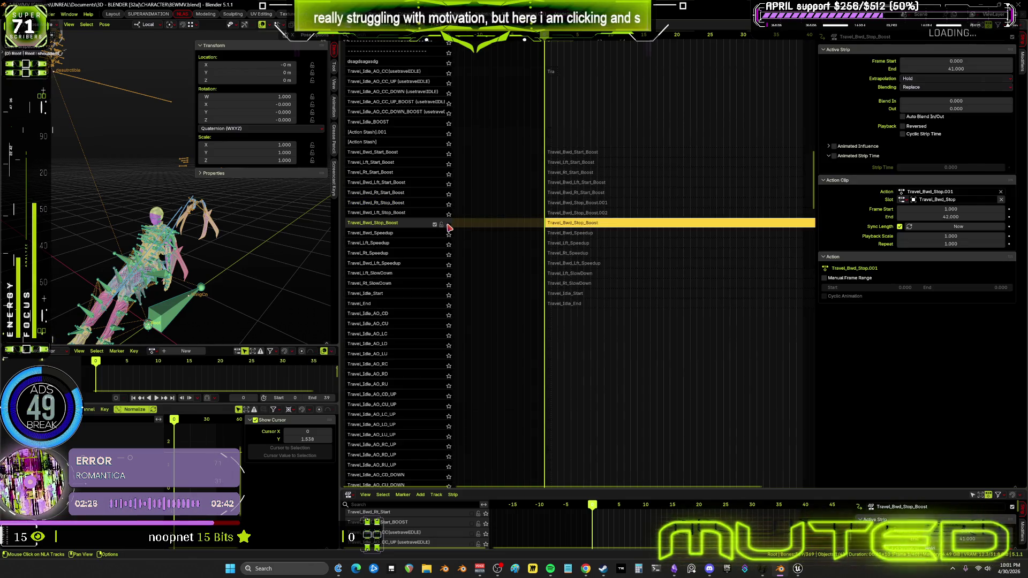
key(space)
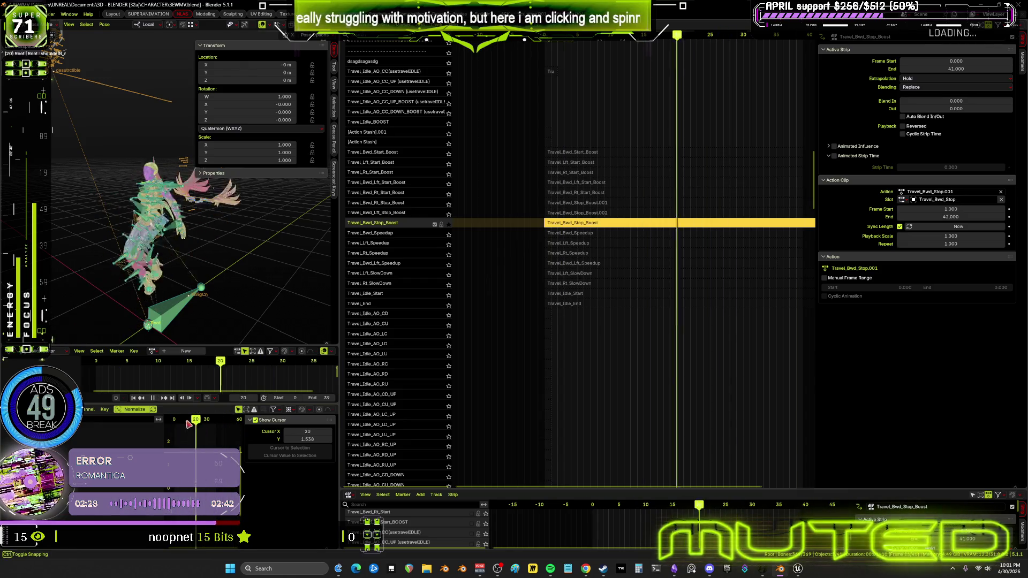
mouse_move(174, 423)
mouse_down()
mouse_move(216, 440)
mouse_move(209, 452)
mouse_up()
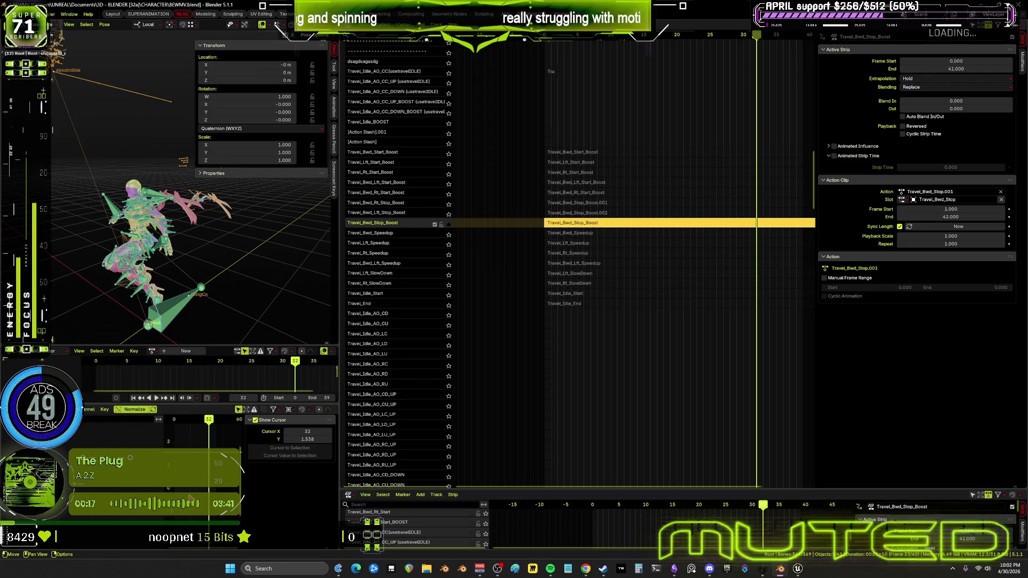
- Bring the BackwardBoost tracks into view and select the BackwardBoost->Idle strip
mouse_move(471, 321)
middle_down()
mouse_move(482, 245)
mouse_move(561, 403)
middle_up()
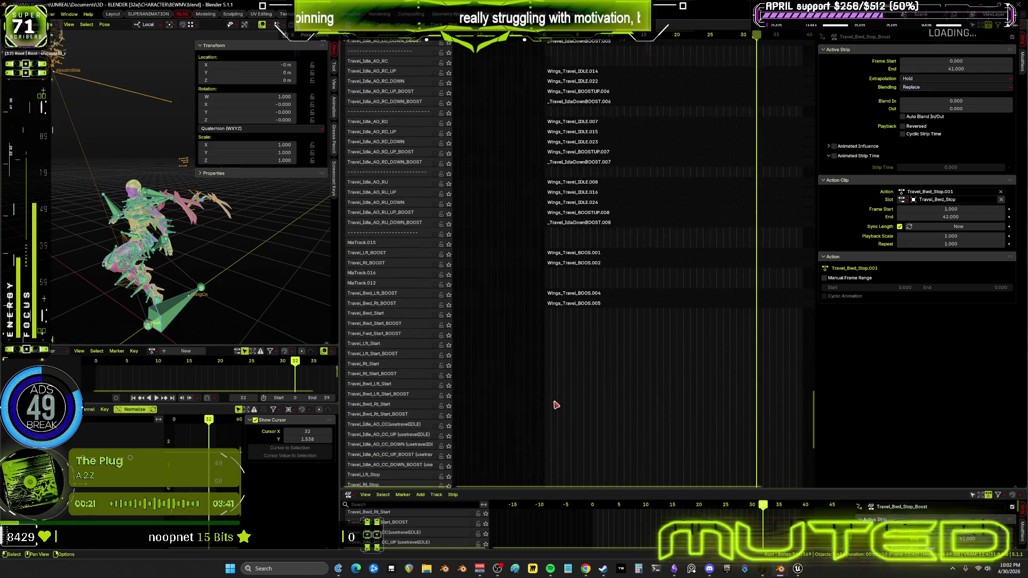
mouse_move(609, 431)
middle_down()
mouse_move(628, 161)
mouse_move(639, 147)
middle_up()
click(612, 376)
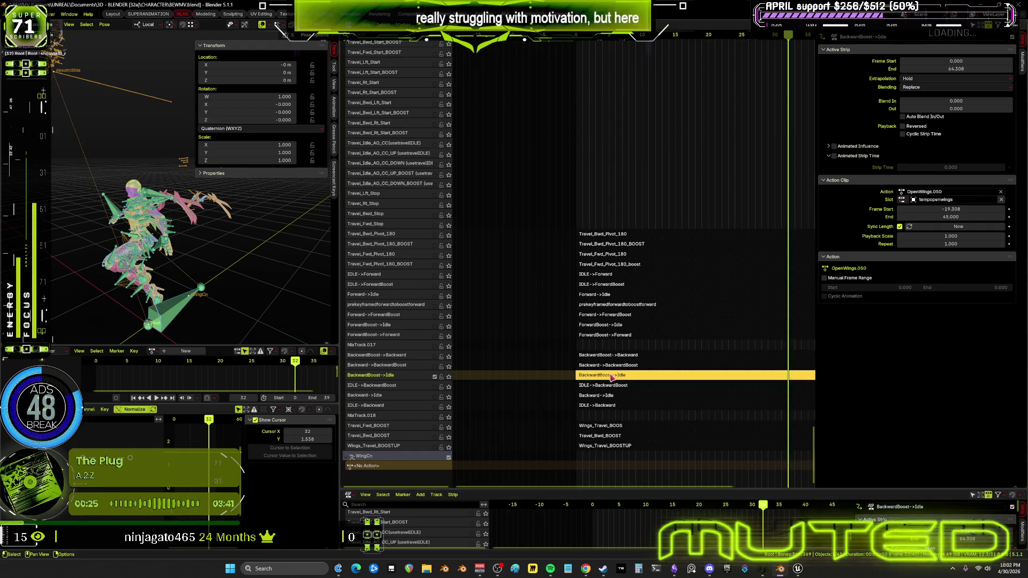
- Put the WingCn wing rig into pose mode and widen the 3D view and graph editor
middle_drag(251, 263, 225, 260)
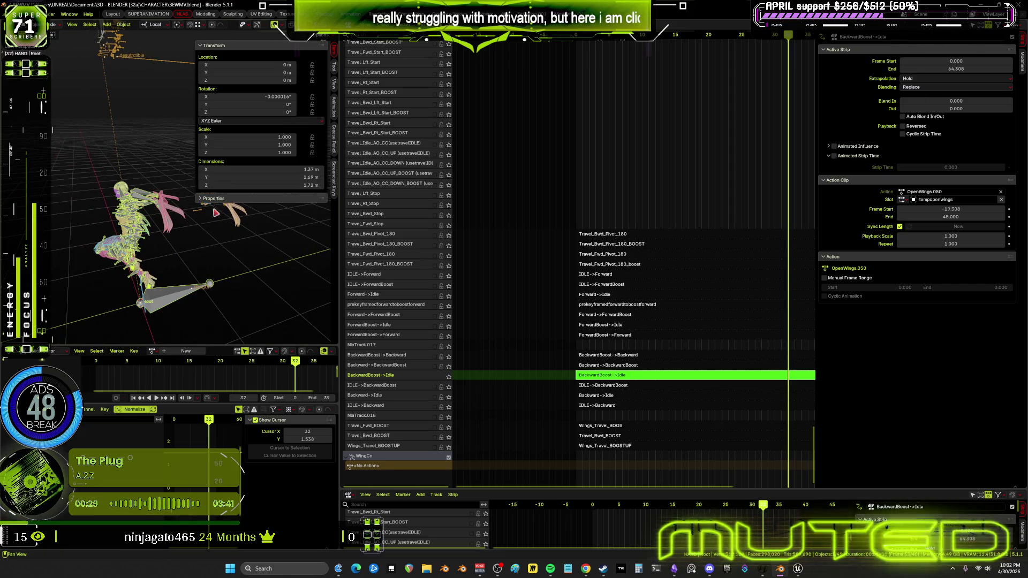
key(ctrl+space)
scroll(506, 320, up, 1)
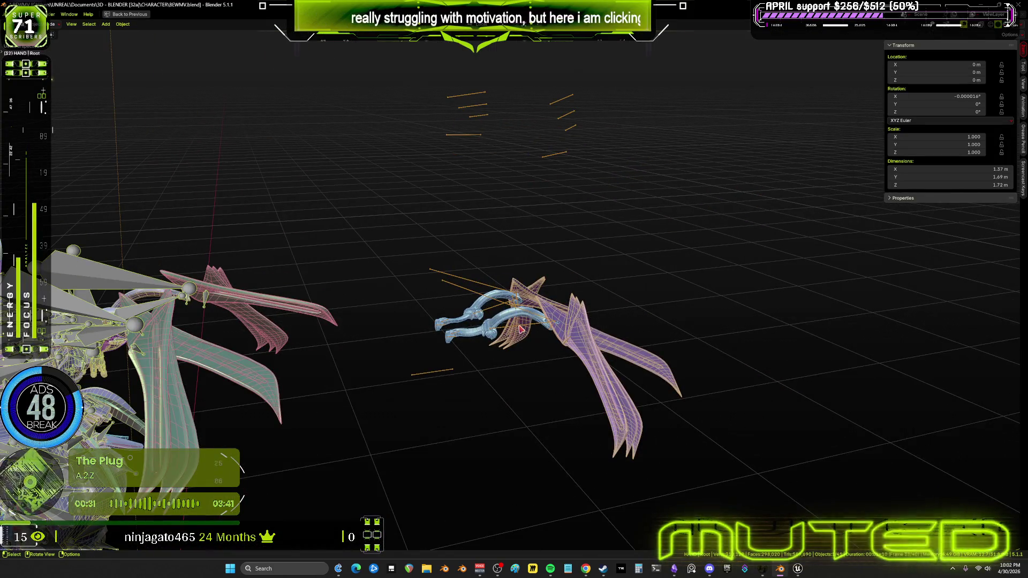
click(522, 329)
key(ctrl+Tab)
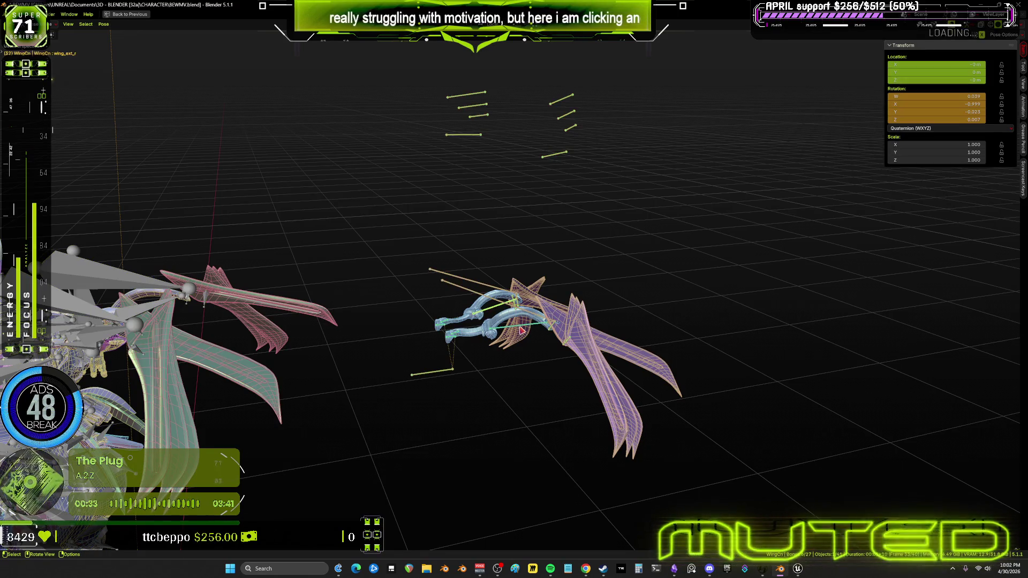
key(ctrl+space)
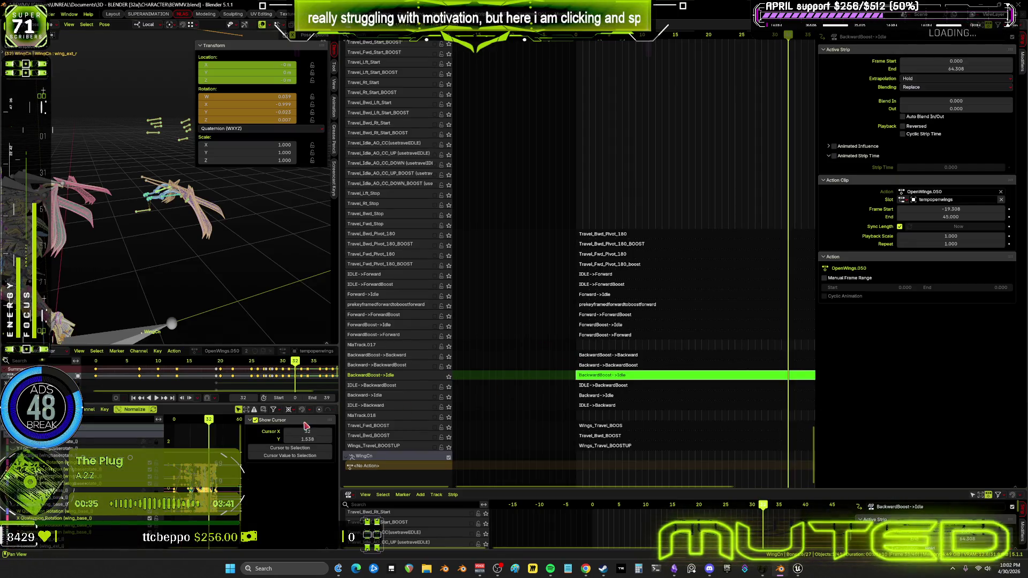
drag(338, 425, 739, 425)
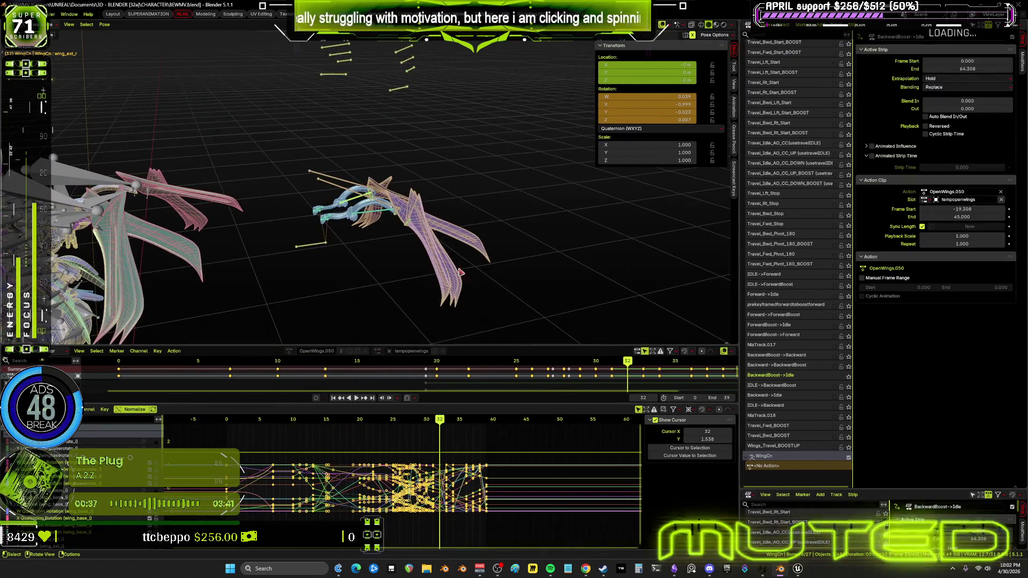
- Inspect the wing at frame 3 with overlays hidden, then maximize the Graph Editor
key(shift+alt+z)
mouse_move(440, 421)
mouse_down()
mouse_move(188, 427)
mouse_move(377, 453)
mouse_move(360, 453)
mouse_up()
mouse_move(379, 240)
middle_down()
mouse_move(422, 179)
mouse_move(413, 254)
mouse_move(442, 291)
middle_up()
right_click(375, 235)
key(shift+alt+z)
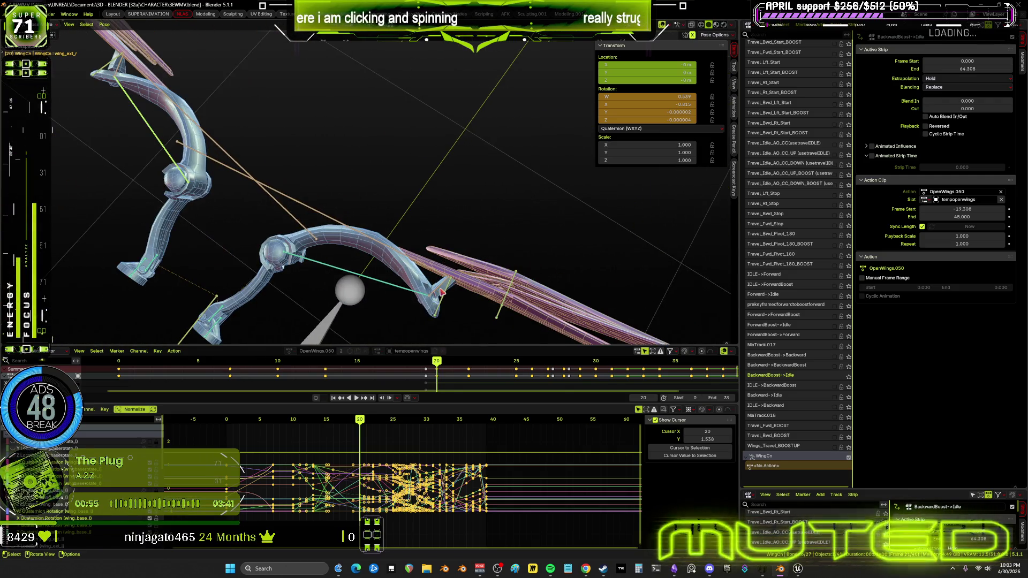
key(ctrl+space)
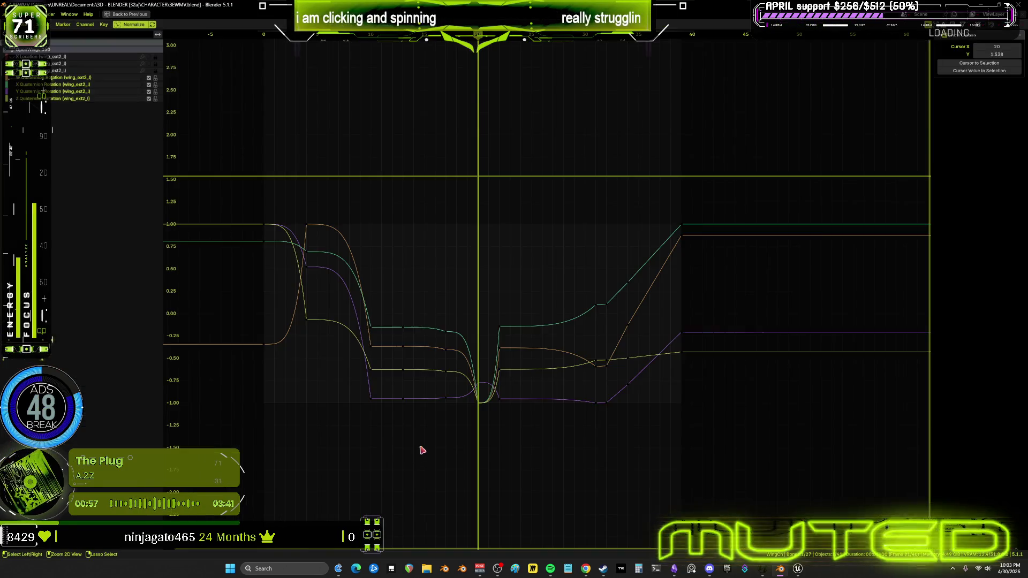
- Box-select keyframes on the wing_ext2_0 rotation curves and restore the normal layout
drag(532, 455, 448, 308)
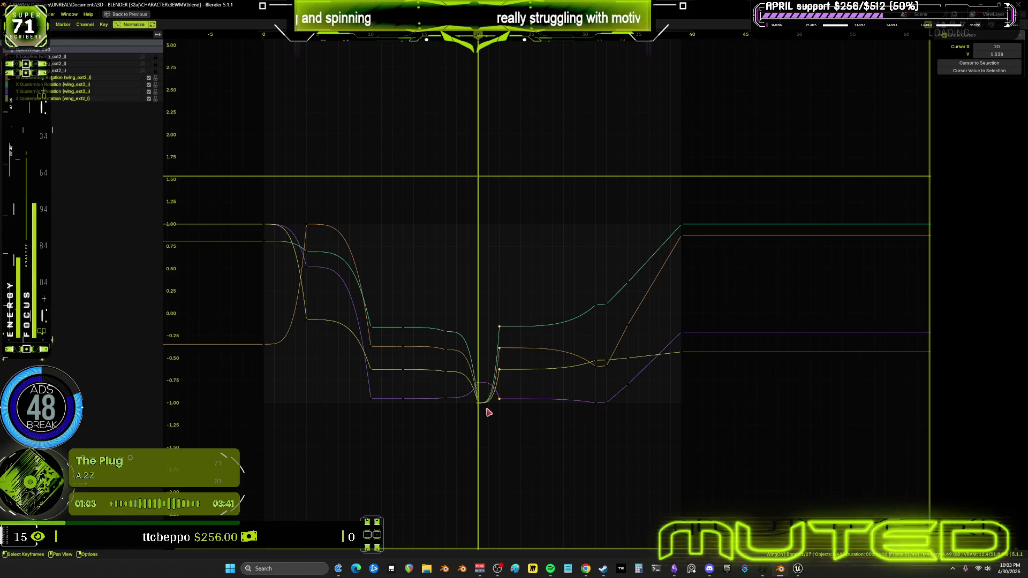
drag(492, 417, 476, 292)
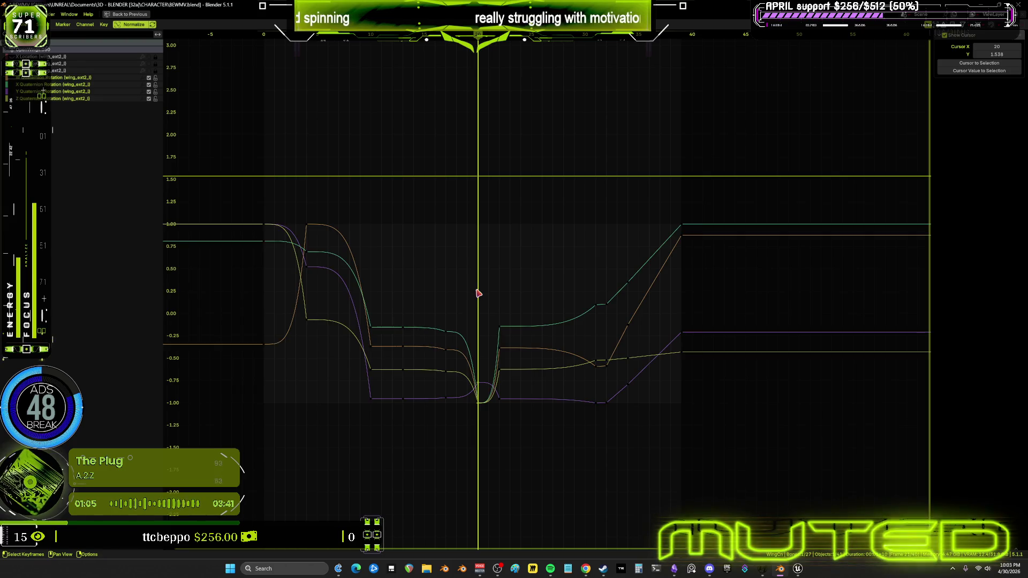
key(ctrl+space)
mouse_move(254, 167)
middle_down()
mouse_move(245, 140)
mouse_move(354, 164)
mouse_move(397, 143)
mouse_move(231, 235)
middle_up()
- Add the wing_ext2_r bone, maximize the graph, and select the keys from frame 31 to 40
click(371, 516)
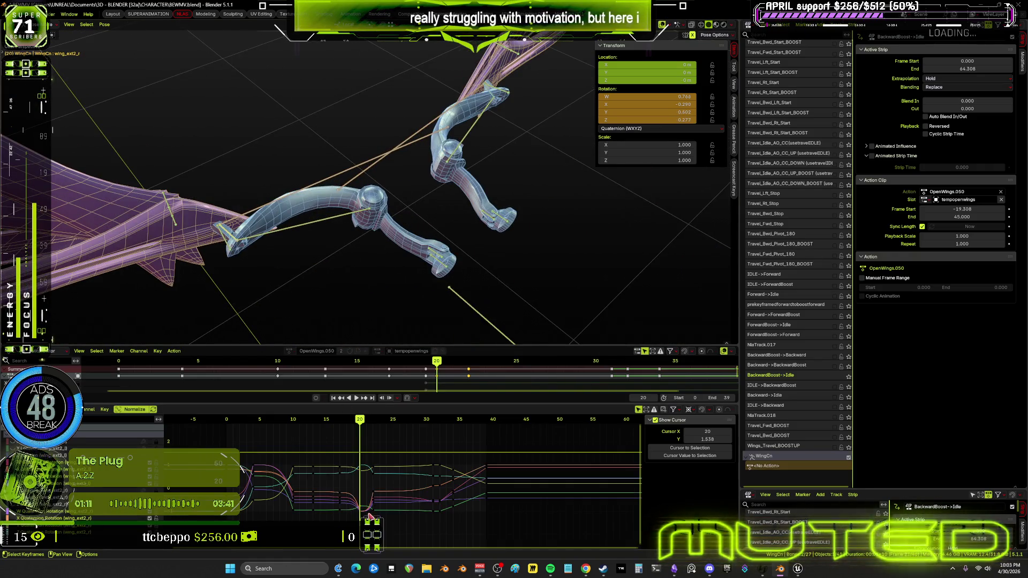
mouse_move(364, 520)
mouse_down()
mouse_move(362, 449)
mouse_move(389, 426)
mouse_move(339, 422)
mouse_move(442, 442)
mouse_move(447, 466)
mouse_move(439, 427)
mouse_up()
key(ctrl+space)
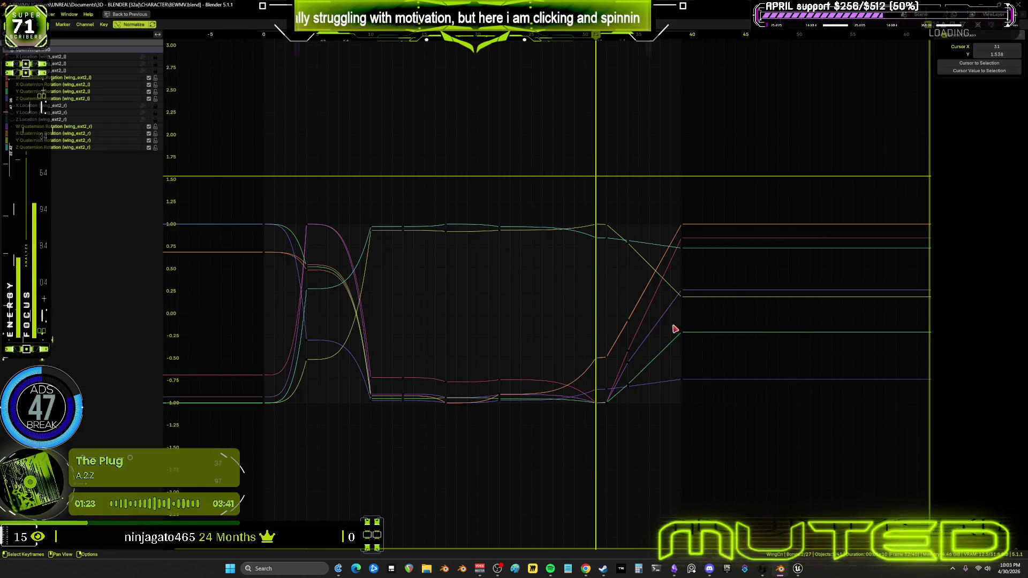
scroll(635, 415, up, 2)
middle_drag(660, 348, 617, 346)
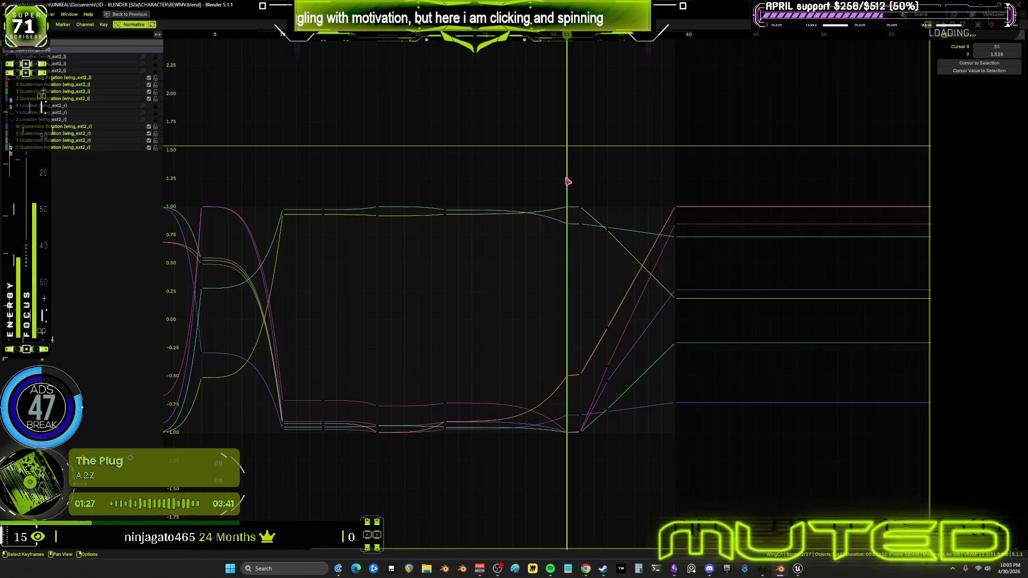
mouse_move(561, 177)
mouse_down()
mouse_move(650, 428)
mouse_move(699, 479)
mouse_up()
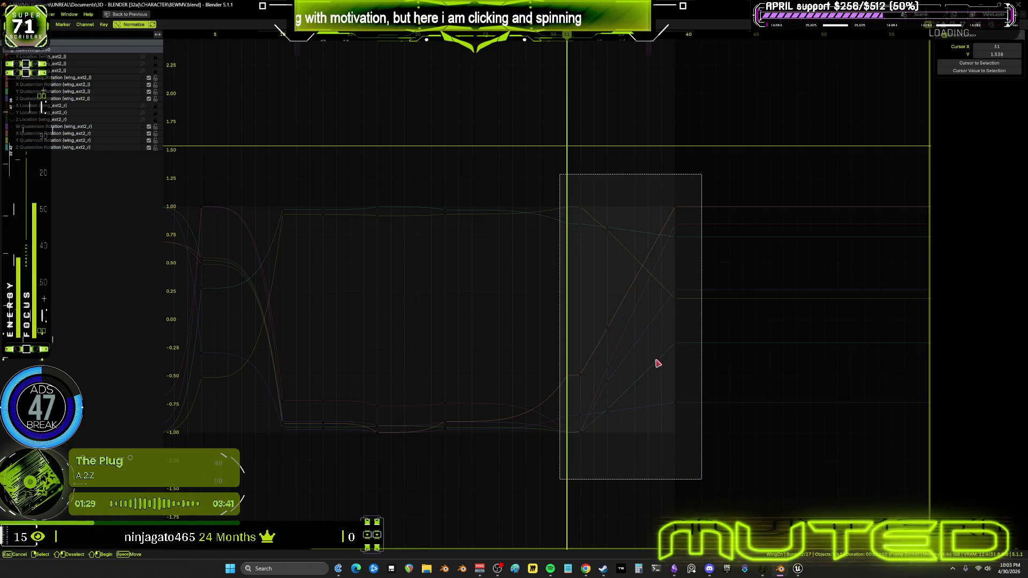
- Give the selected wing keys Bézier interpolation and zoom the graph out vertically
right_click(678, 347)
mouse_move(677, 378)
click(723, 410)
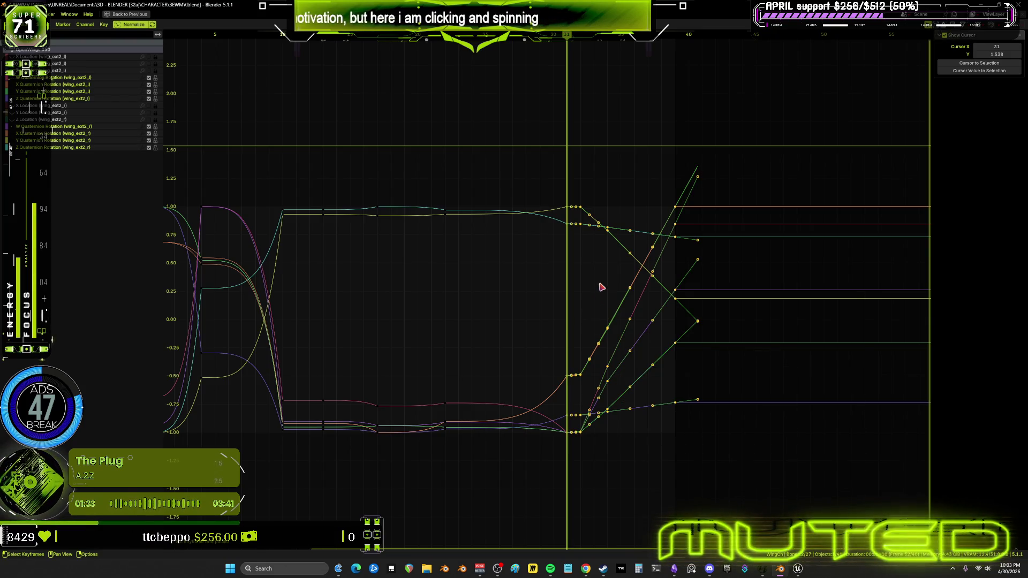
right_click(653, 282)
mouse_move(657, 285)
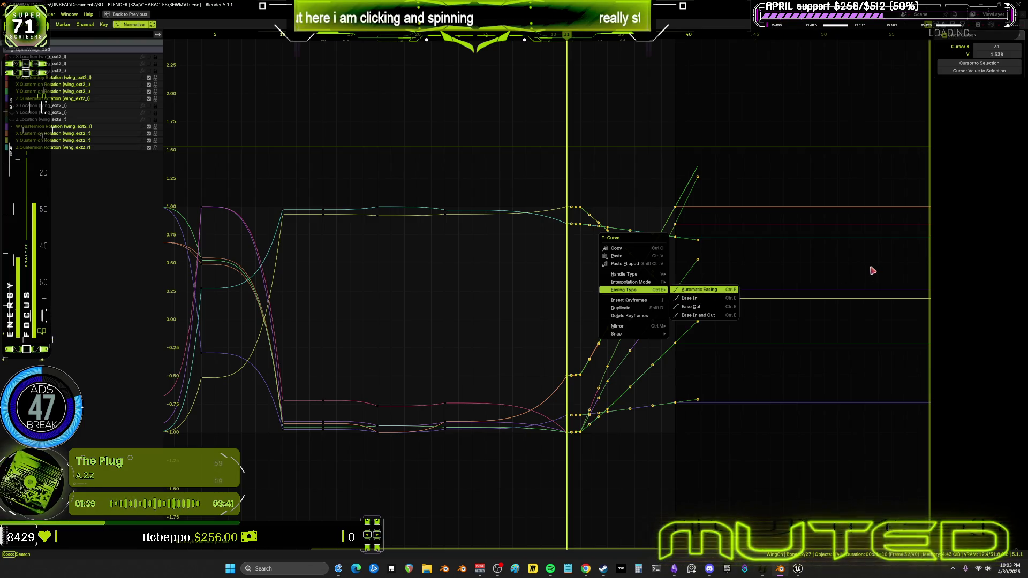
click(837, 271)
right_click(664, 286)
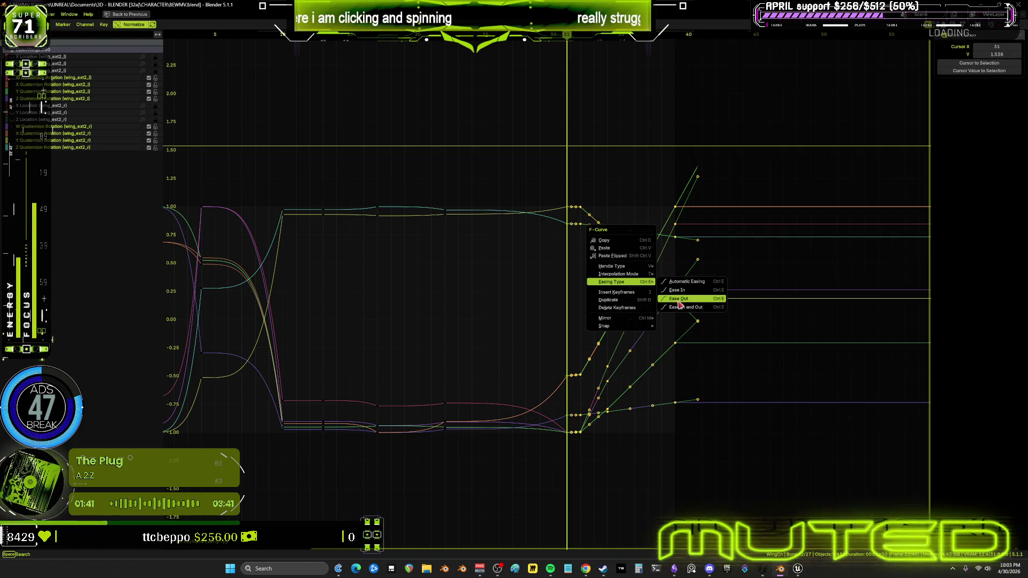
click(822, 290)
scroll(761, 340, up, 3)
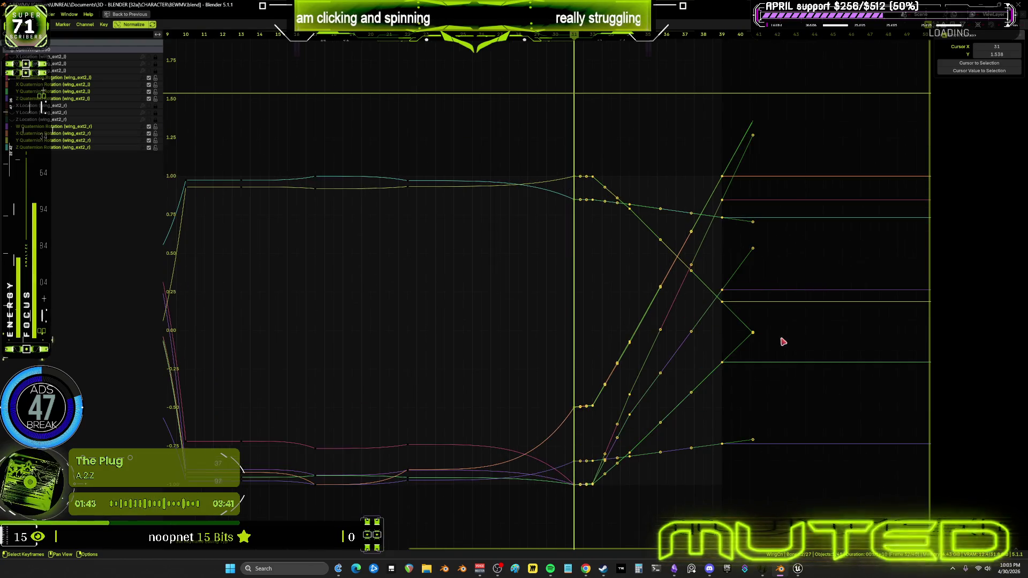
mouse_move(699, 318)
ctrl+middle_down()
mouse_move(684, 310)
mouse_move(699, 333)
ctrl+middle_up()
scroll(551, 291, up, 2)
- Change the keys' interpolation to Constant, then to Linear
right_click(567, 301)
mouse_move(599, 302)
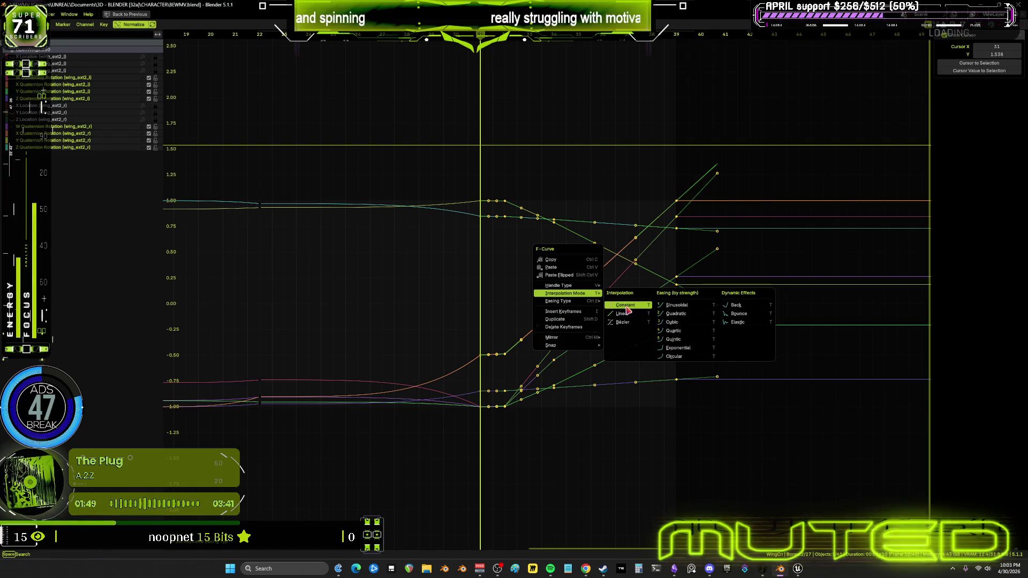
click(625, 306)
right_click(613, 296)
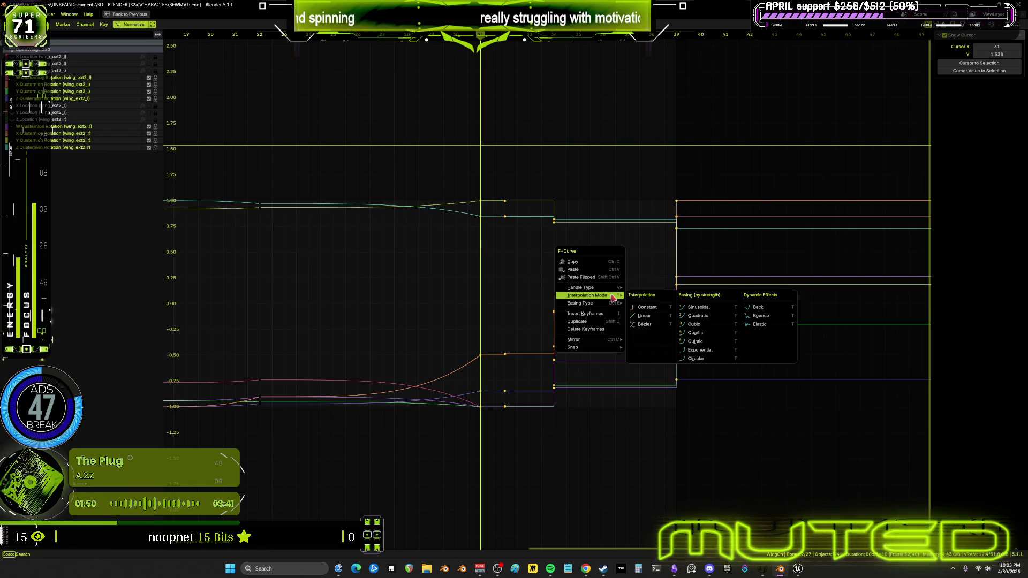
click(643, 316)
- Give the keys Ease In and Out easing and switch them to Cubic interpolation
right_click(633, 318)
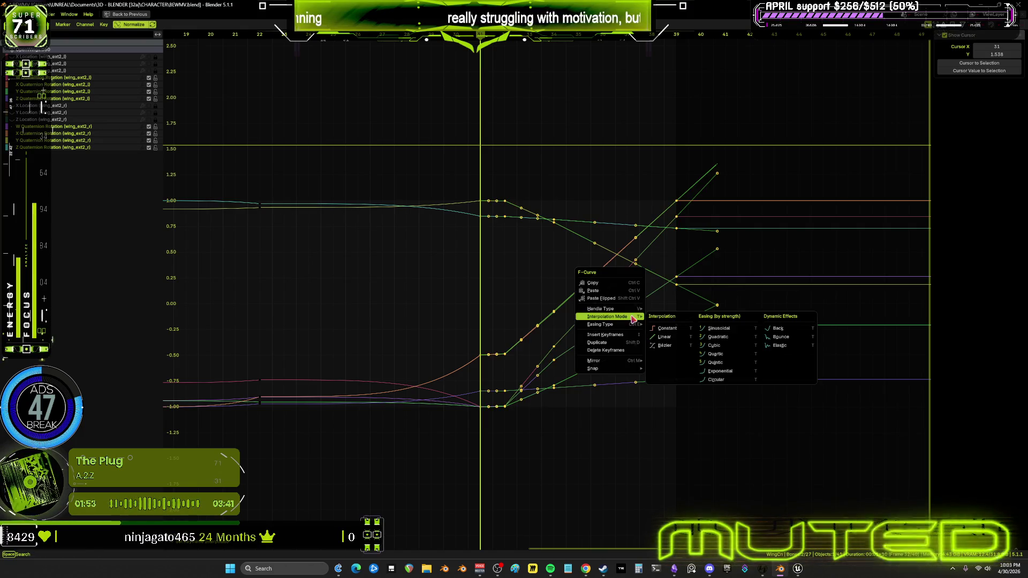
mouse_move(634, 325)
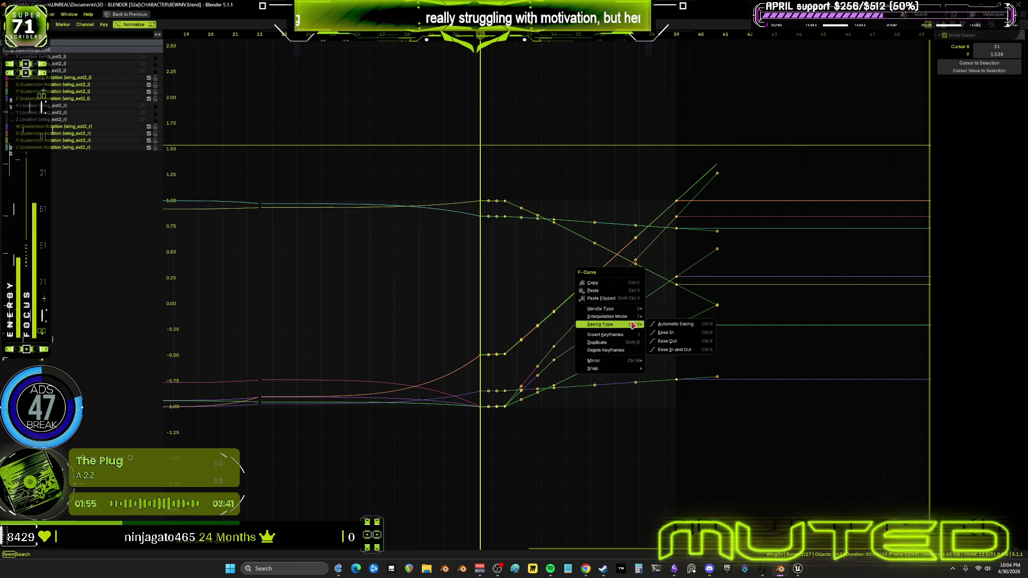
click(663, 351)
right_click(641, 332)
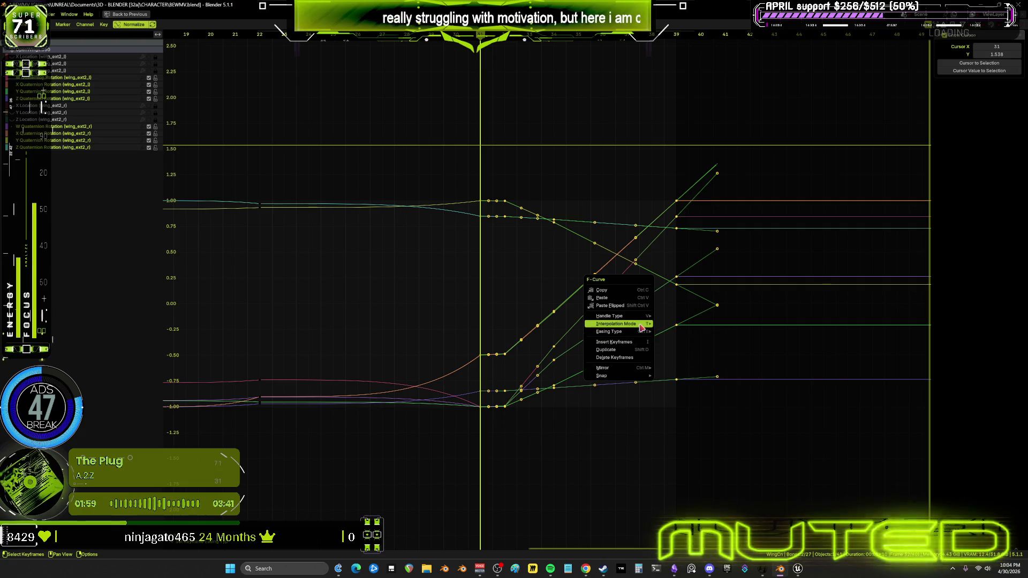
mouse_move(642, 327)
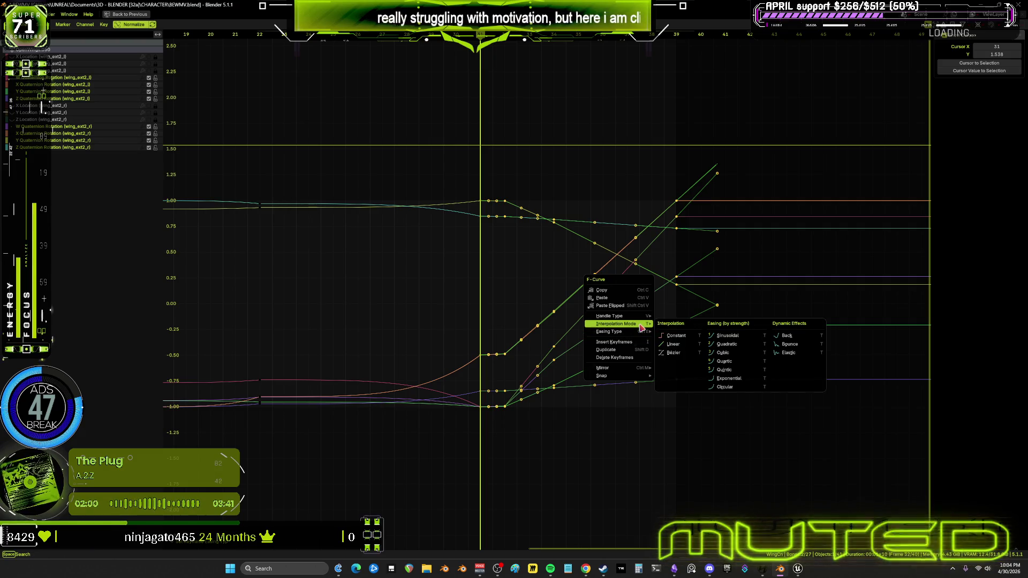
click(729, 352)
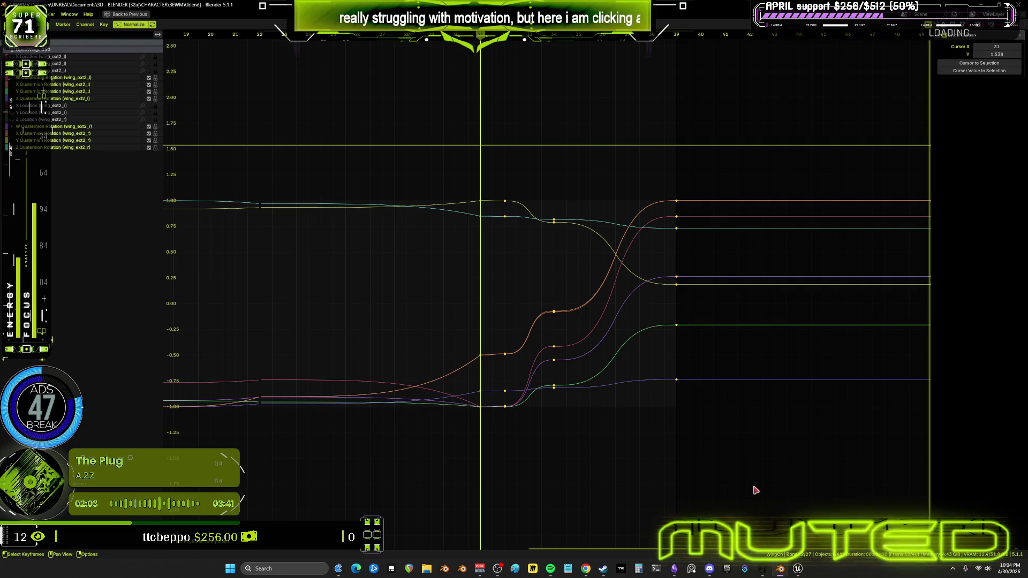
mouse_move(763, 496)
mouse_down()
mouse_move(448, 152)
mouse_move(714, 459)
mouse_move(587, 448)
mouse_move(592, 416)
mouse_up()
- Restore the full layout and check the eased wing pose at frame 33
drag(552, 175, 544, 204)
click(606, 175)
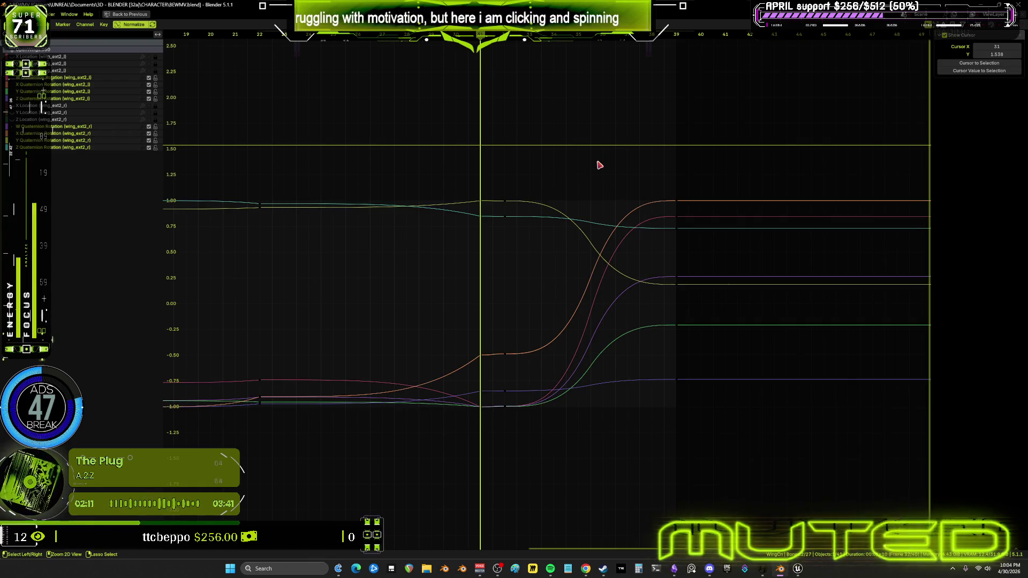
key(ctrl+space)
mouse_move(402, 218)
middle_down()
mouse_move(437, 257)
mouse_move(328, 250)
middle_up()
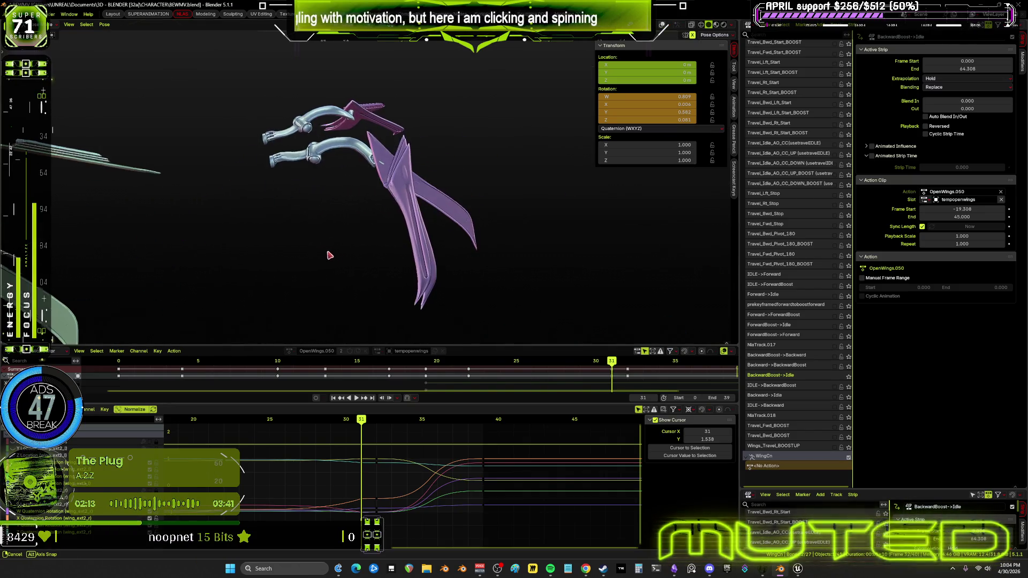
mouse_move(362, 420)
mouse_down()
mouse_move(492, 423)
mouse_move(257, 411)
mouse_move(348, 382)
mouse_up()
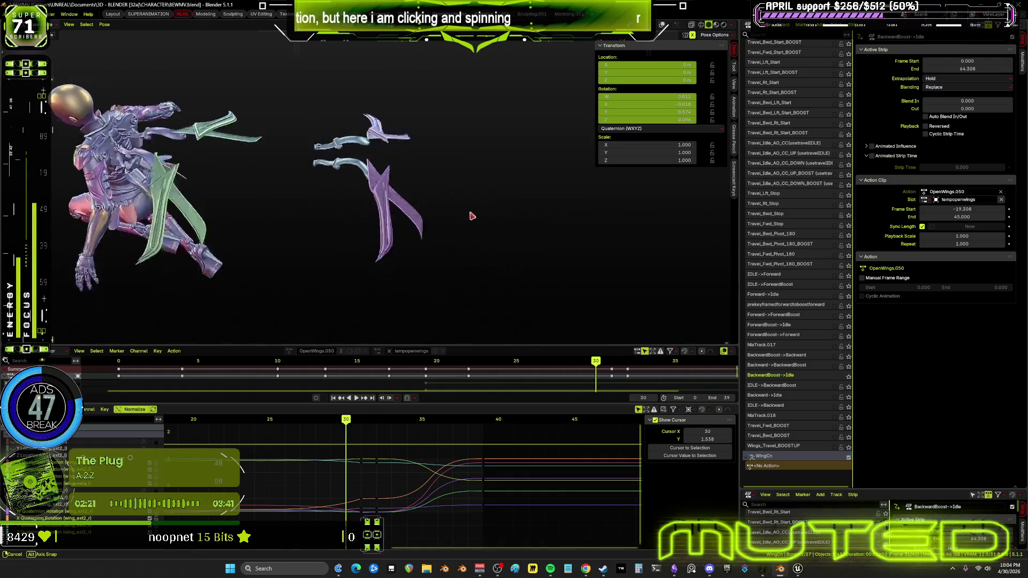
- Preview the wing motion from frame 24 to 36, then select another wing bone
click(251, 429)
mouse_move(250, 430)
mouse_down()
mouse_move(484, 426)
mouse_move(80, 428)
mouse_up()
key(Escape)
middle_drag(393, 222, 461, 213)
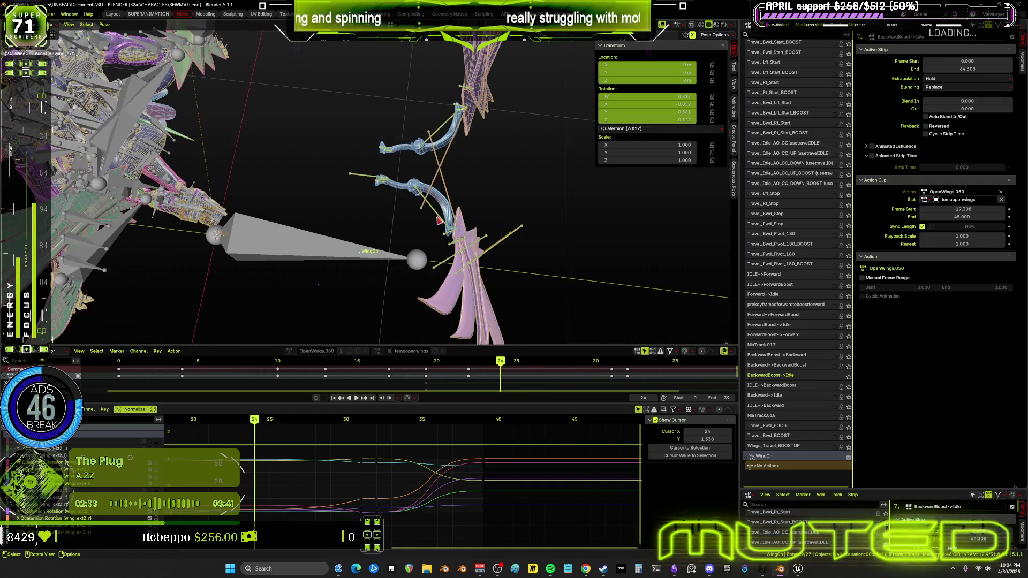
click(439, 220)
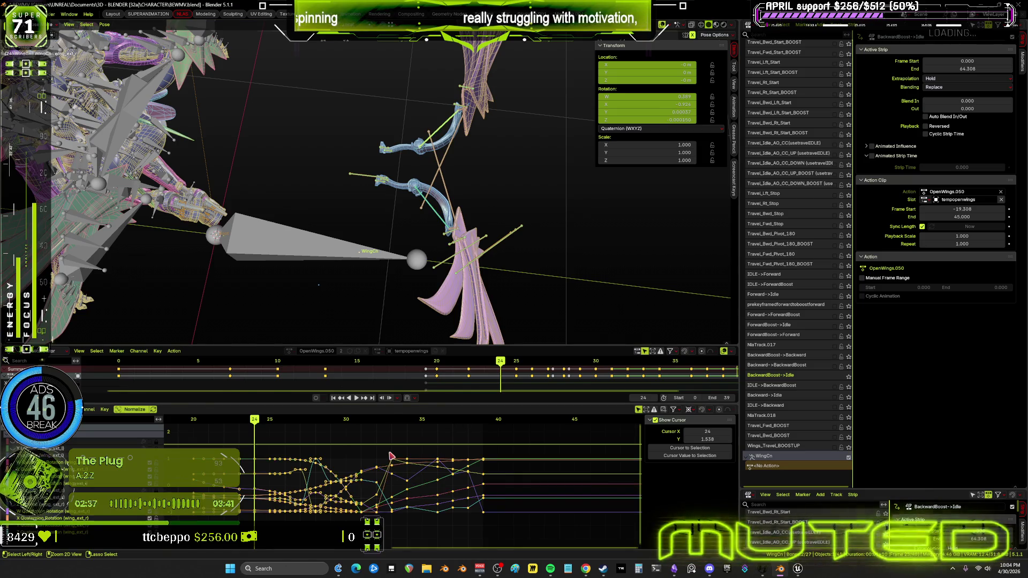
key(ctrl+space)
mouse_move(581, 391)
ctrl+middle_down()
mouse_move(600, 393)
mouse_move(471, 368)
ctrl+middle_up()
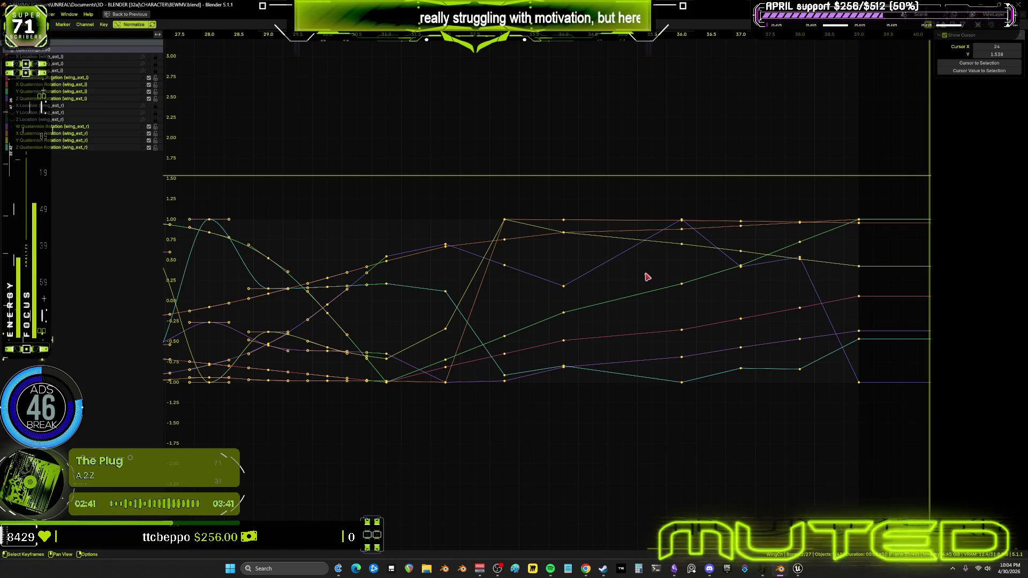
drag(613, 481, 560, 188)
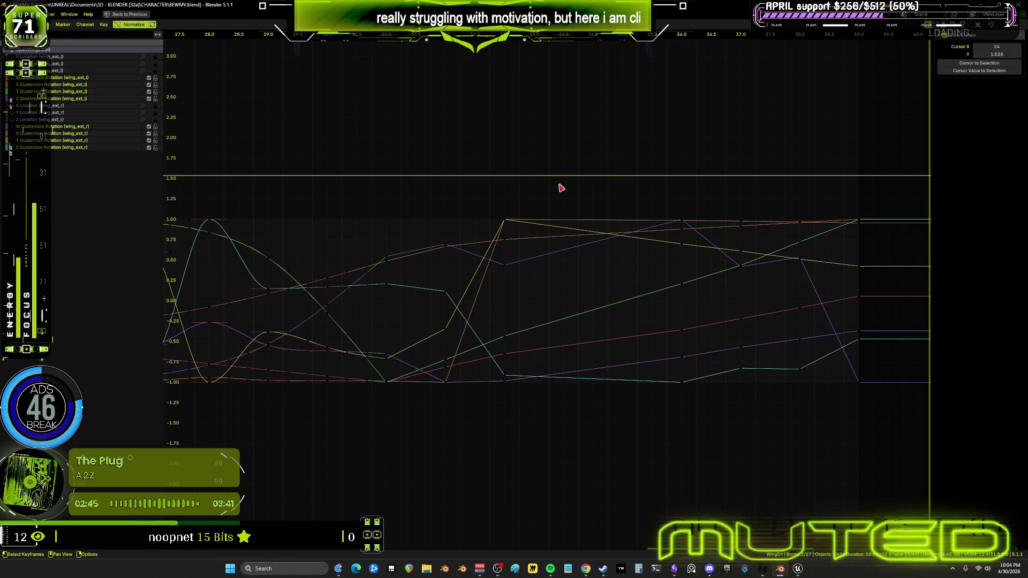
mouse_move(757, 275)
middle_down()
mouse_move(619, 282)
mouse_move(615, 267)
middle_up()
key(ctrl+space)
mouse_move(501, 362)
mouse_down()
mouse_move(722, 382)
mouse_move(64, 396)
mouse_move(729, 398)
mouse_move(694, 398)
mouse_up()
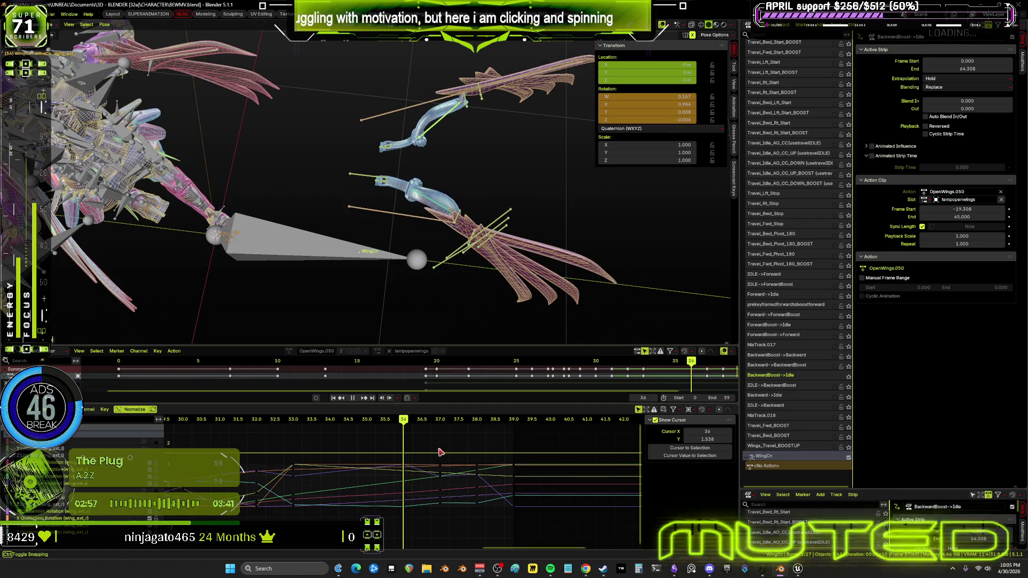
drag(426, 444, 428, 445)
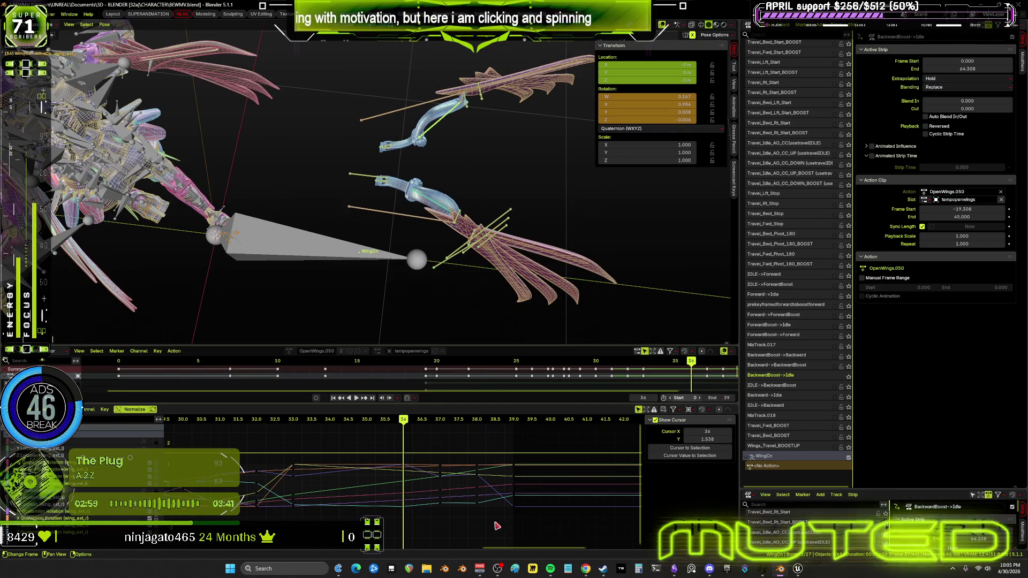
- Check the wing pose at frames 37–39 from a new angle, then maximize the curve editor
key(bracketright)
drag(448, 462, 454, 467)
click(454, 468)
mouse_move(403, 429)
mouse_down()
mouse_move(506, 447)
mouse_move(513, 273)
mouse_up()
middle_drag(551, 251, 478, 224)
scroll(482, 230, up, 3)
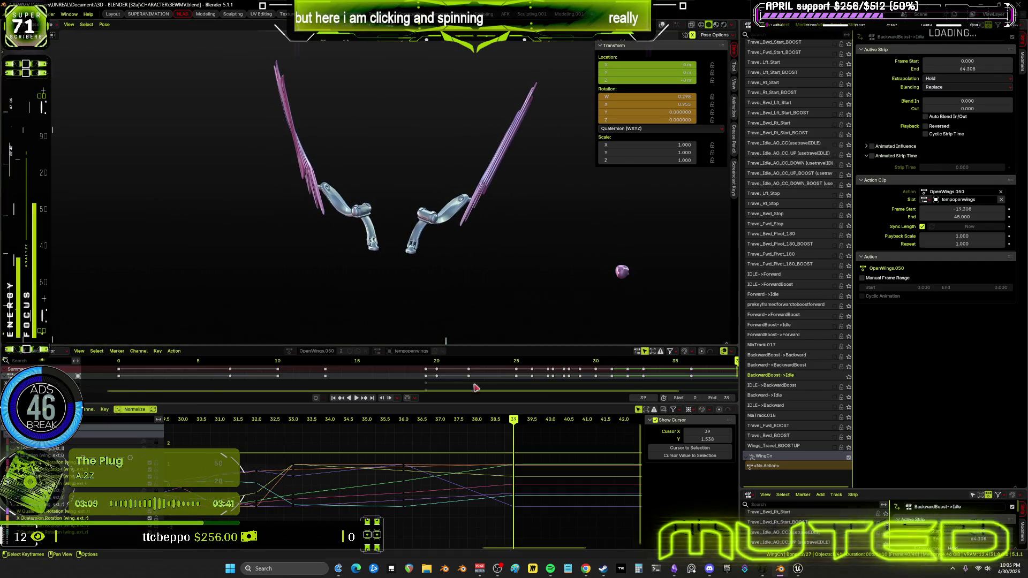
drag(512, 423, 427, 423)
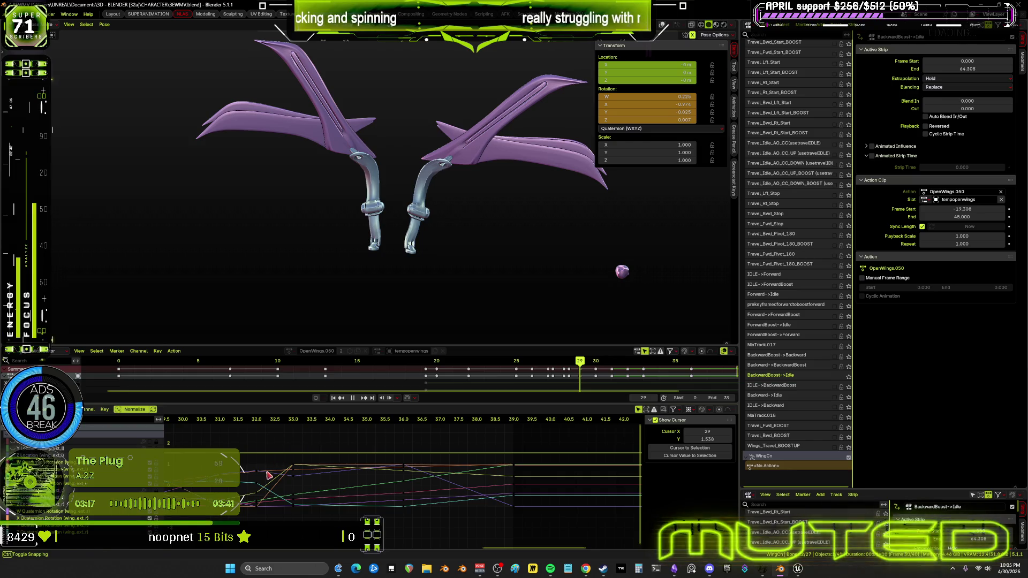
key(ctrl+space)
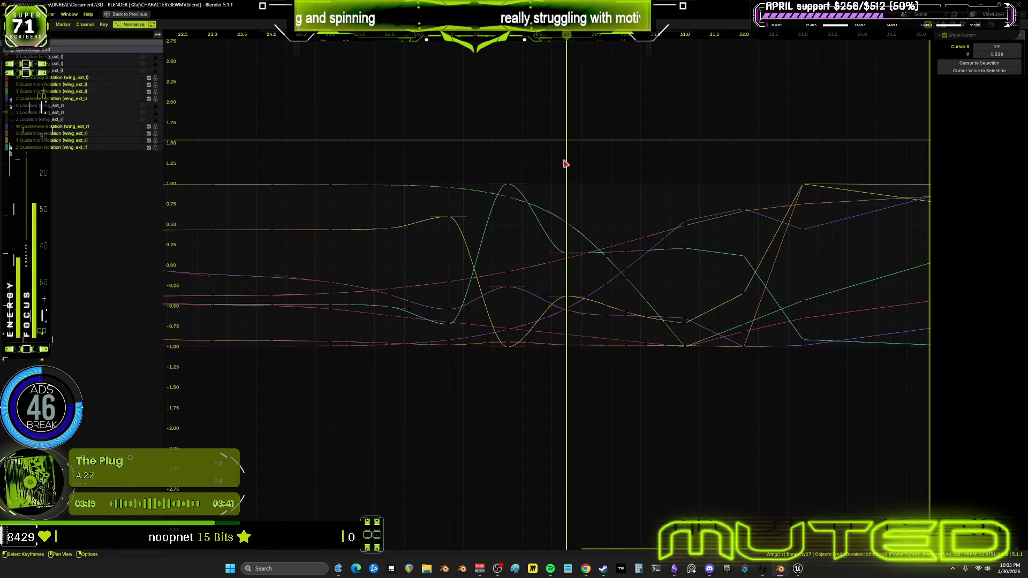
- Select the frame 28 keys, restore the full layout, and view the whole character at frame 27
click(509, 42)
mouse_move(534, 204)
mouse_down()
mouse_move(524, 374)
mouse_move(513, 337)
mouse_up()
drag(502, 163, 523, 394)
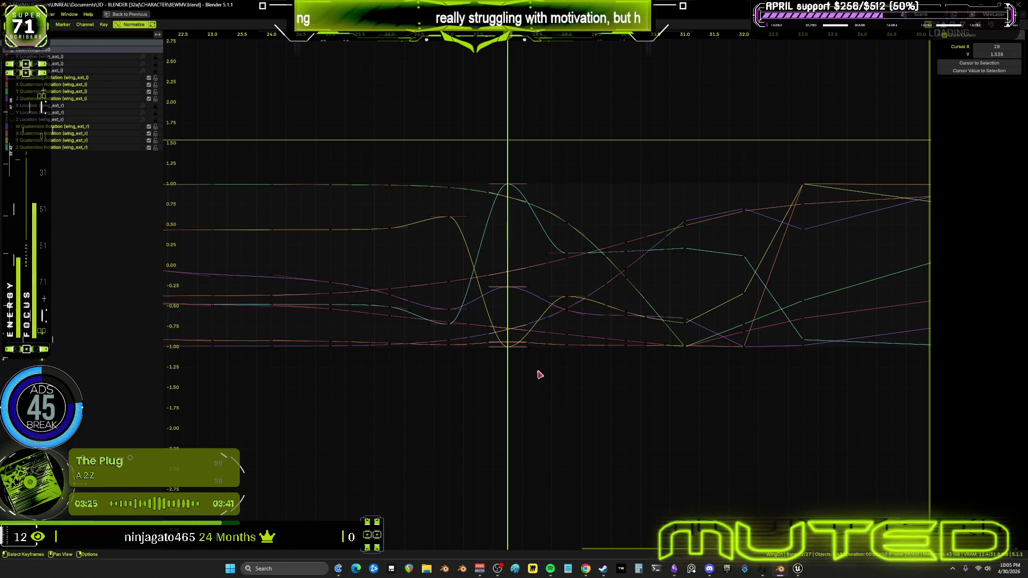
key(ctrl+space)
mouse_move(389, 422)
mouse_down()
mouse_move(300, 425)
mouse_move(564, 423)
mouse_move(545, 416)
mouse_move(539, 432)
mouse_move(527, 428)
mouse_up()
mouse_move(478, 221)
middle_down()
mouse_move(427, 189)
mouse_move(439, 188)
middle_up()
click(495, 215)
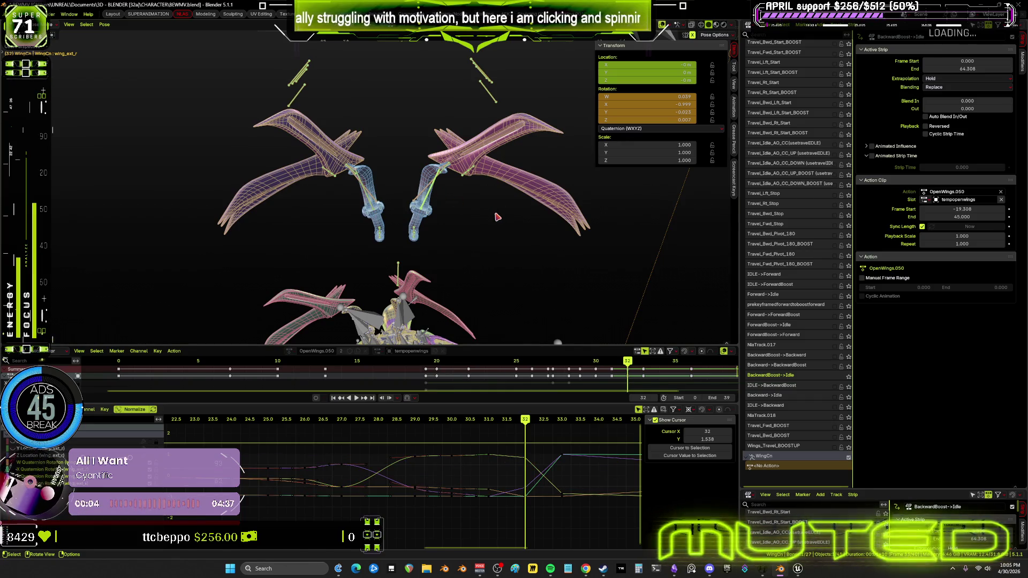
- Play the wing animation from frame 31 and orbit in to inspect the wings
click(485, 419)
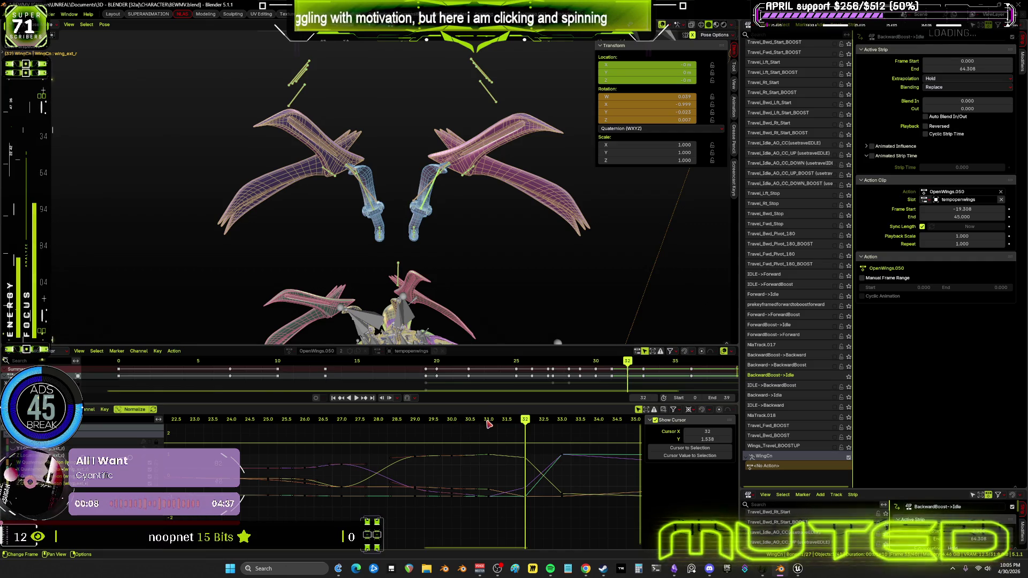
key(space)
key(space)
mouse_move(431, 197)
middle_down()
mouse_move(453, 252)
mouse_move(463, 197)
middle_up()
click(455, 420)
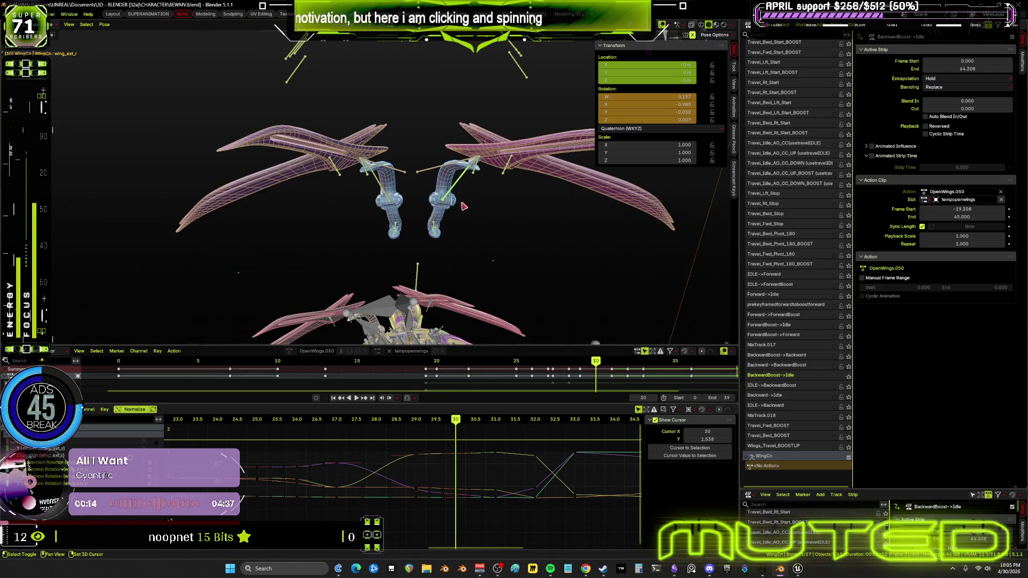
- Rotate the wing bone into a new pose at frame 28, cancelling a second rotation at frame 27
click(397, 425)
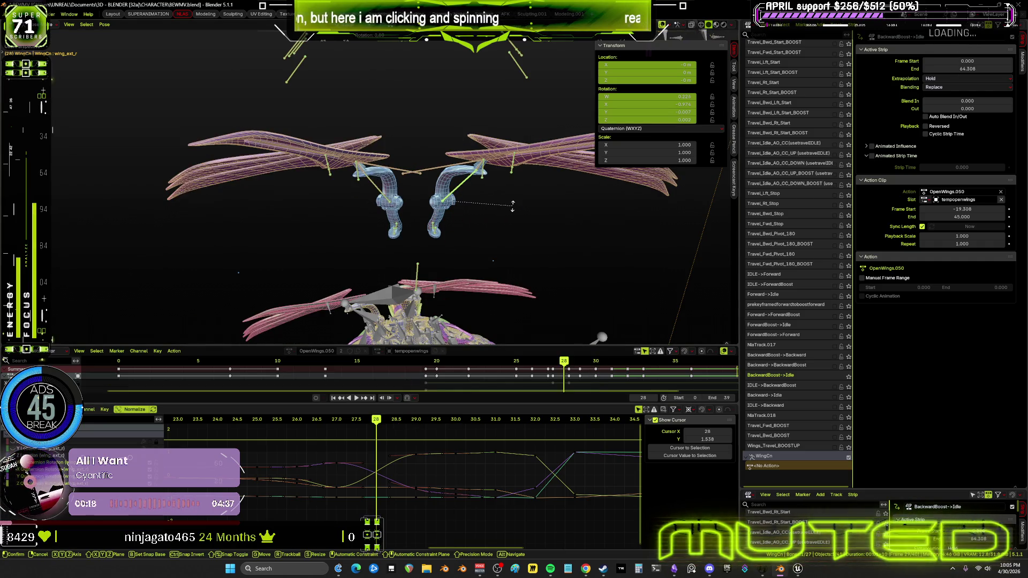
key(r)
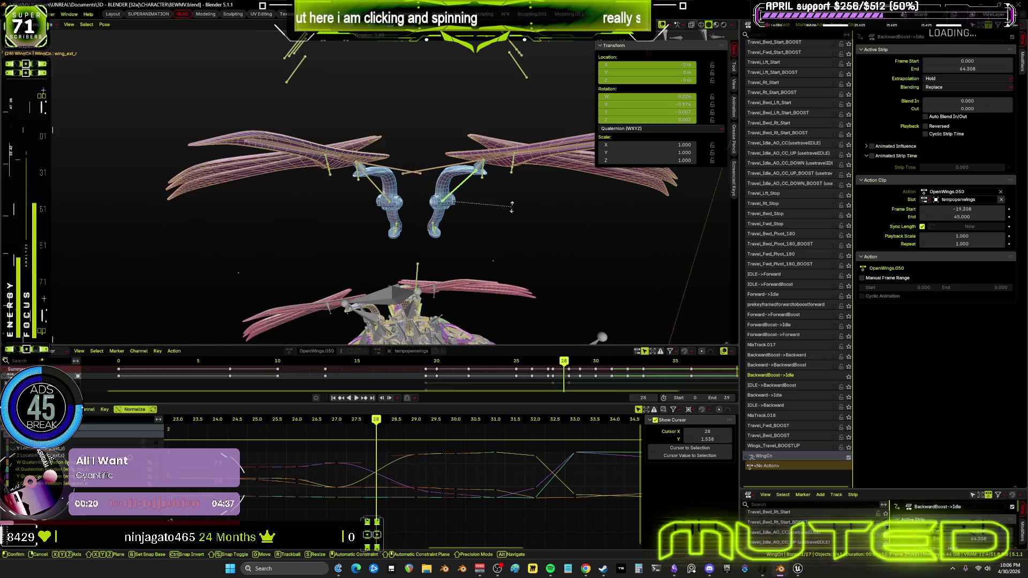
click(511, 207)
mouse_move(379, 422)
mouse_down()
mouse_move(343, 421)
mouse_move(411, 424)
mouse_move(385, 424)
mouse_up()
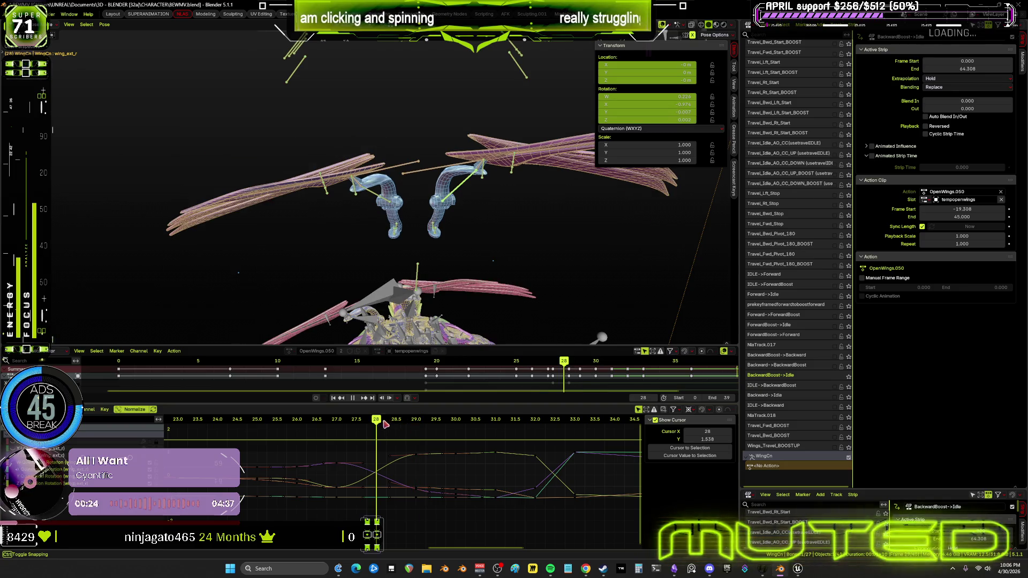
key(r)
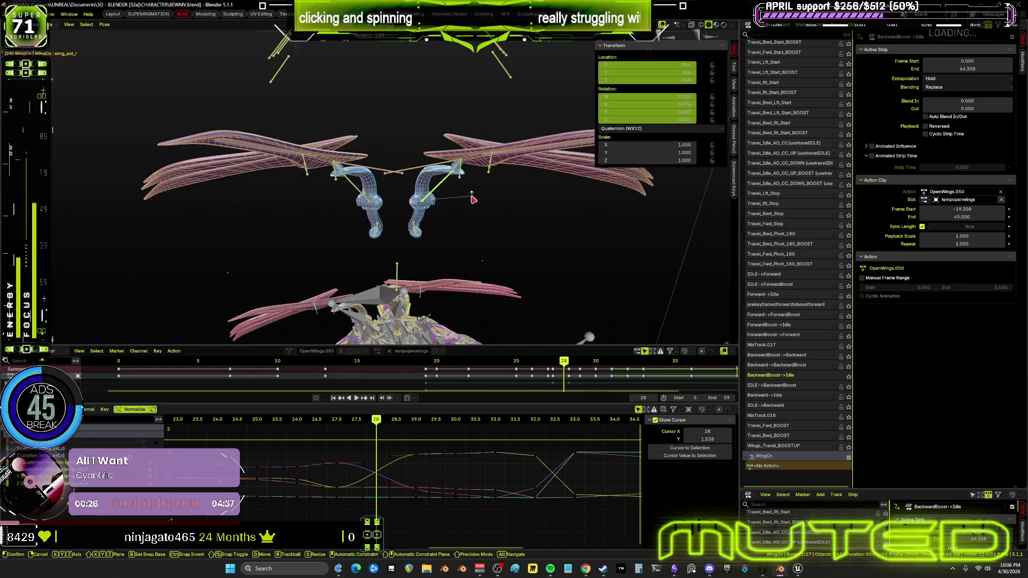
right_click(471, 197)
- Select both wing_ext bones and insert a rotation keyframe for them
click(443, 200)
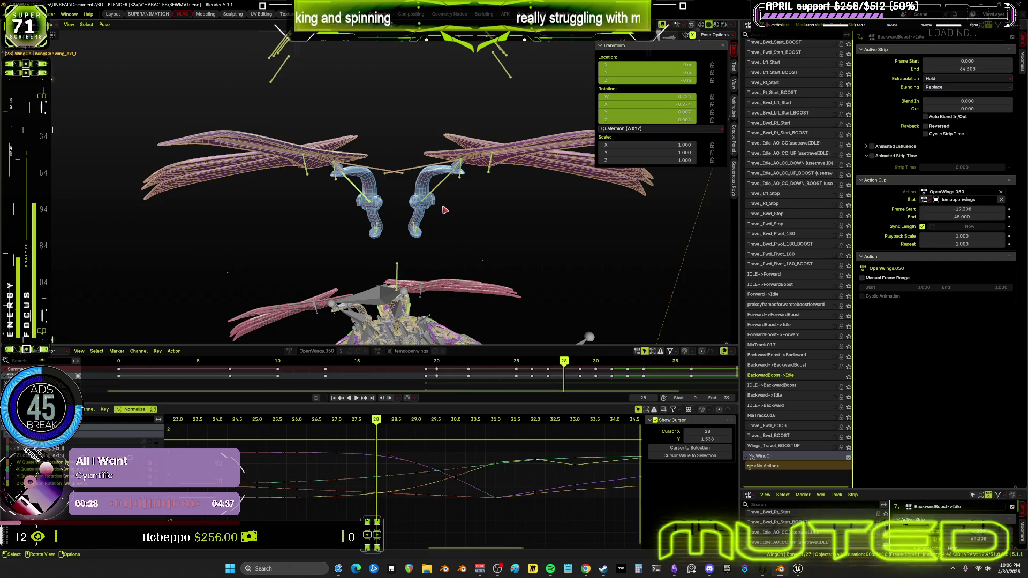
shift+click(436, 192)
key(k)
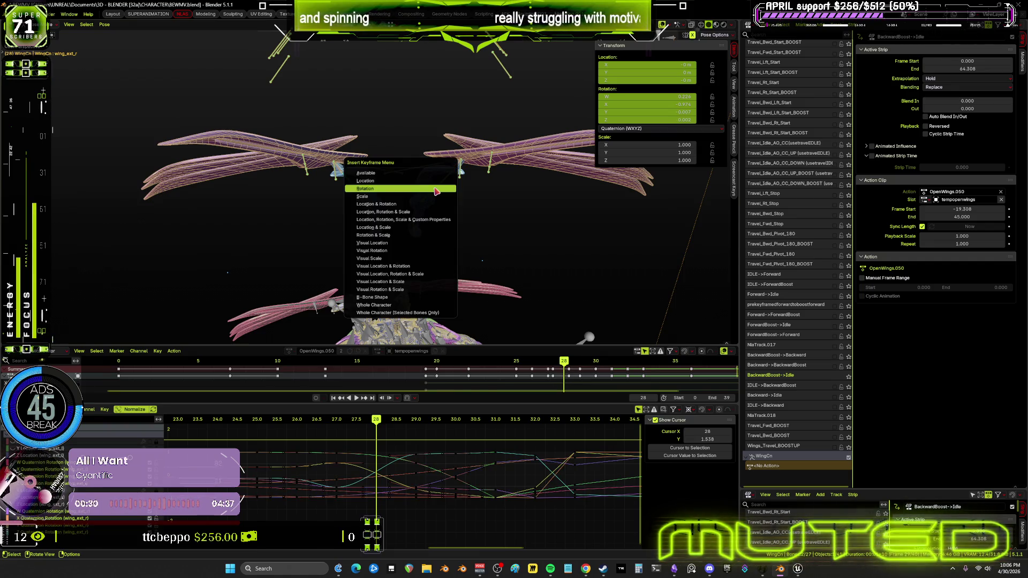
key(Return)
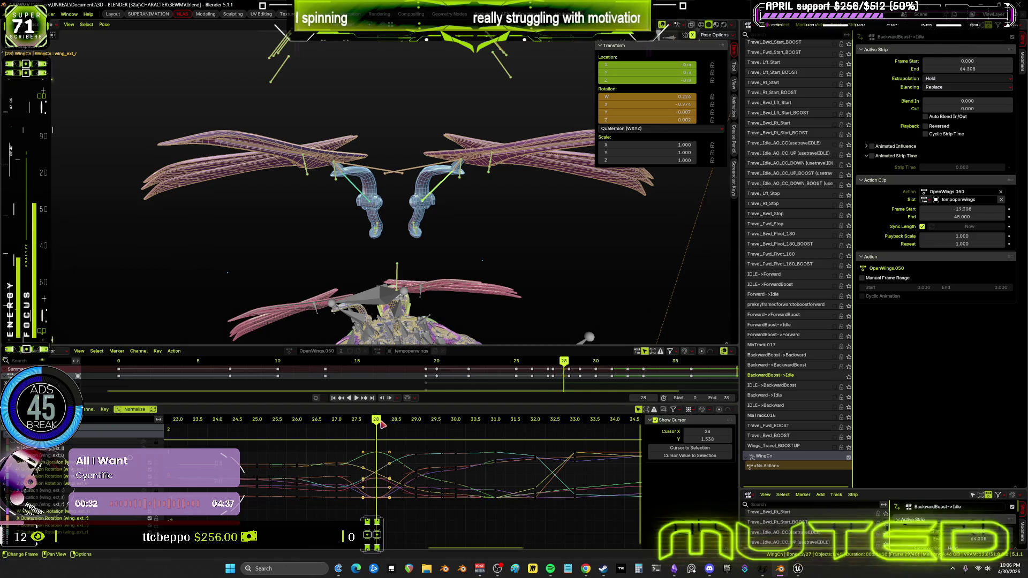
mouse_move(395, 424)
mouse_down()
mouse_move(406, 427)
mouse_move(139, 431)
mouse_move(338, 425)
mouse_move(310, 423)
mouse_move(326, 424)
mouse_up()
- Select the wing base rotation bone plus a second bone, scrub to frame 23, and orbit for an angled view
scroll(430, 234, up, 3)
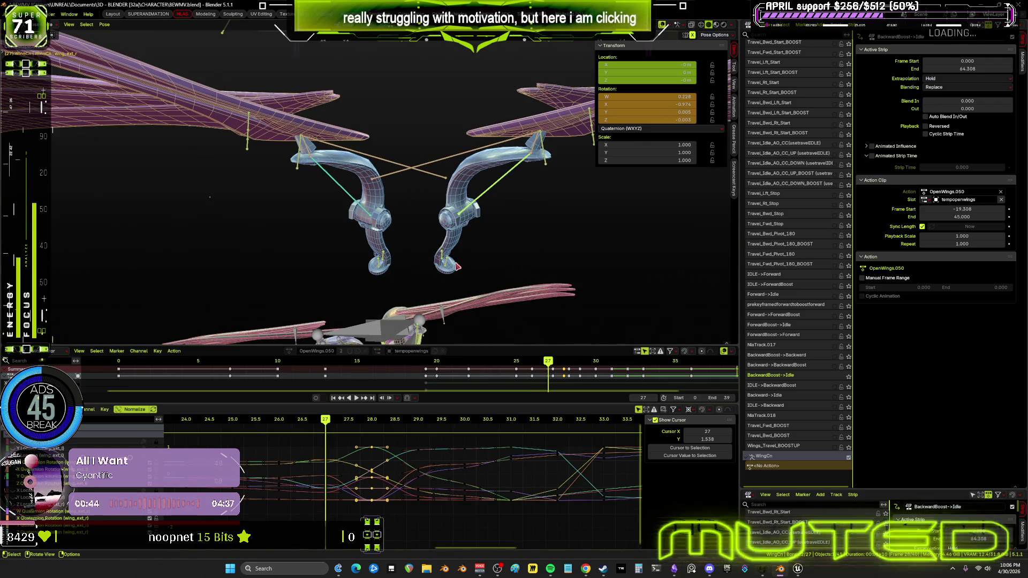
click(449, 271)
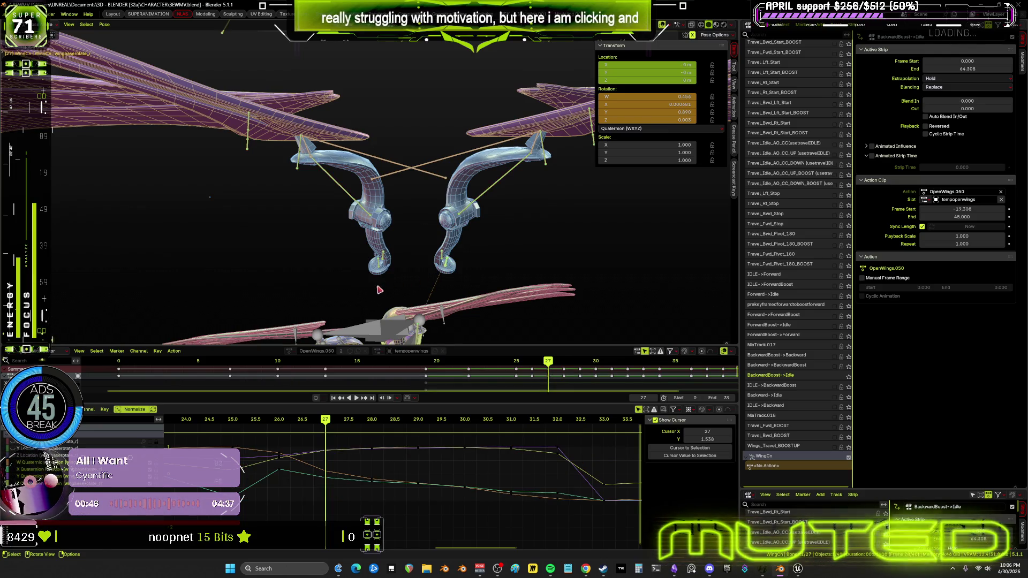
click(406, 457)
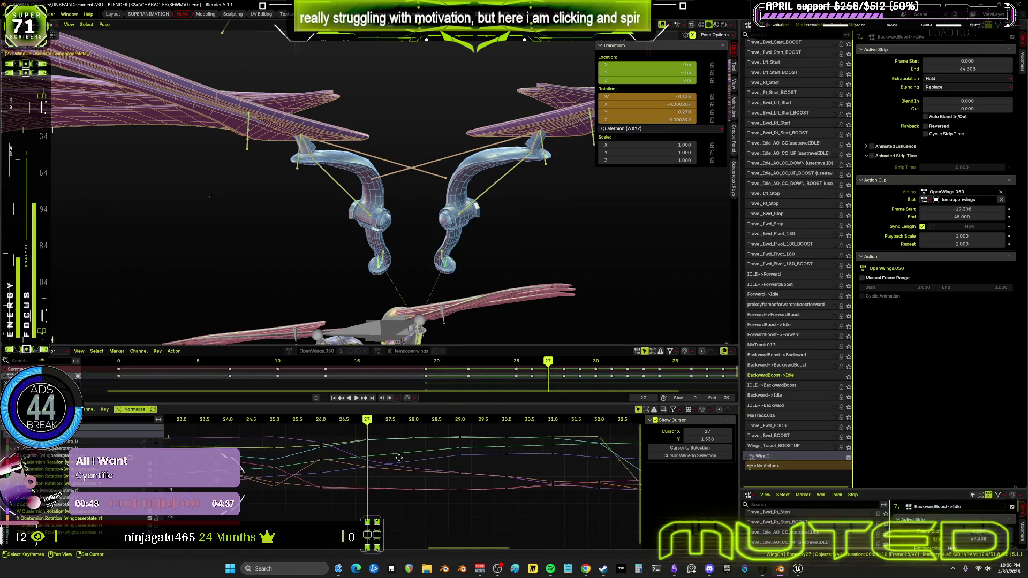
mouse_move(401, 422)
mouse_down()
mouse_move(203, 425)
mouse_move(379, 419)
mouse_up()
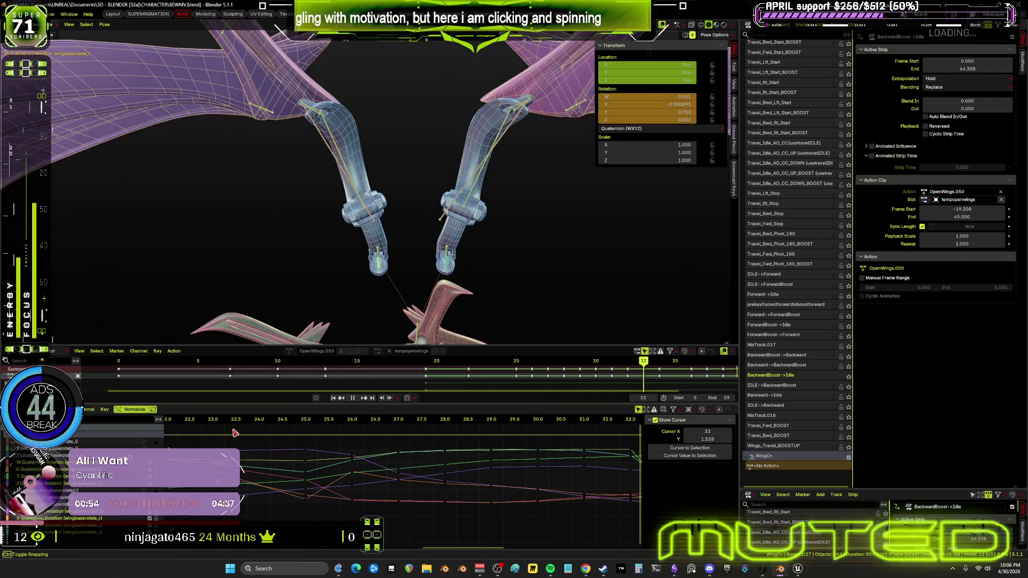
mouse_move(452, 422)
mouse_down()
mouse_move(630, 421)
mouse_move(213, 426)
mouse_move(352, 422)
mouse_move(242, 427)
mouse_up()
middle_drag(291, 488, 372, 486)
mouse_move(452, 296)
middle_down()
mouse_move(435, 320)
mouse_move(413, 186)
mouse_move(480, 241)
middle_up()
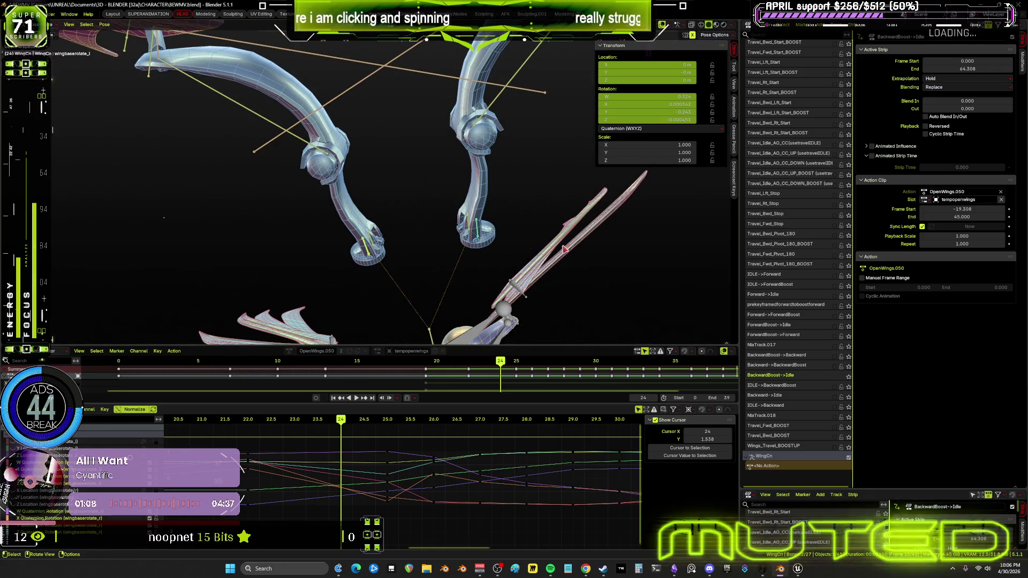
- Rotate the selected wing bone into a new pose and keyframe its rotation
key(r)
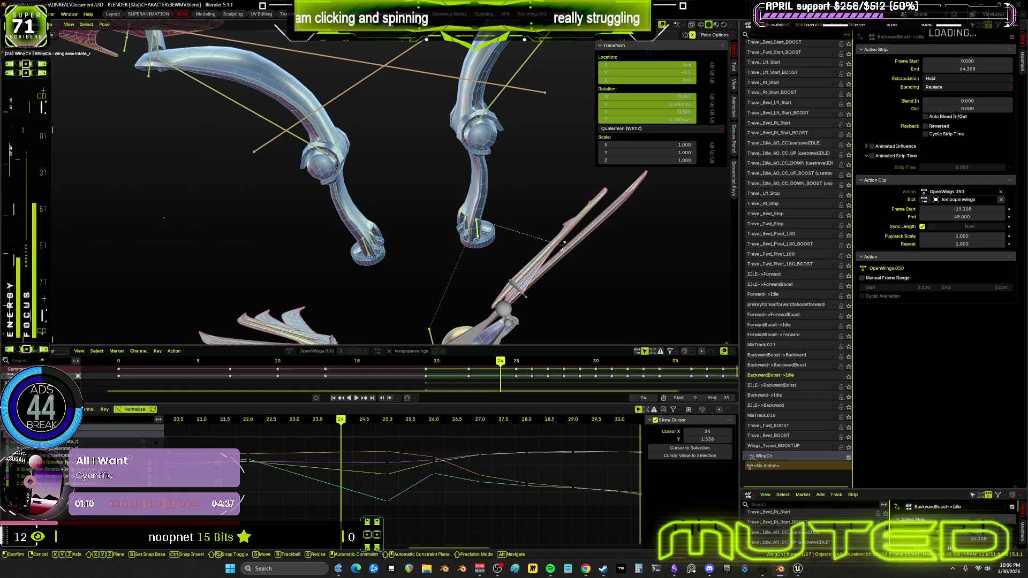
click(418, 268)
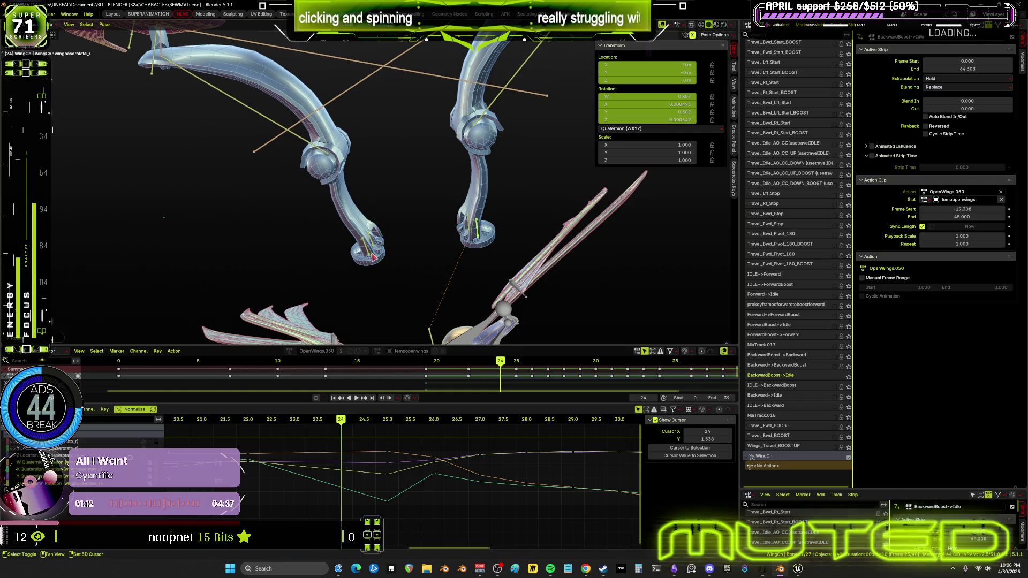
right_click(439, 248)
click(341, 422)
mouse_move(340, 422)
mouse_down()
mouse_move(365, 424)
mouse_move(160, 431)
mouse_move(602, 419)
mouse_up()
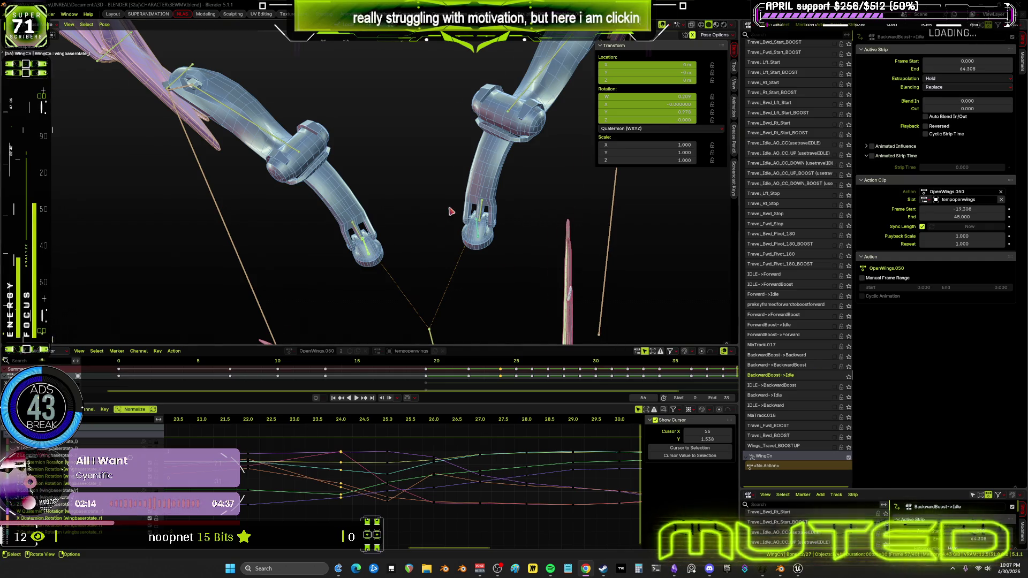
- Zoom and orbit the viewport out to show the whole character and floor
scroll(452, 211, down, 5)
mouse_move(451, 210)
middle_down()
mouse_move(370, 180)
mouse_move(429, 207)
mouse_move(436, 223)
mouse_move(374, 220)
mouse_move(293, 183)
mouse_move(403, 179)
middle_up()
scroll(447, 231, up, 3)
scroll(533, 197, down, 5)
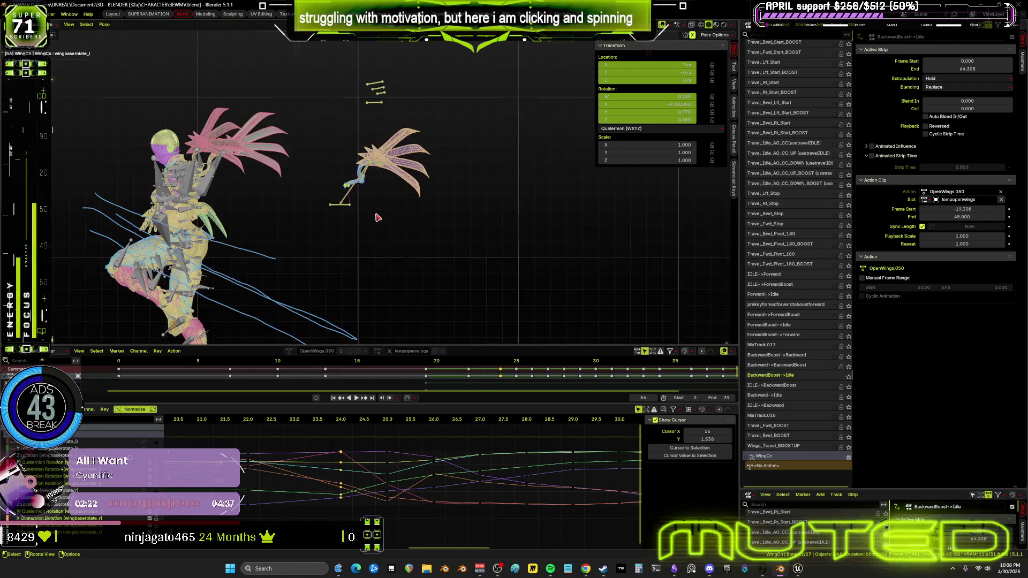
scroll(444, 462, down, 3)
scroll(445, 462, down, 8)
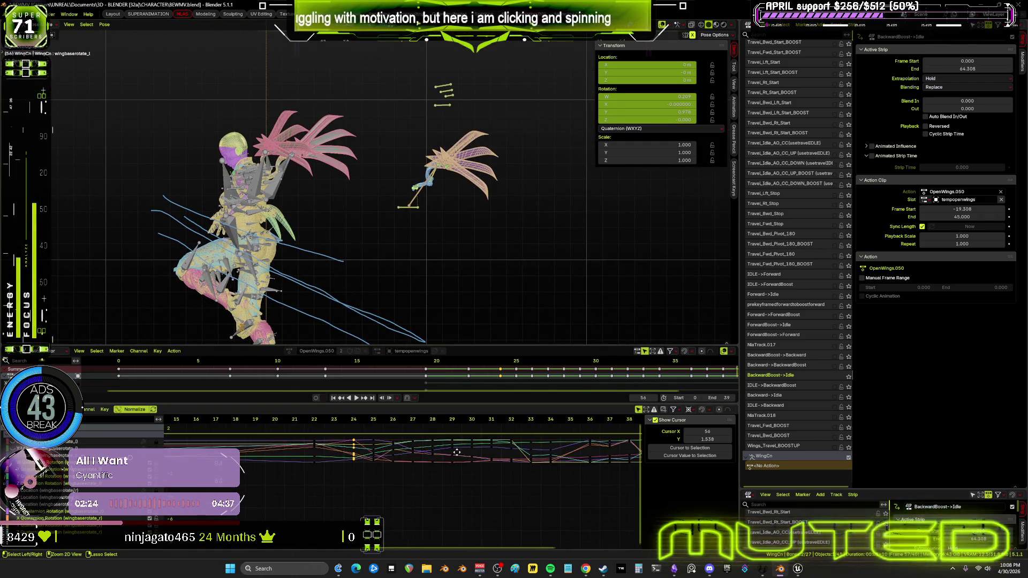
- Toggle the armature into Edit Mode and back to Pose Mode, then show the wing keys in the Dope Sheet
key(Tab)
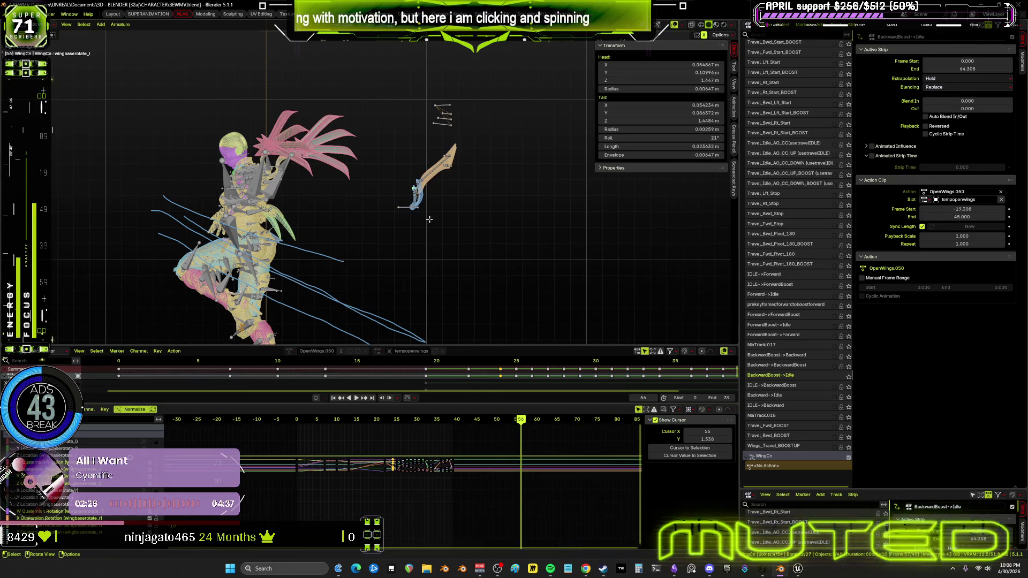
key(Tab)
key(ctrl+Tab)
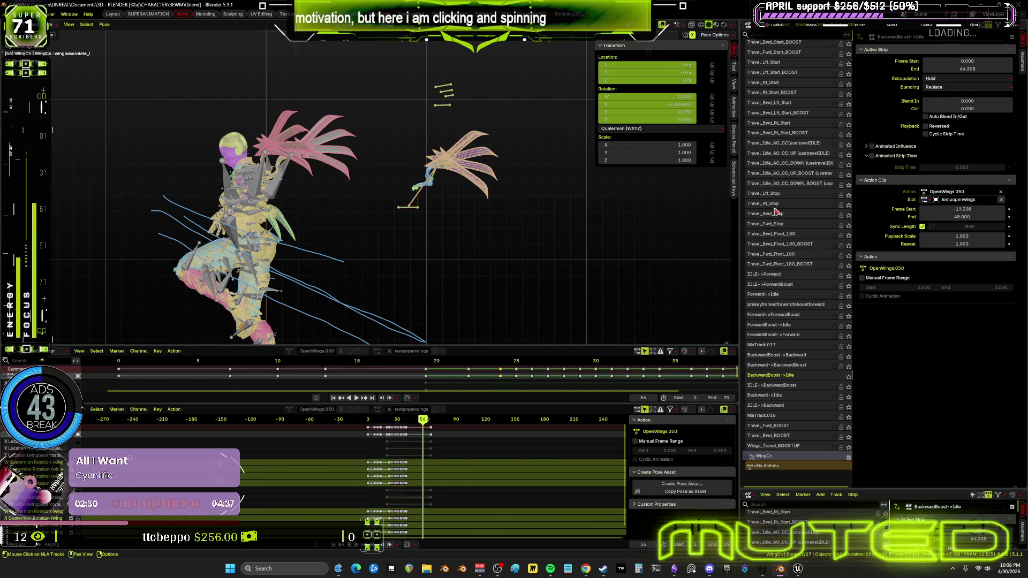
- Widen the NLA editor and exit tweak mode on the OpenWings.050 wing action
drag(742, 234, 459, 234)
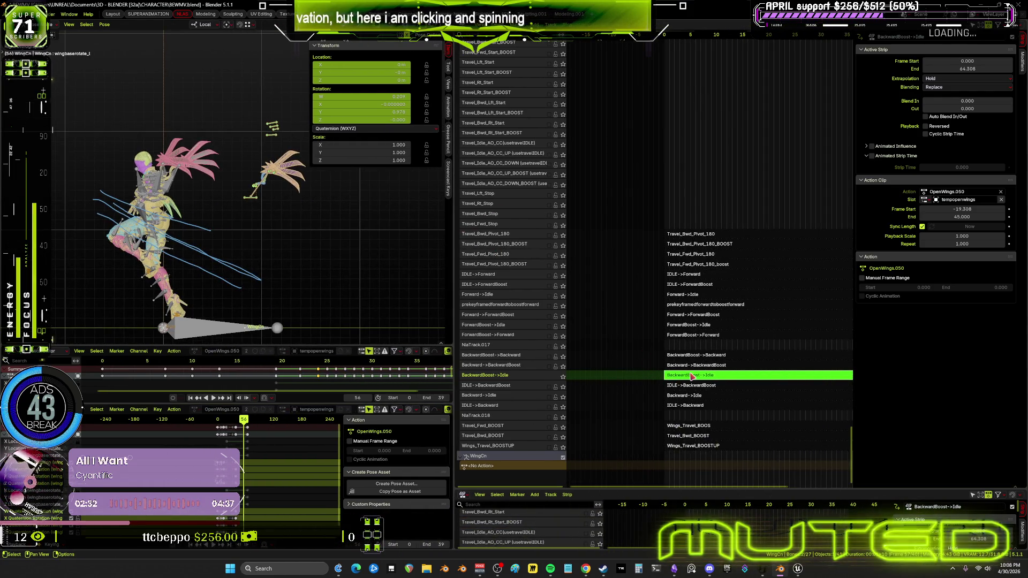
key(Tab)
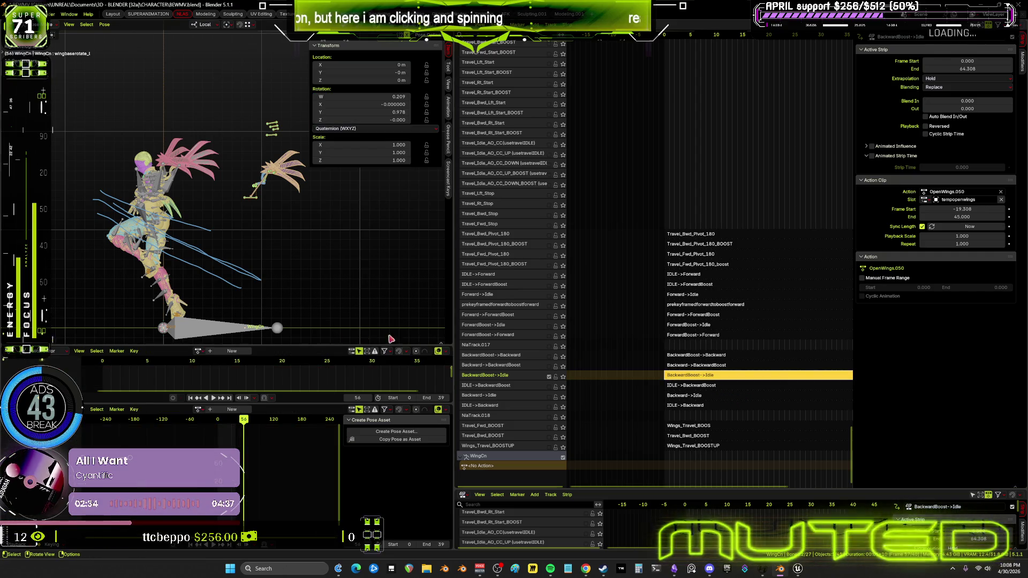
mouse_move(245, 423)
mouse_down()
mouse_move(217, 424)
mouse_move(245, 423)
mouse_up()
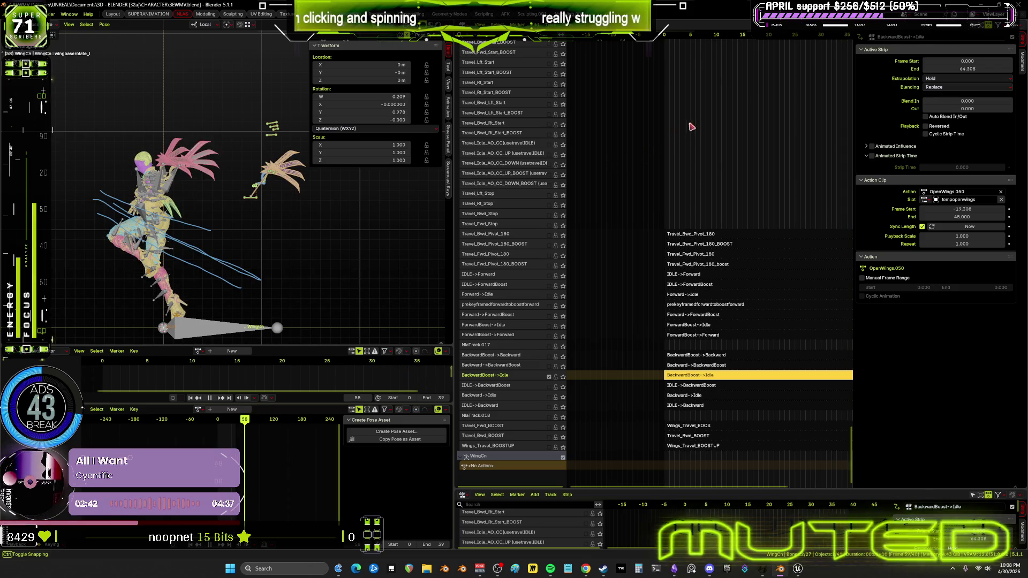
- Scroll the NLA tracks into view and select the Travel_Bwd_Stop_Boost strip
scroll(703, 375, up, 10)
ctrl+scroll(742, 483, left, 4)
scroll(777, 418, up, 15)
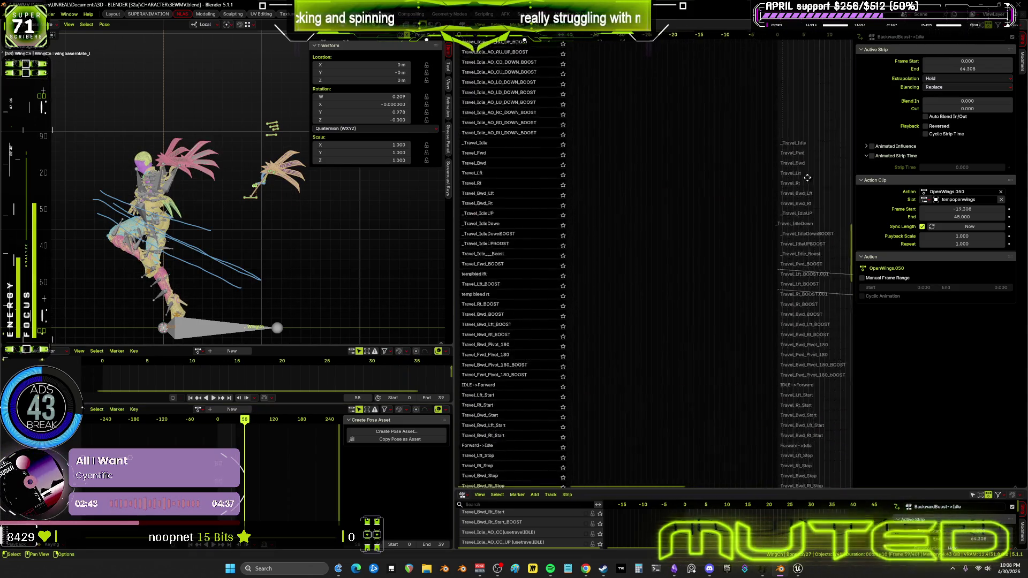
ctrl+scroll(696, 348, left, 3)
scroll(599, 346, up, 15)
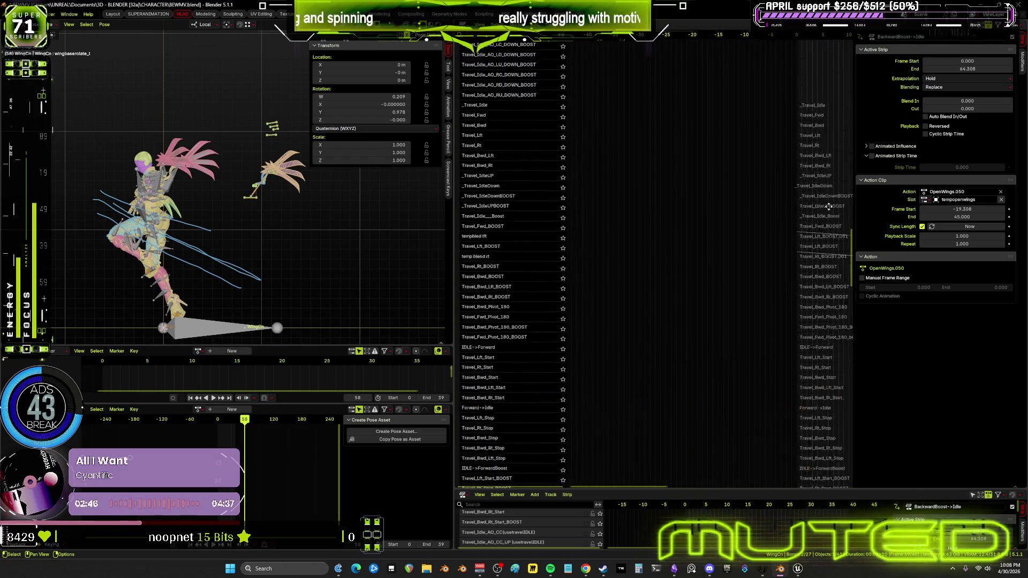
ctrl+scroll(761, 340, right, 8)
mouse_move(812, 339)
middle_down()
mouse_move(698, 342)
mouse_move(708, 330)
middle_up()
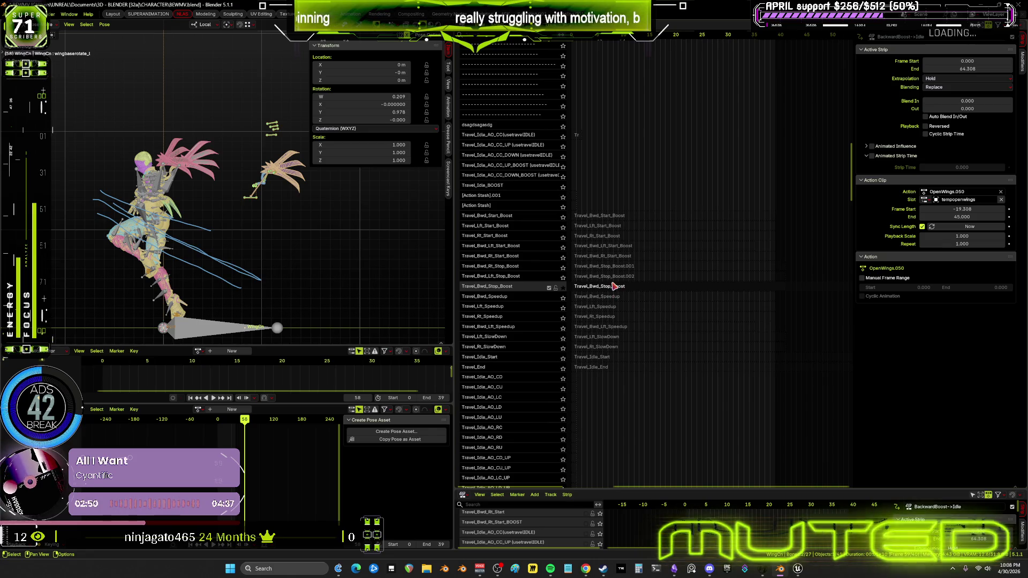
click(614, 287)
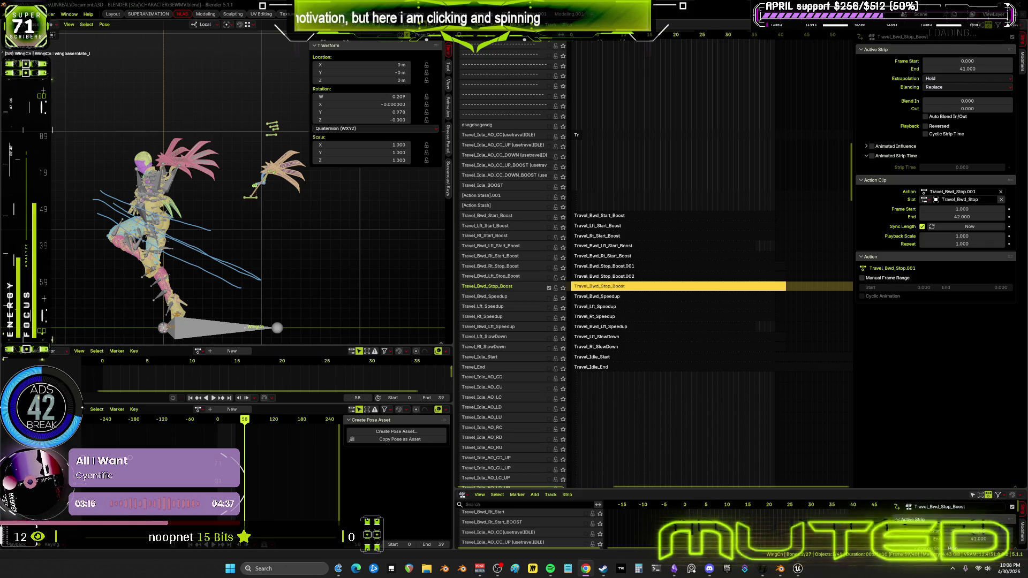
- Switch between Blender, the planning flowchart and Unreal, ending on Temp_AnimBlueprint's flying AnimGraph
key(alt+Tab)
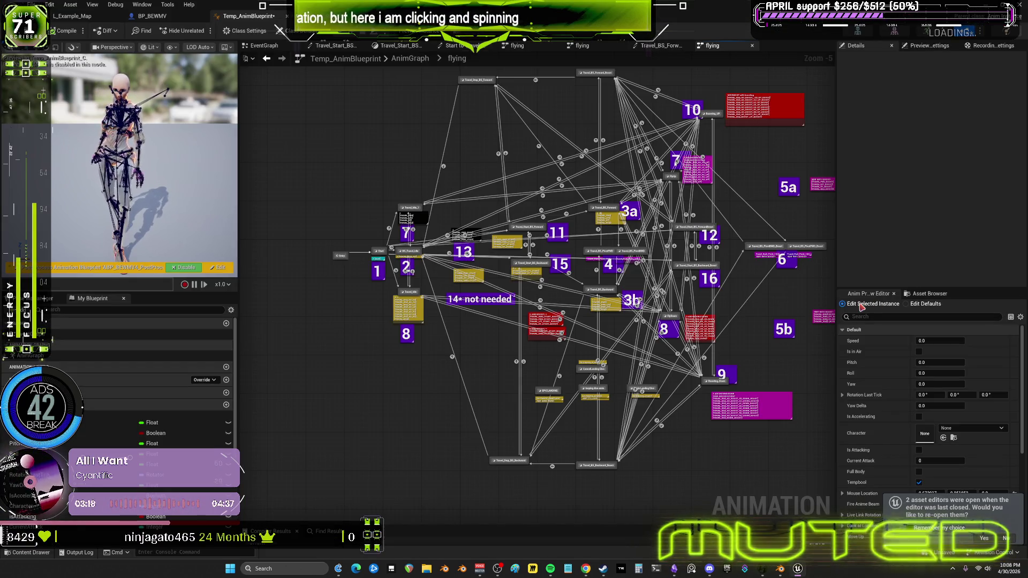
key(alt+Tab)
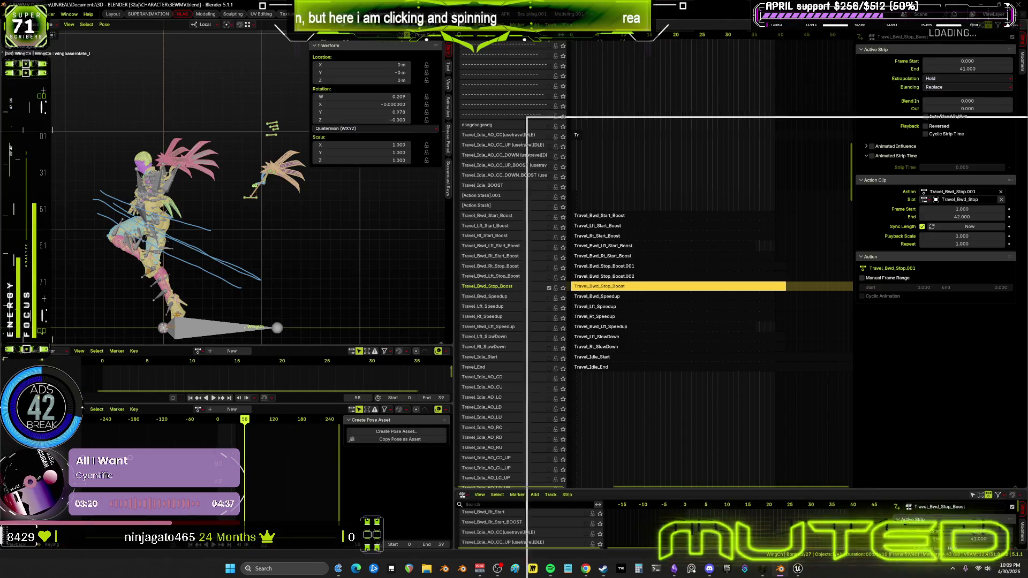
key(alt+Tab)
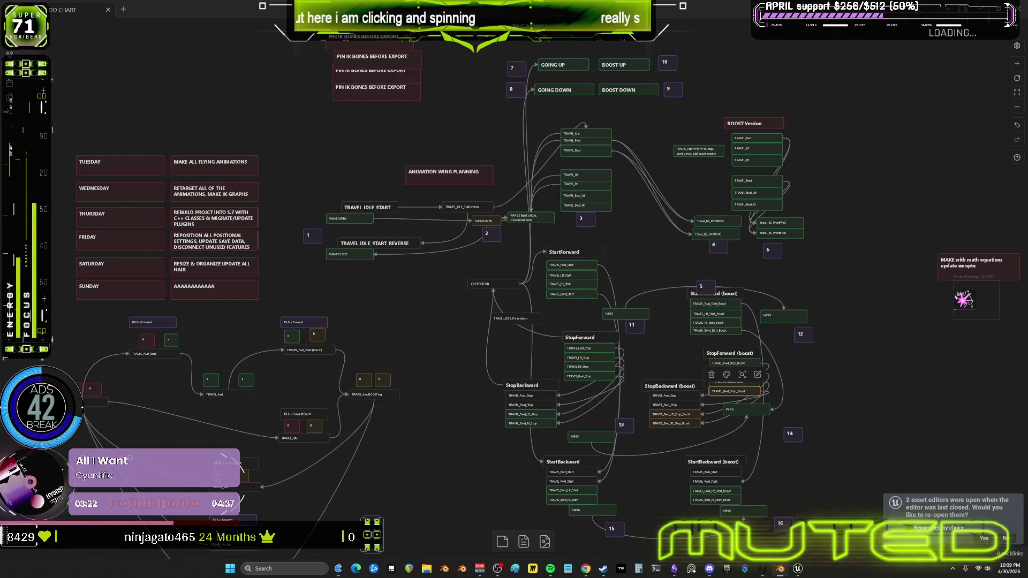
key(alt+Tab)
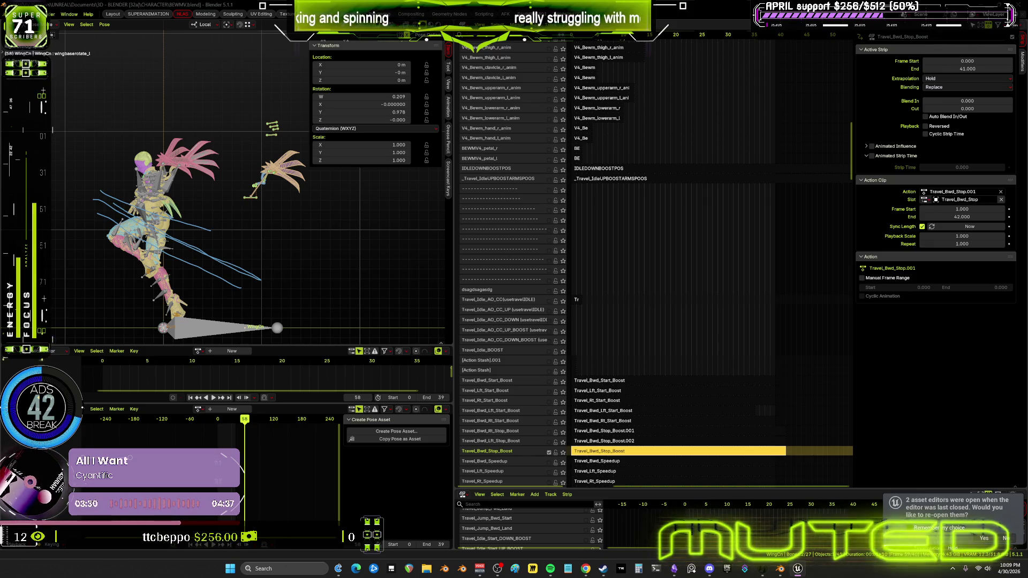
key(alt+Tab)
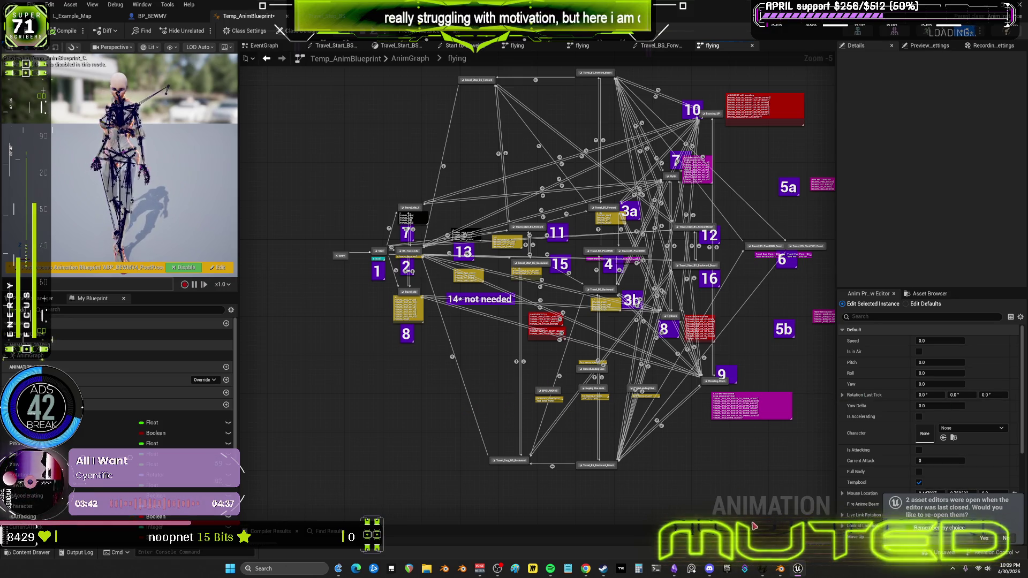
- Return to Blender, pan the boost strips into view, and enter tweak mode on Travel_Bwd_Stop_Boost
key(alt+Tab)
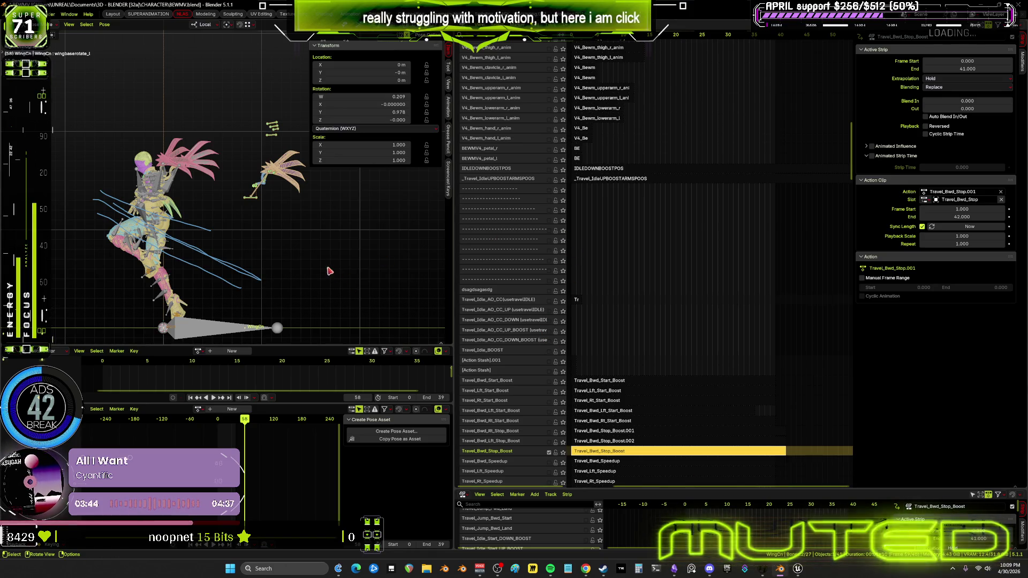
shift+middle_drag(193, 219, 215, 211)
middle_drag(639, 434, 656, 326)
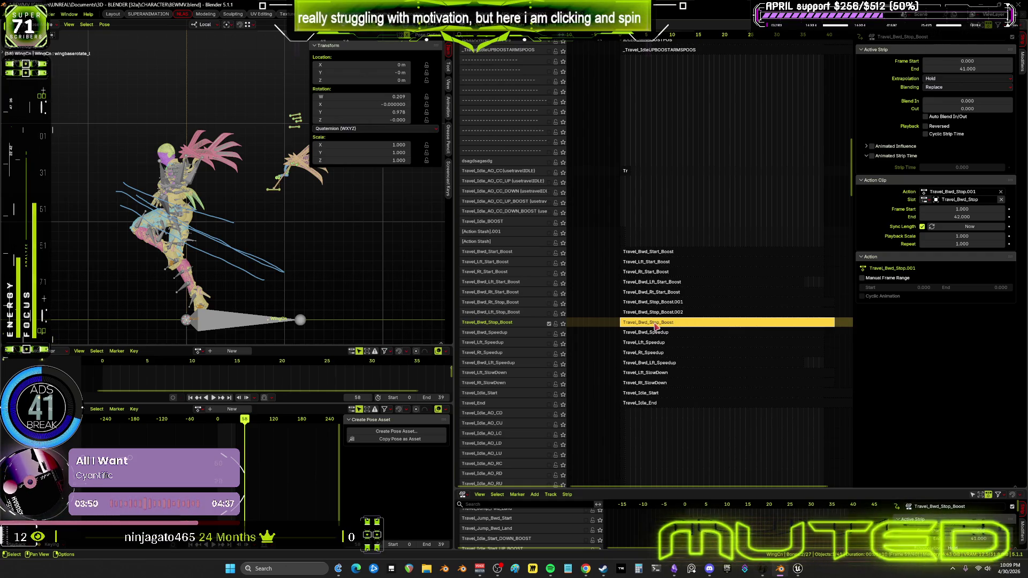
key(Tab)
key(space)
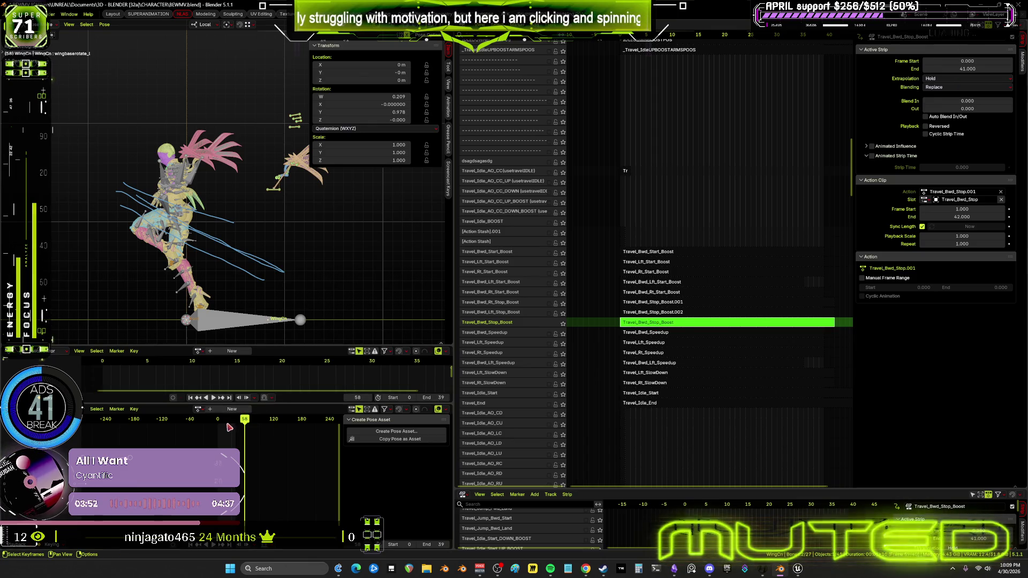
- Select all the rig's bones and inspect their curves in a maximized Graph Editor
key(space)
middle_drag(205, 242, 292, 206)
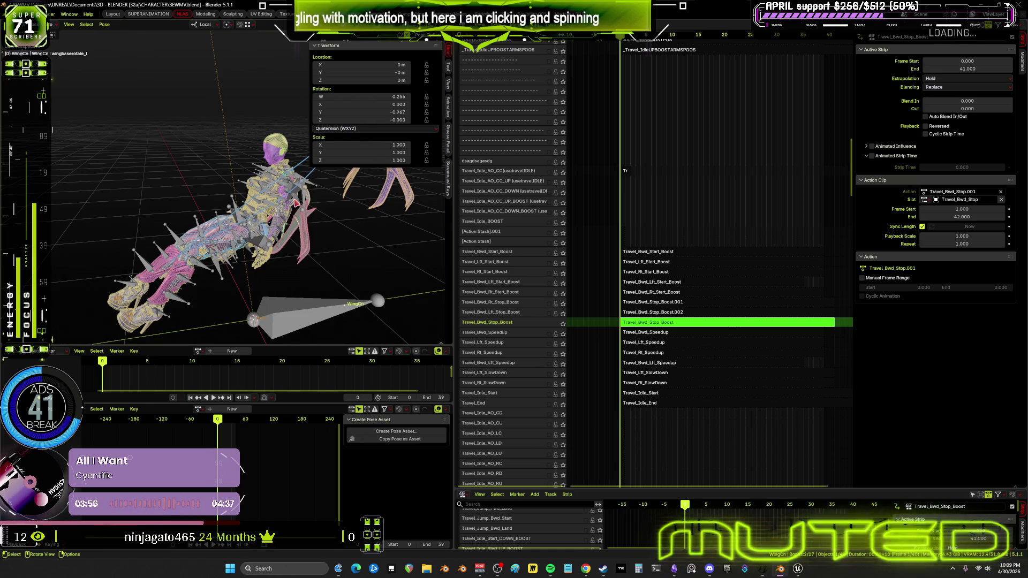
key(a)
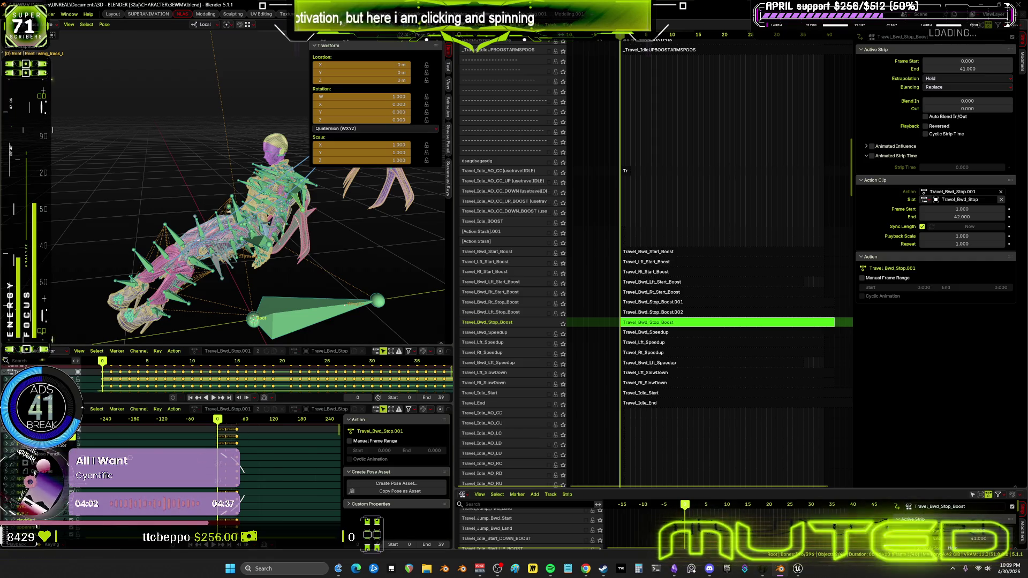
click(60, 409)
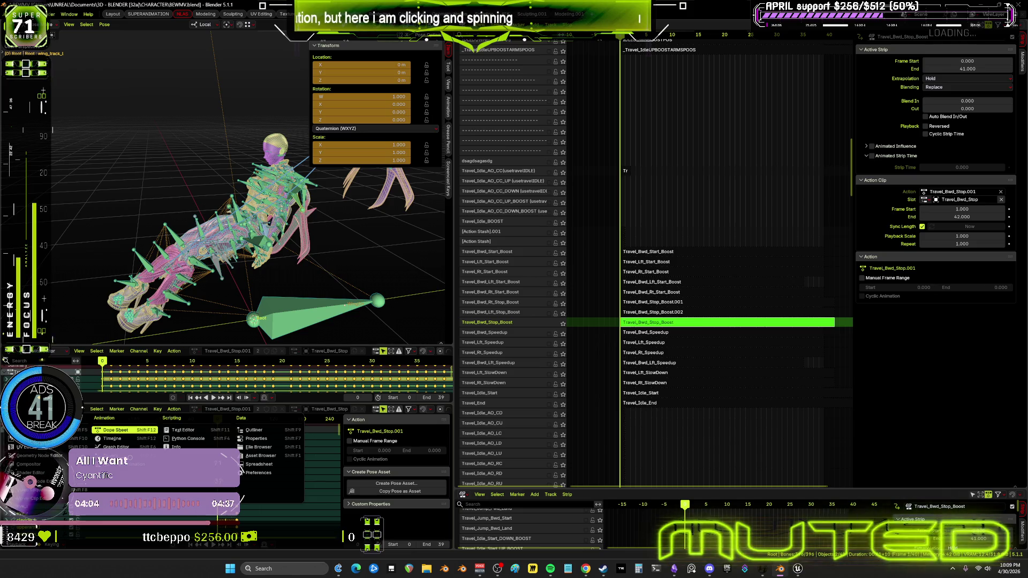
click(116, 447)
key(ctrl+space)
mouse_move(486, 371)
ctrl+middle_down()
mouse_move(688, 253)
mouse_move(673, 49)
ctrl+middle_up()
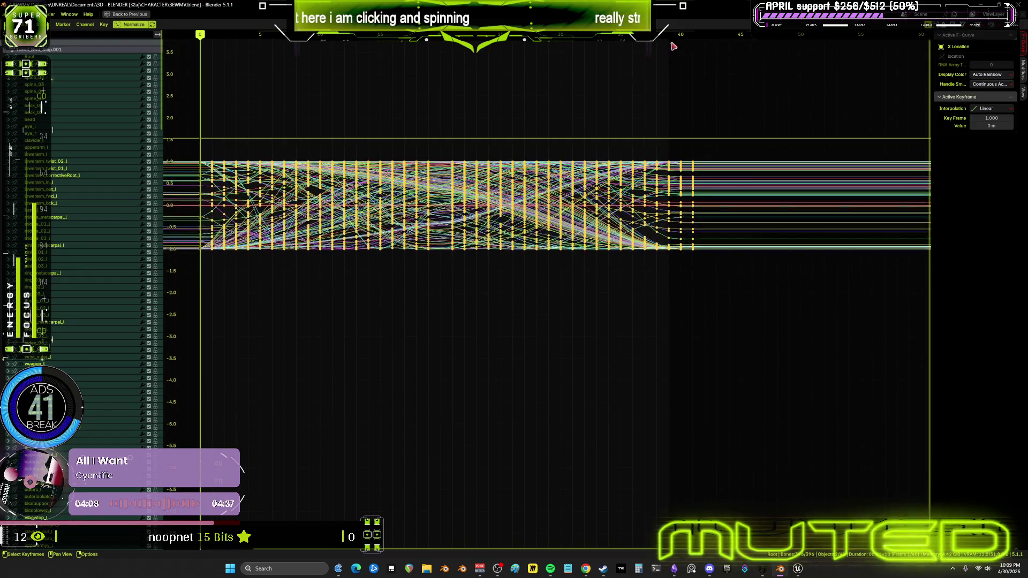
key(ctrl+space)
- Bake the Travel_Bwd_Stop_Boost action over frames 0–39 and exit tweak mode
click(104, 24)
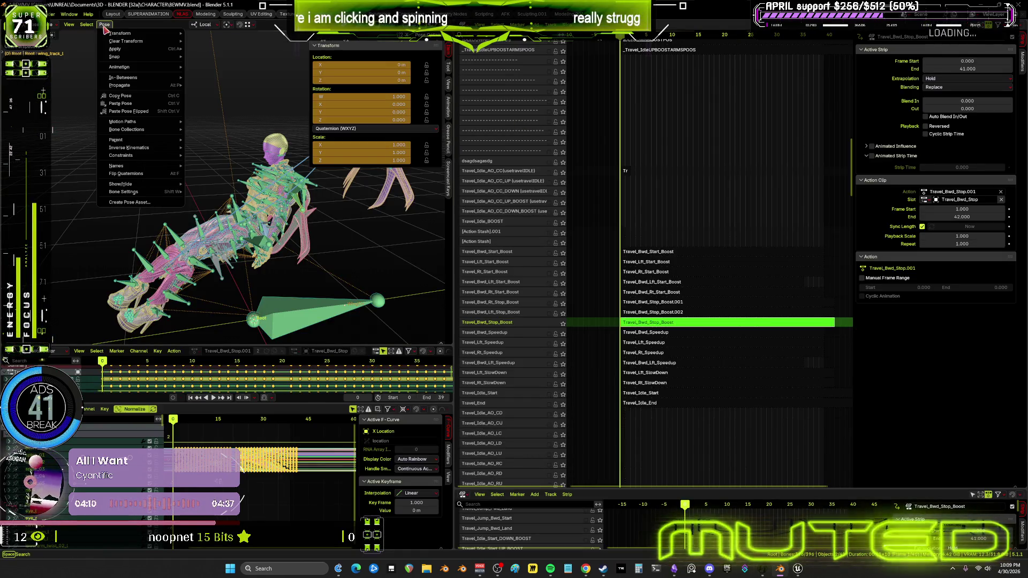
mouse_move(124, 67)
click(227, 106)
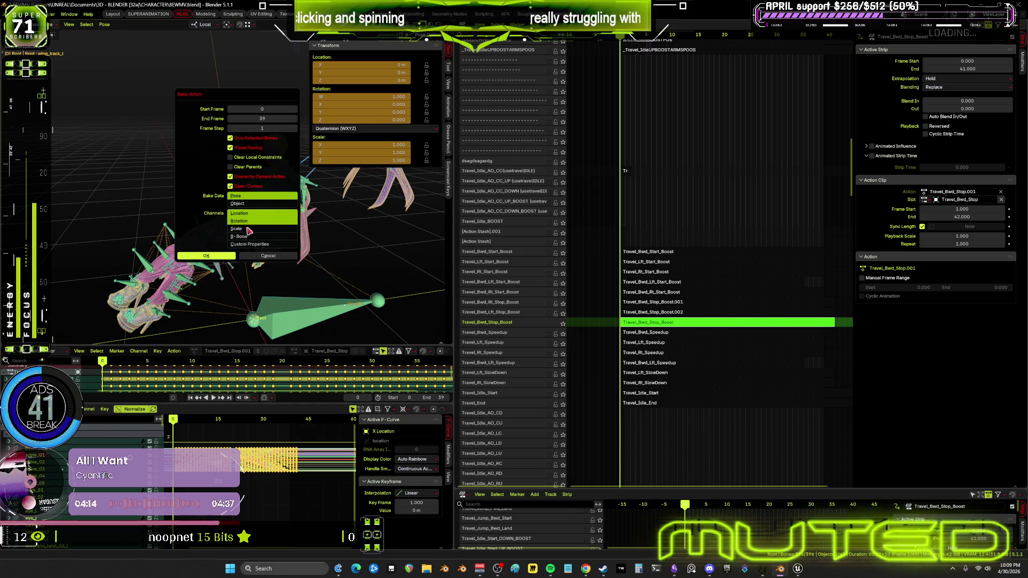
click(231, 256)
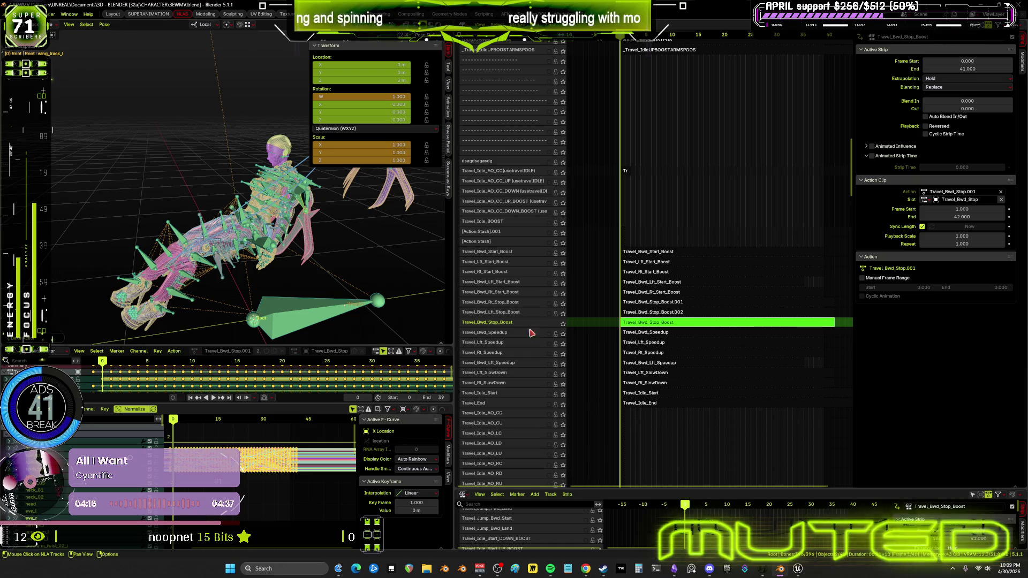
key(Tab)
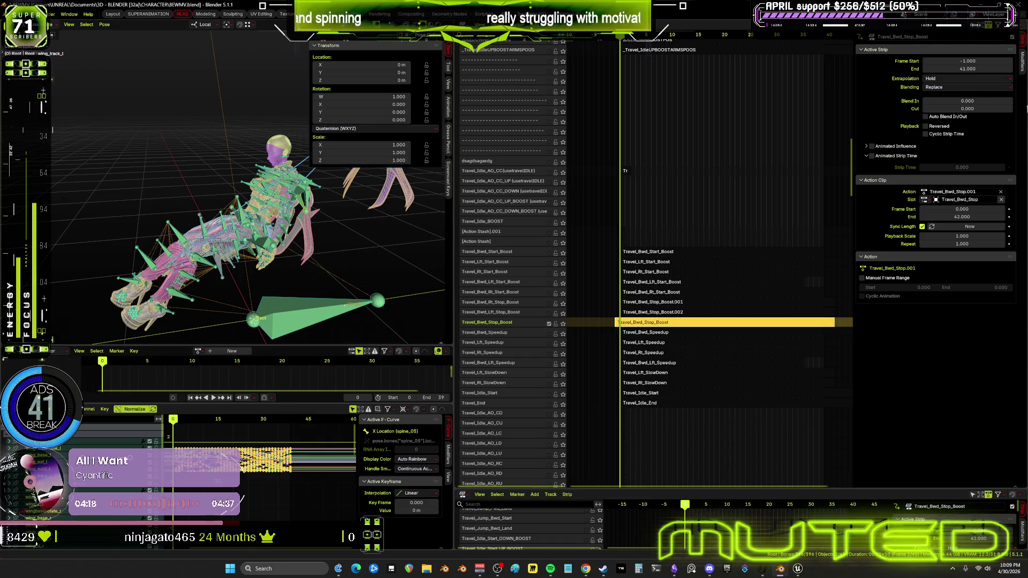
- Set the Travel_Bwd_Stop_Boost strip to start at frame 0 and end at frame 39
click(966, 62)
text(-1.0)
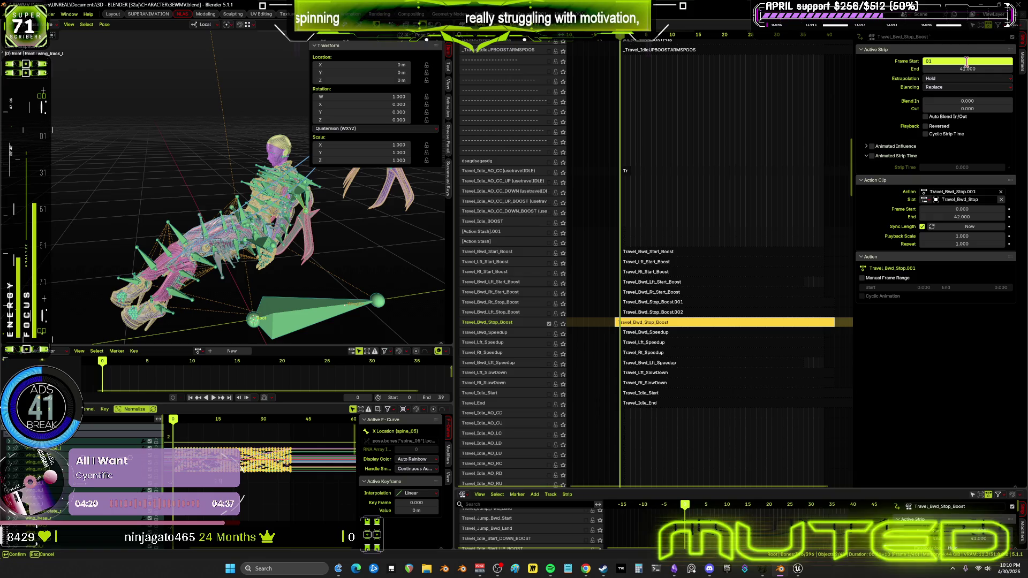
key(Return)
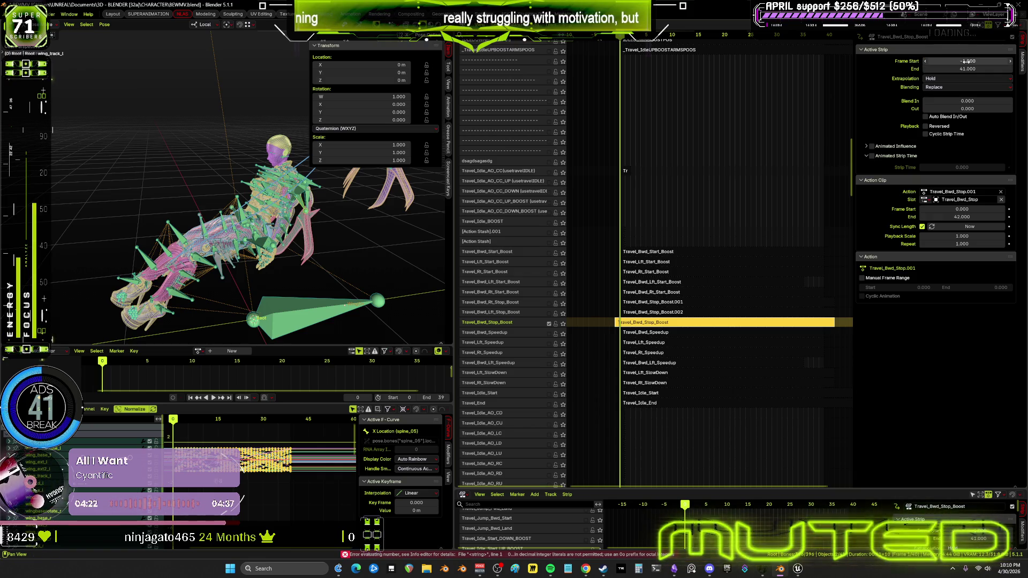
drag(966, 69, 953, 70)
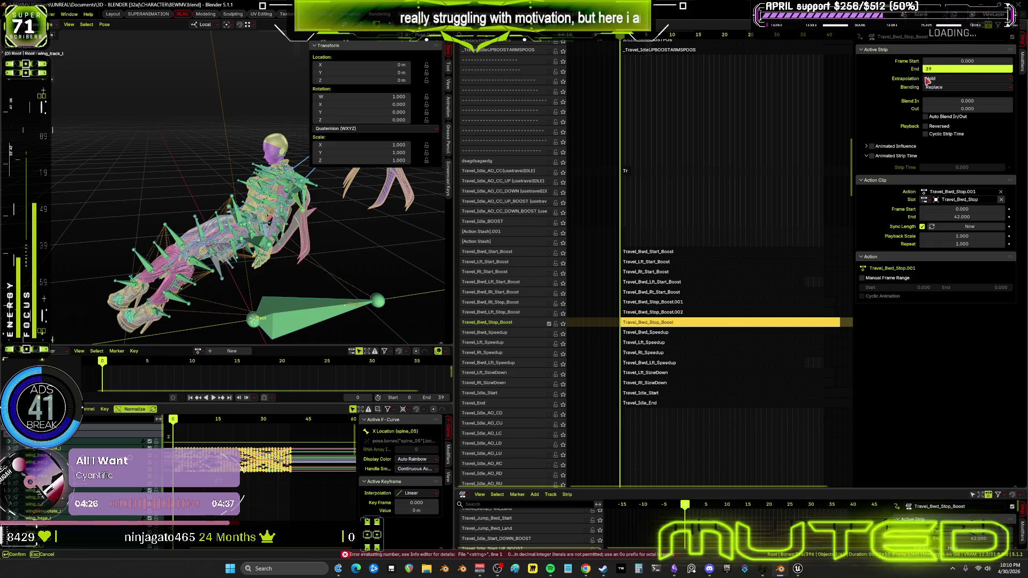
key(Return)
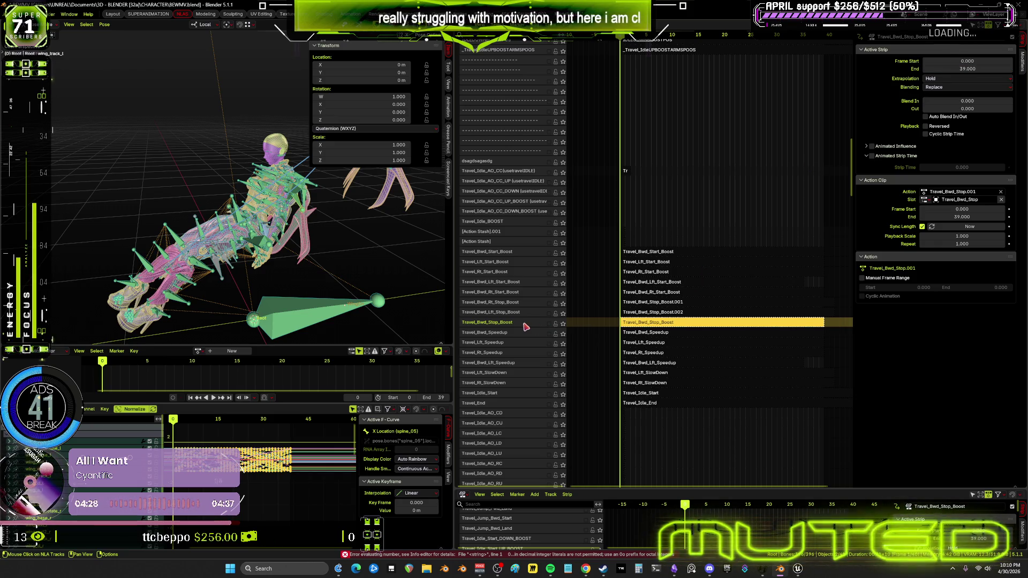
- Send the Travel_Bwd_Stop_Boost track to the bottom of the NLA track list
right_click(526, 327)
mouse_move(530, 307)
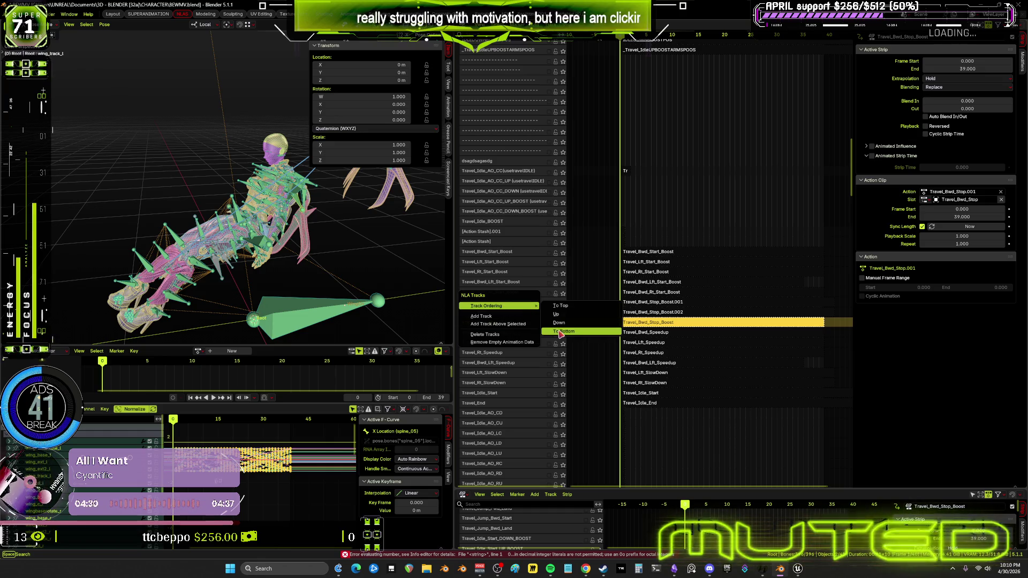
key(Return)
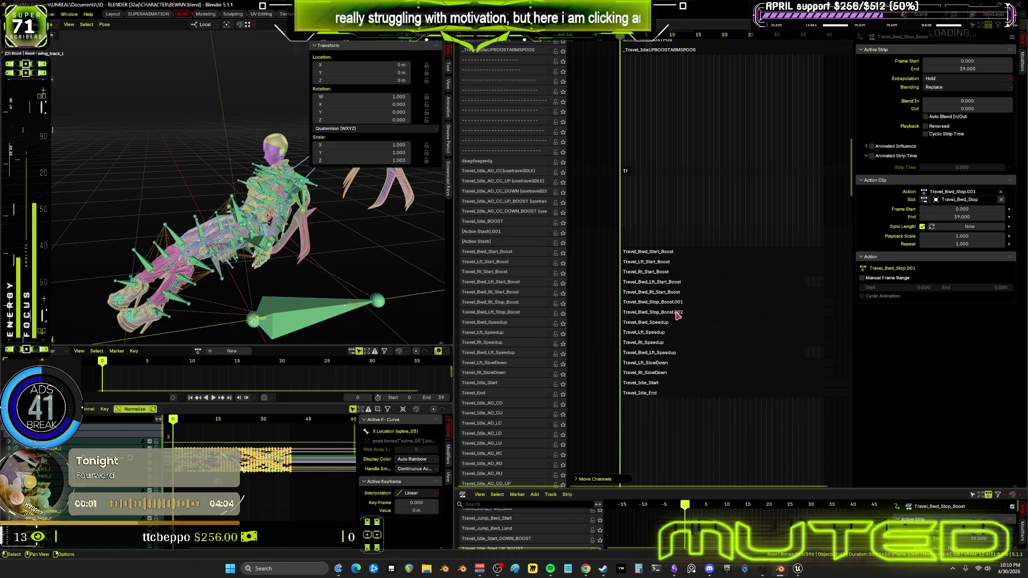
click(676, 312)
key(F2)
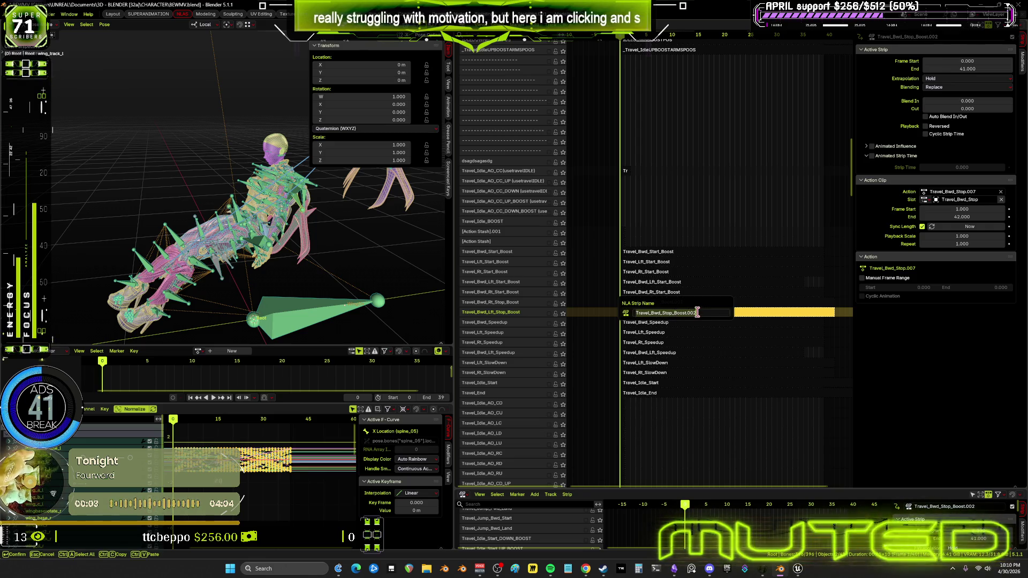
- Rename the .002 strip to Travel_Bwd_Lft_Stop_Boost
key(ctrl+a)
key(BackSpace)
text(Travel_Bwd_Stop_Boost.002)
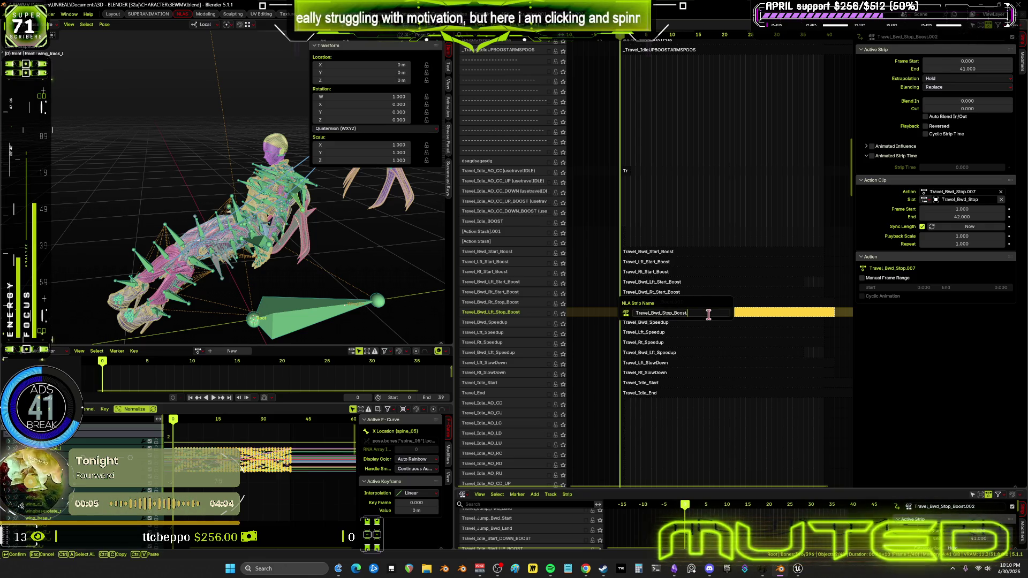
key(Left)
key(Left)
key(Left)
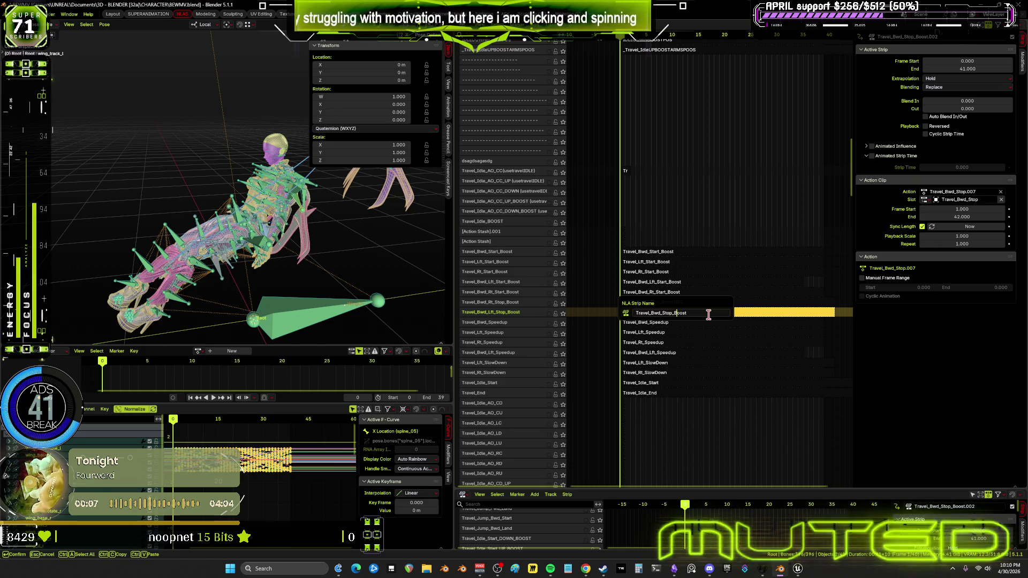
text(Lft_)
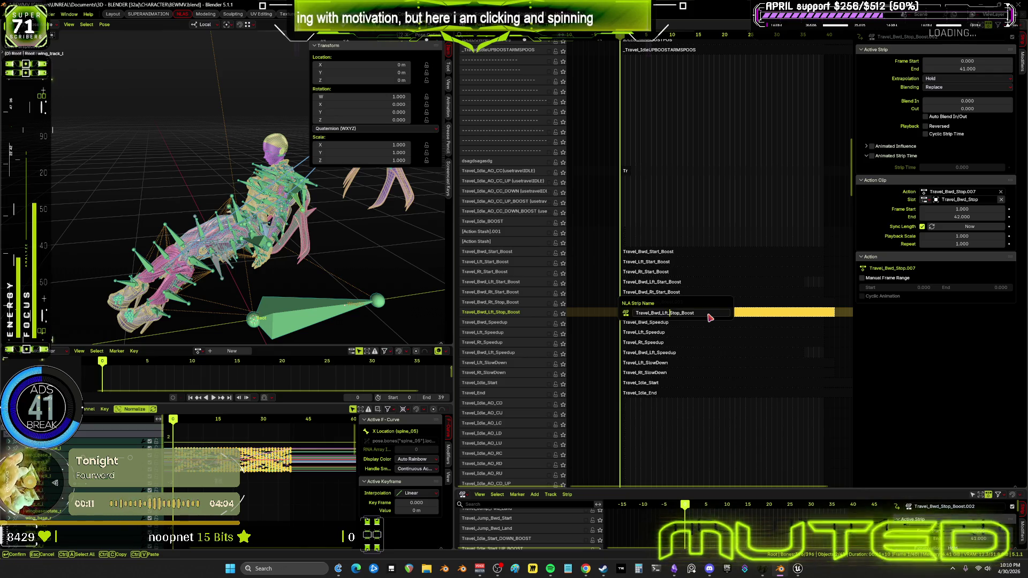
key(Return)
- Rename the .001 strip to Travel_Bwd_Rt_Stop_Boost
click(683, 303)
key(F2)
key(End)
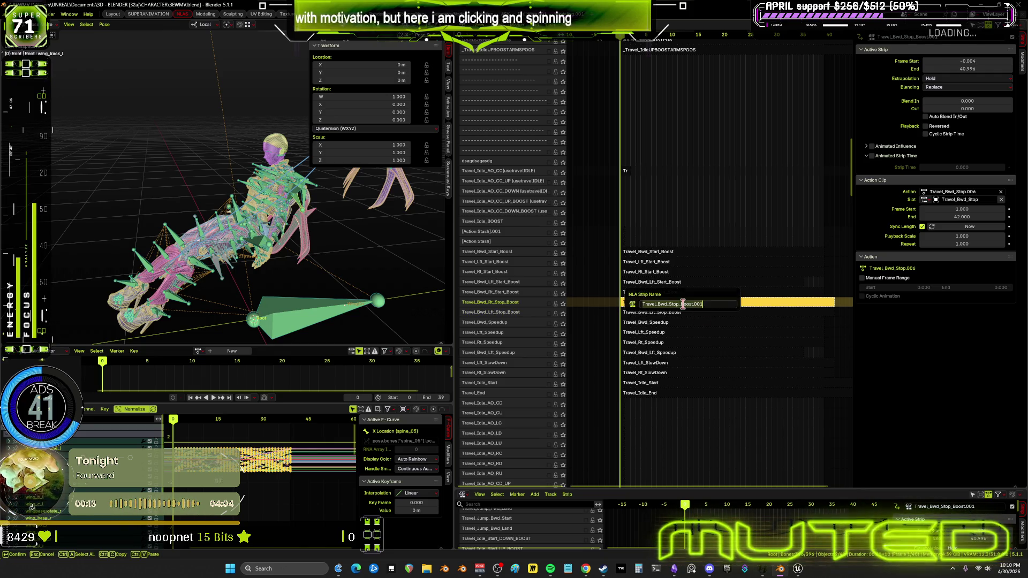
key(BackSpace)
key(BackSpace)
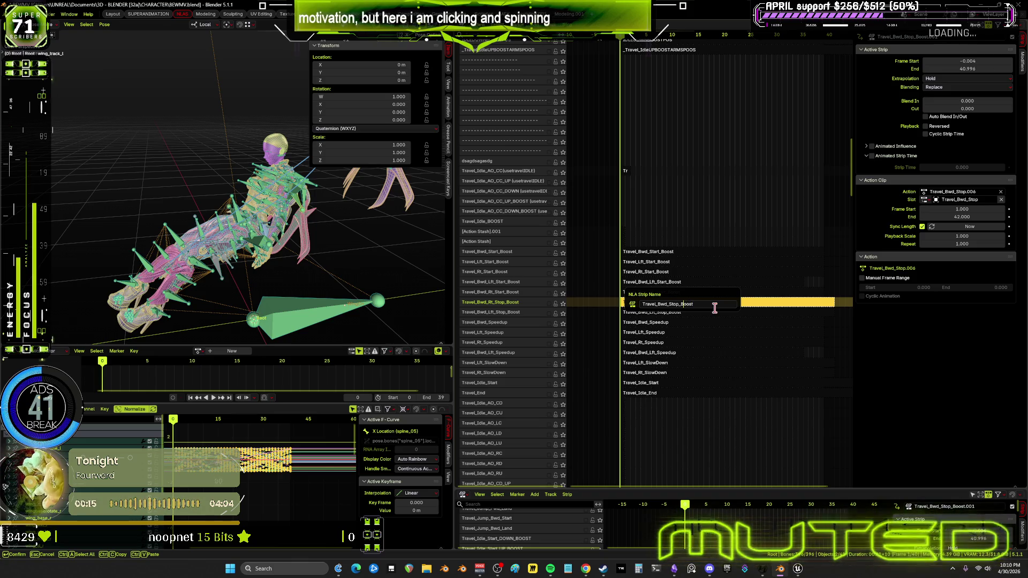
text(Rt_)
key(Return)
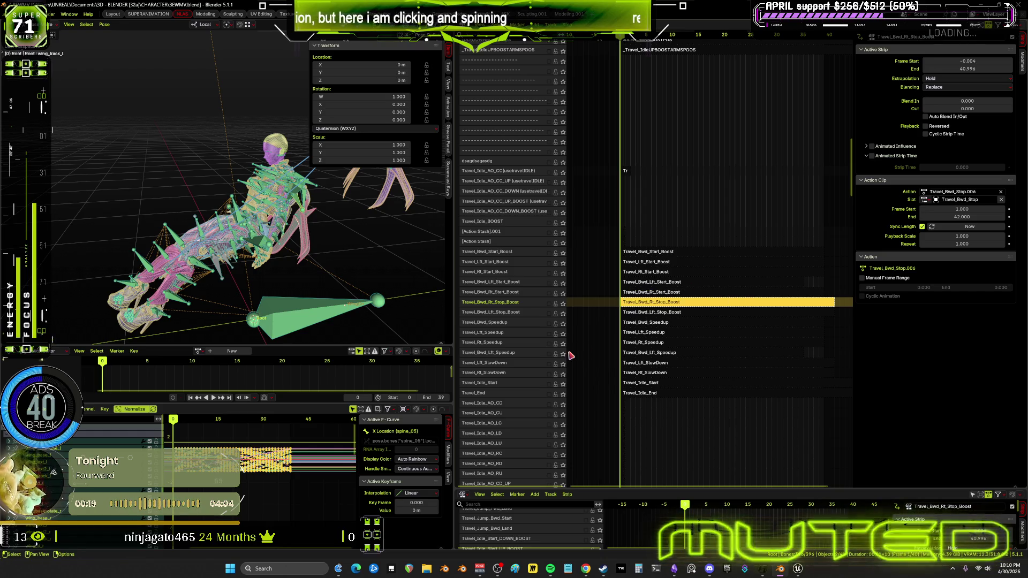
click(527, 314)
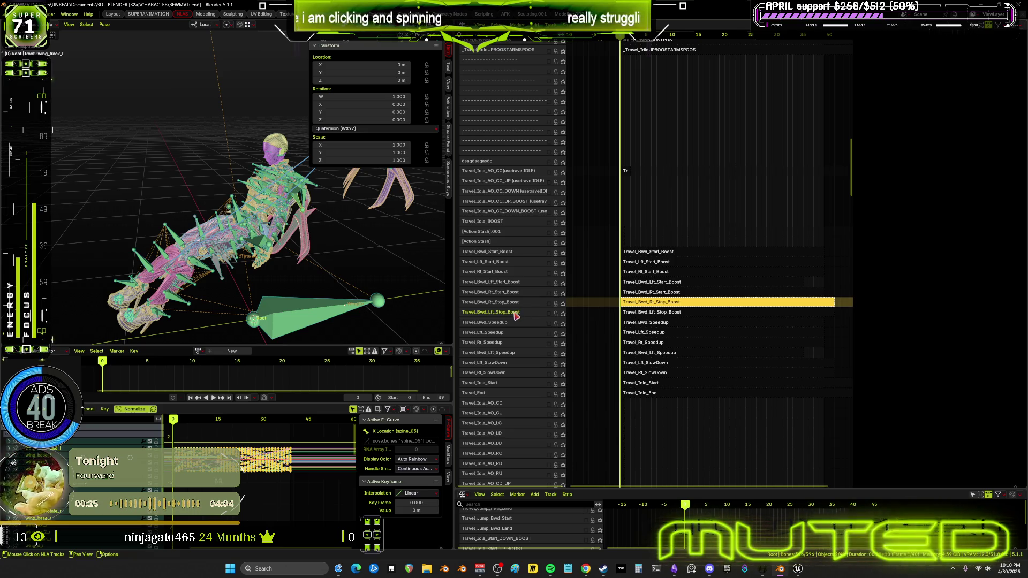
- Move the Travel_Bwd_Lft_Stop_Boost track to the bottom of the NLA stack
right_click(516, 315)
mouse_move(514, 314)
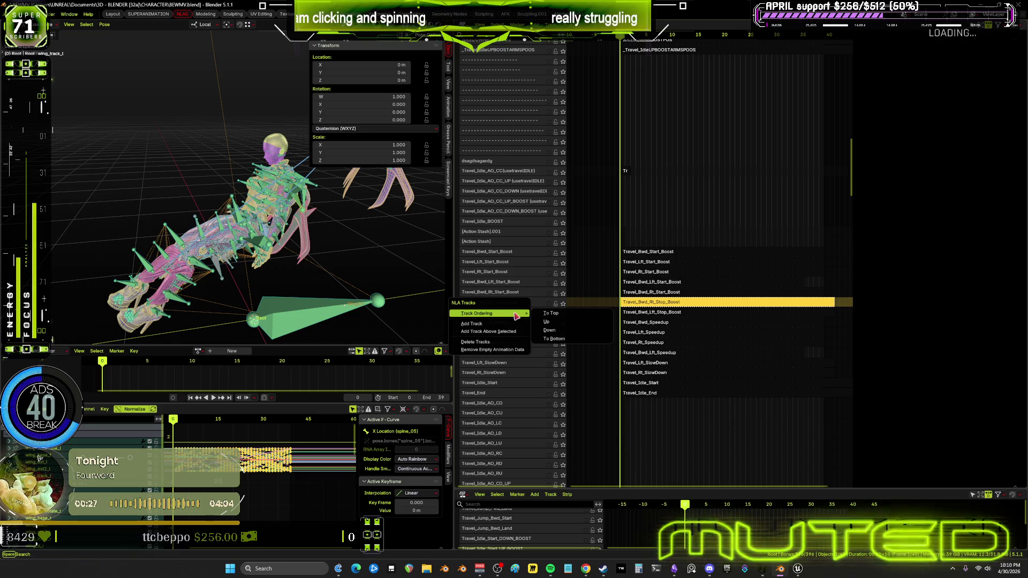
click(554, 339)
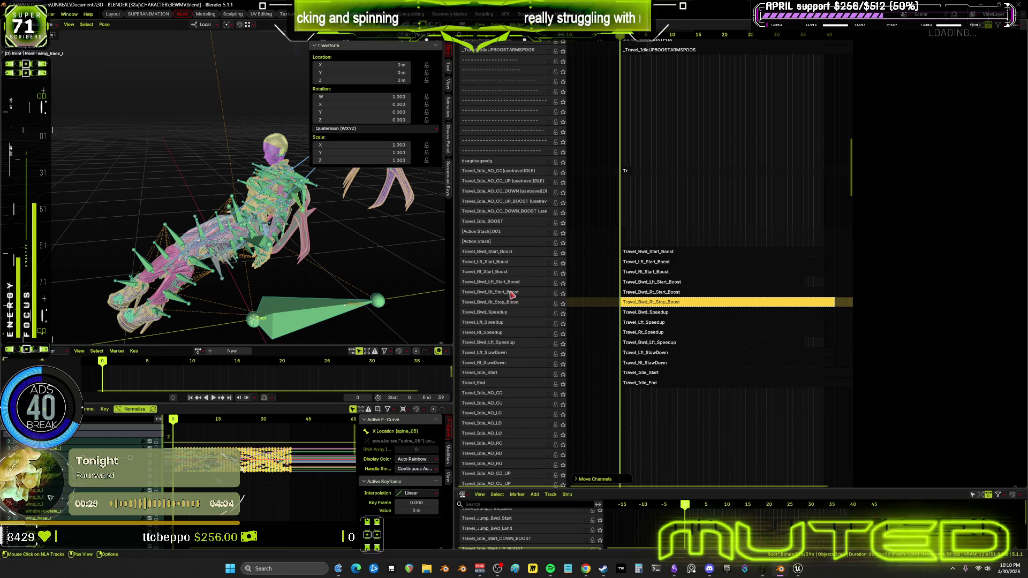
- Move the Travel_Bwd_Rt_Stop_Boost track to the bottom too, then make the Lft strip active
click(513, 303)
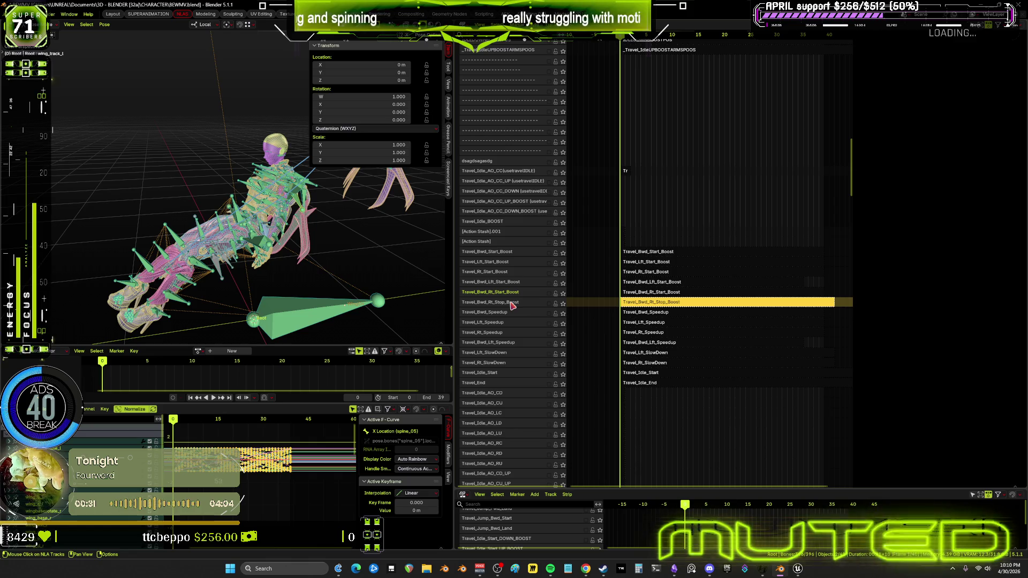
key(n)
right_click(512, 304)
mouse_move(513, 303)
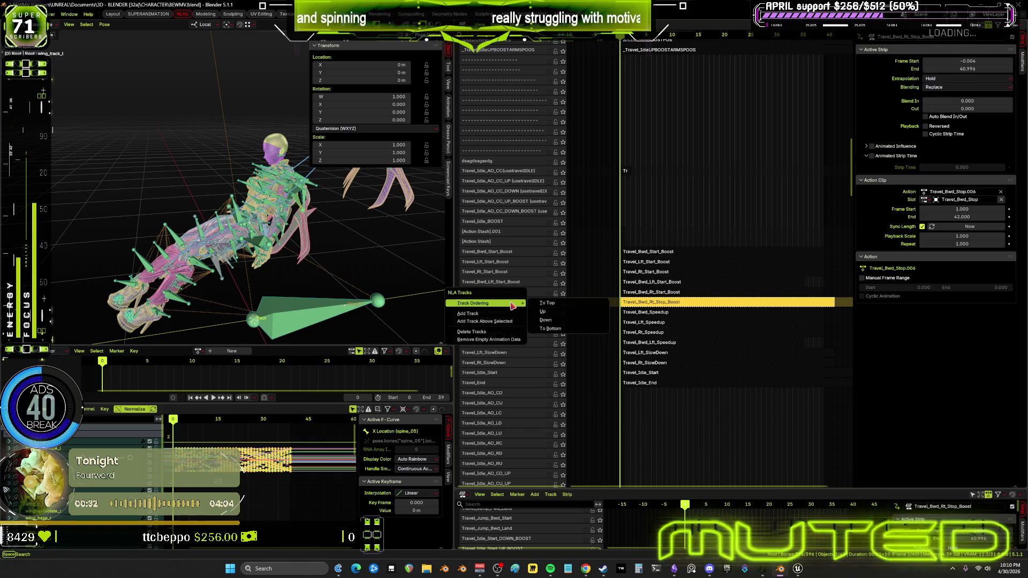
click(550, 329)
middle_drag(585, 361, 702, 280)
scroll(702, 280, up, 5)
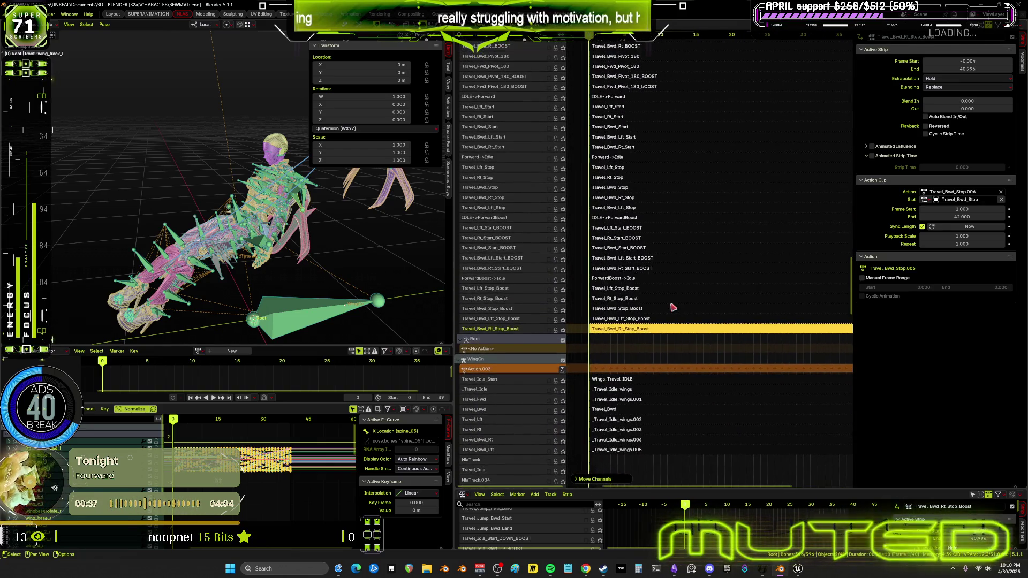
scroll(711, 311, up, 1)
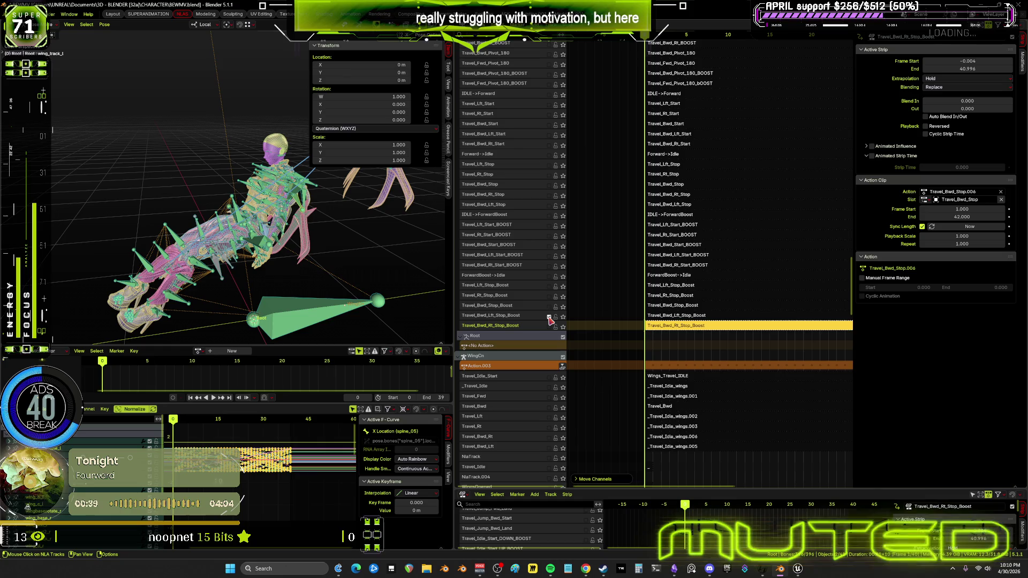
click(667, 316)
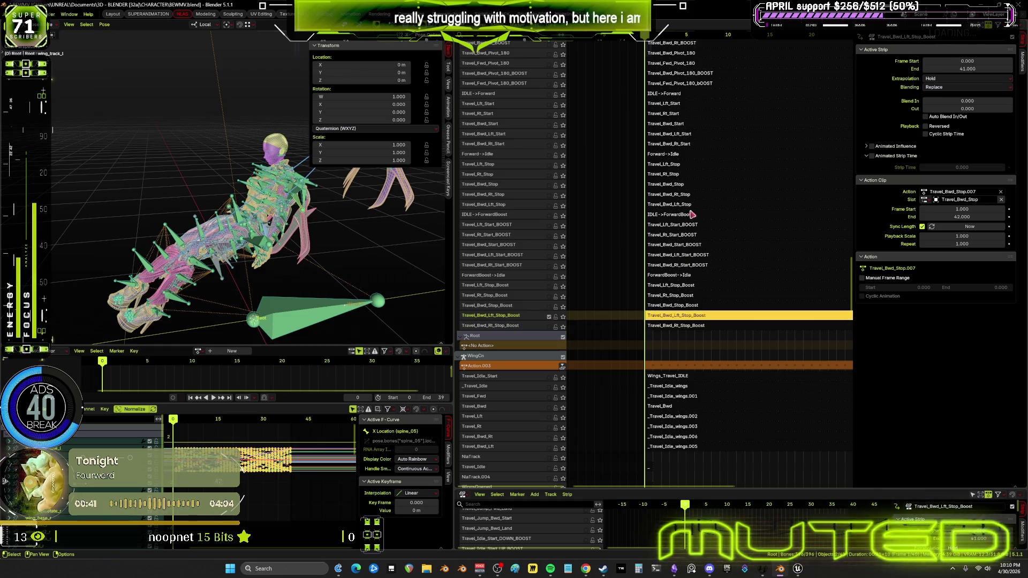
- Enable the temp blend lft track in the NLA list and frame all strips
mouse_move(686, 133)
middle_down()
mouse_move(745, 454)
mouse_move(771, 85)
middle_up()
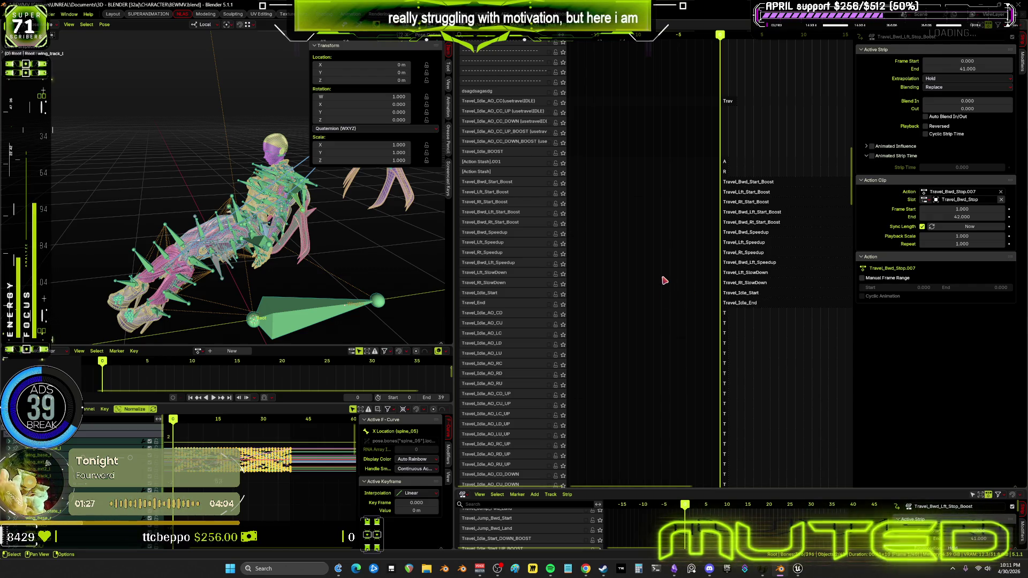
mouse_move(640, 111)
middle_down()
mouse_move(697, 365)
mouse_move(679, 333)
mouse_move(676, 367)
mouse_move(689, 296)
mouse_move(701, 308)
middle_up()
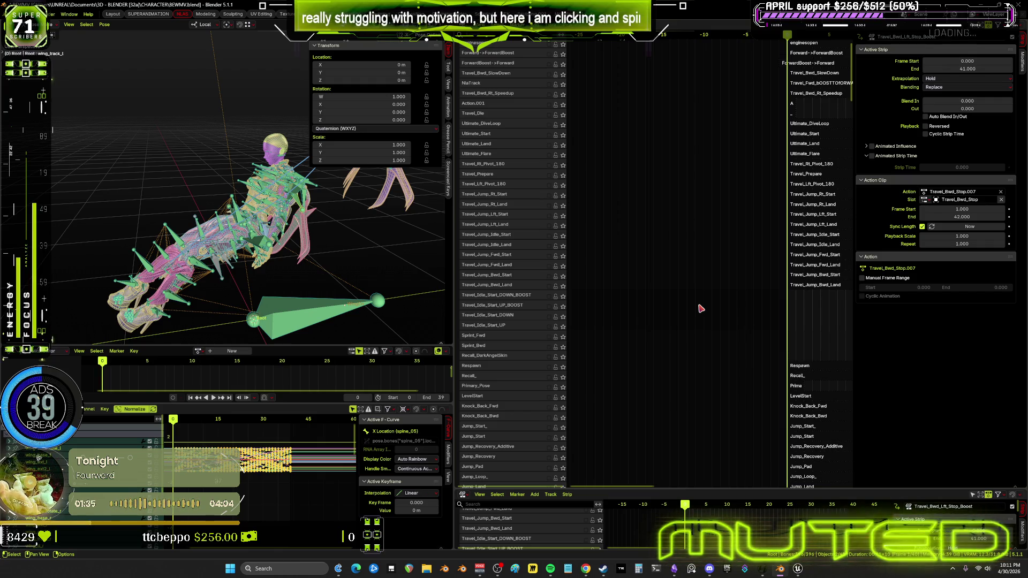
middle_drag(697, 245, 660, 335)
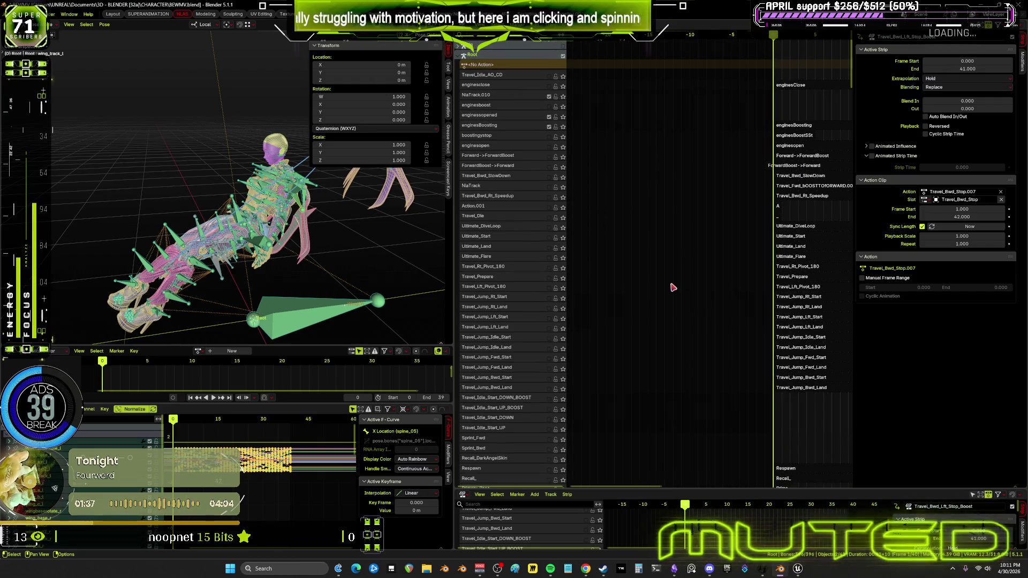
scroll(627, 316, down, 15)
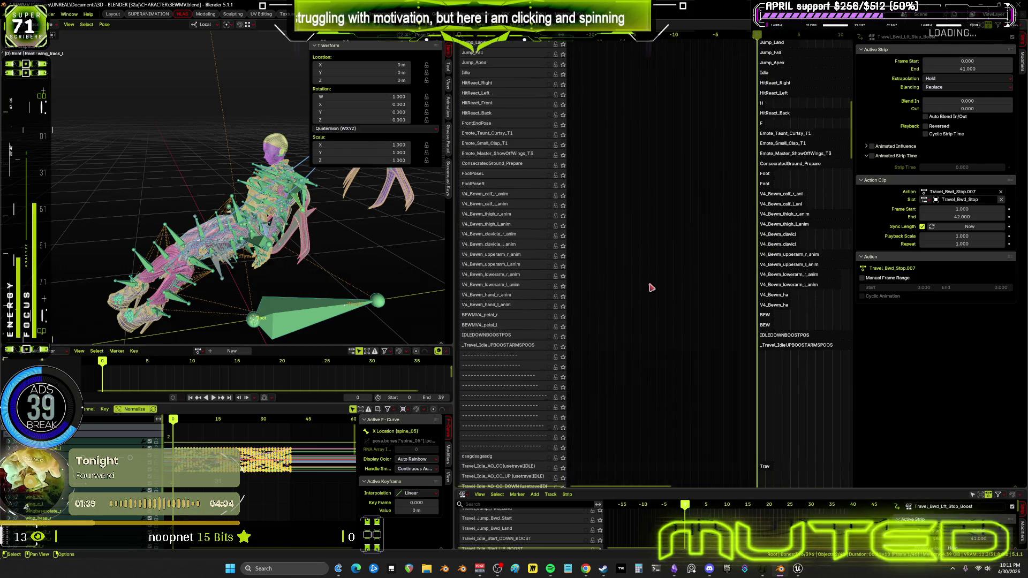
scroll(646, 294, down, 5)
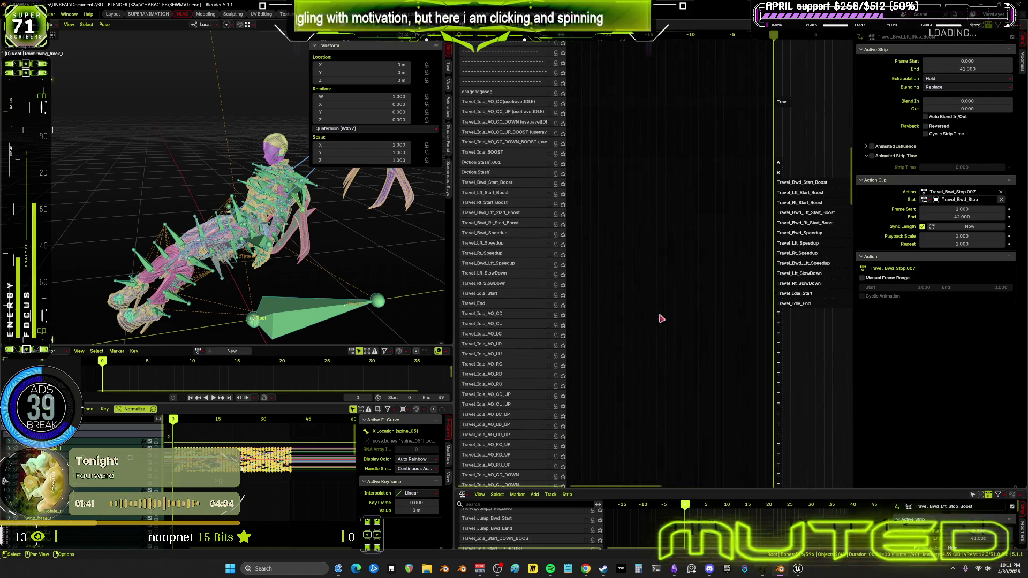
scroll(662, 303, down, 5)
scroll(659, 332, down, 10)
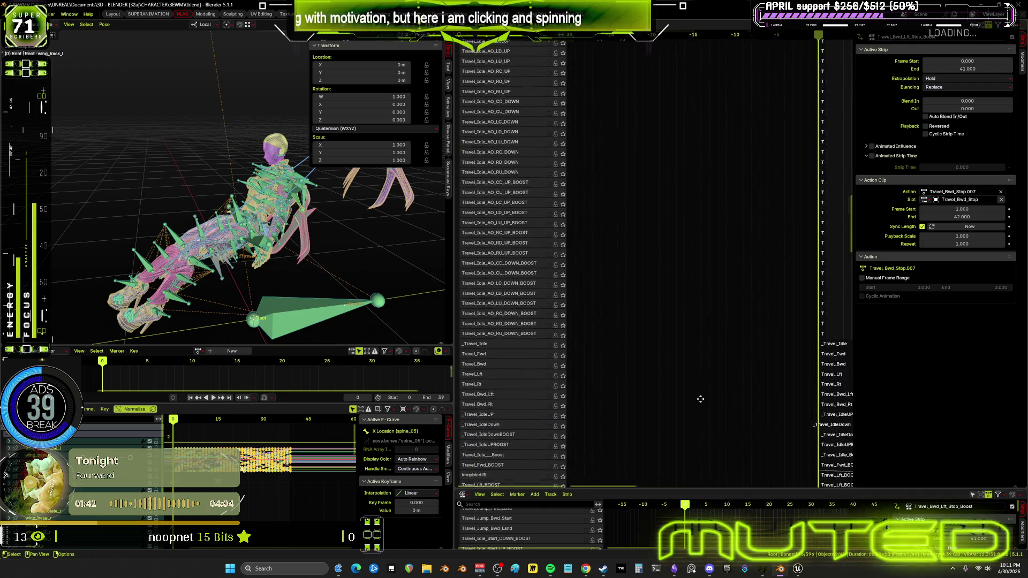
mouse_move(678, 397)
middle_down()
mouse_move(656, 324)
mouse_move(670, 167)
middle_up()
scroll(514, 203, down, 5)
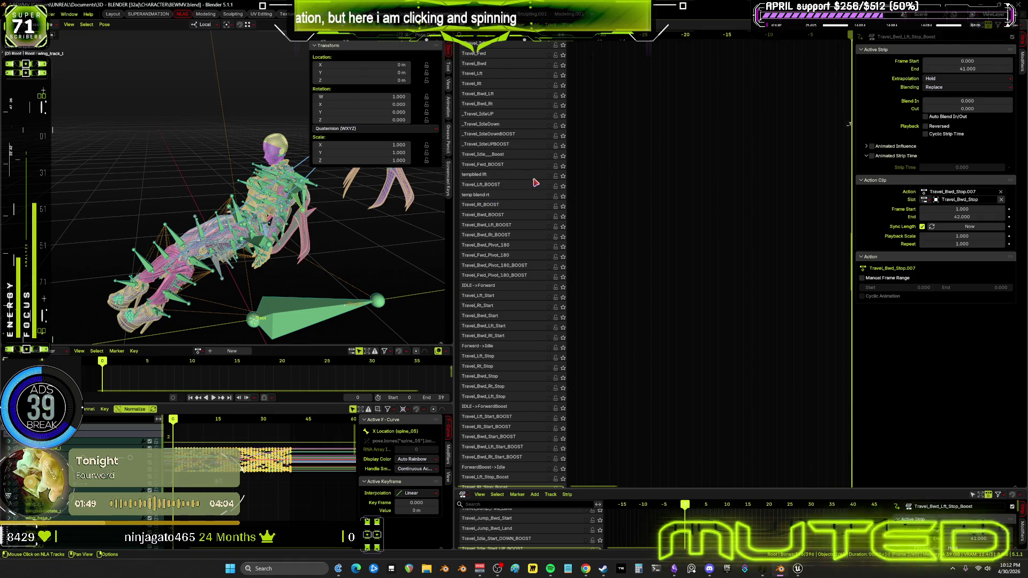
click(549, 175)
scroll(741, 236, down, 3)
key(Home)
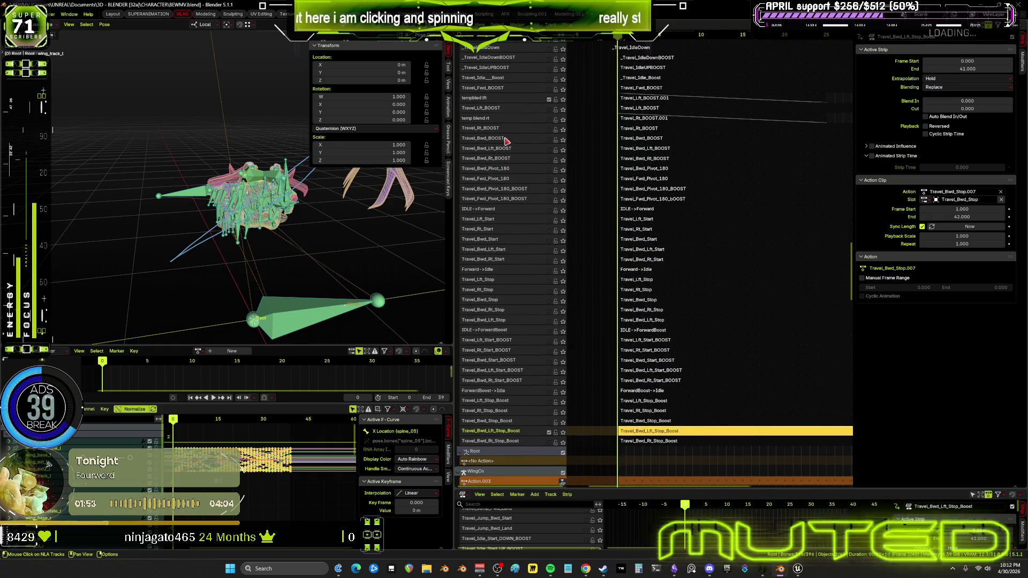
- Preview frame 27 from a side view without overlays, then delete the Travel_Lft_BOOST.001 strip
click(632, 100)
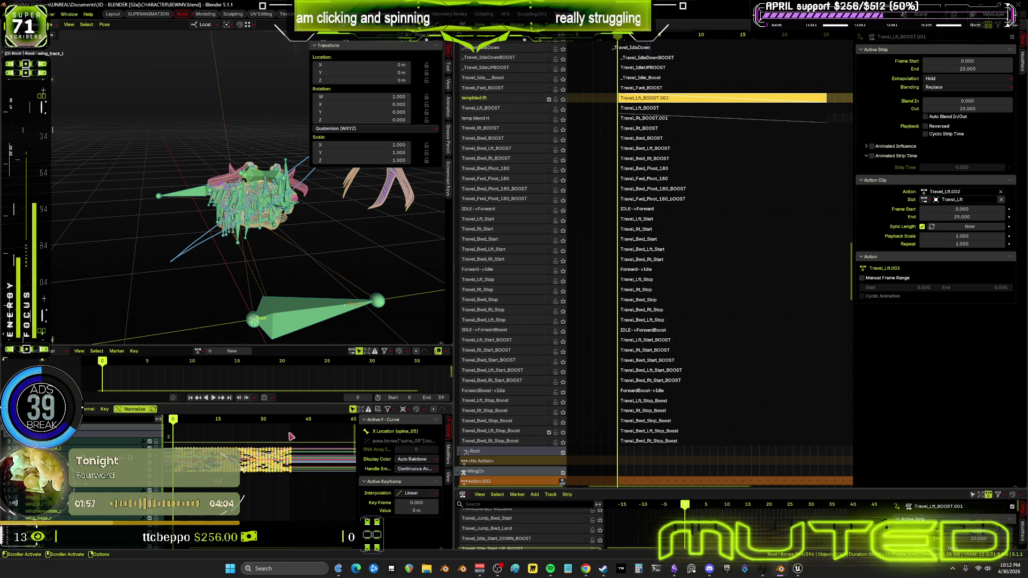
mouse_move(204, 321)
middle_down()
mouse_move(220, 305)
mouse_move(241, 342)
middle_up()
key(shift+alt+z)
mouse_move(174, 424)
mouse_down()
mouse_move(270, 425)
mouse_move(173, 410)
mouse_up()
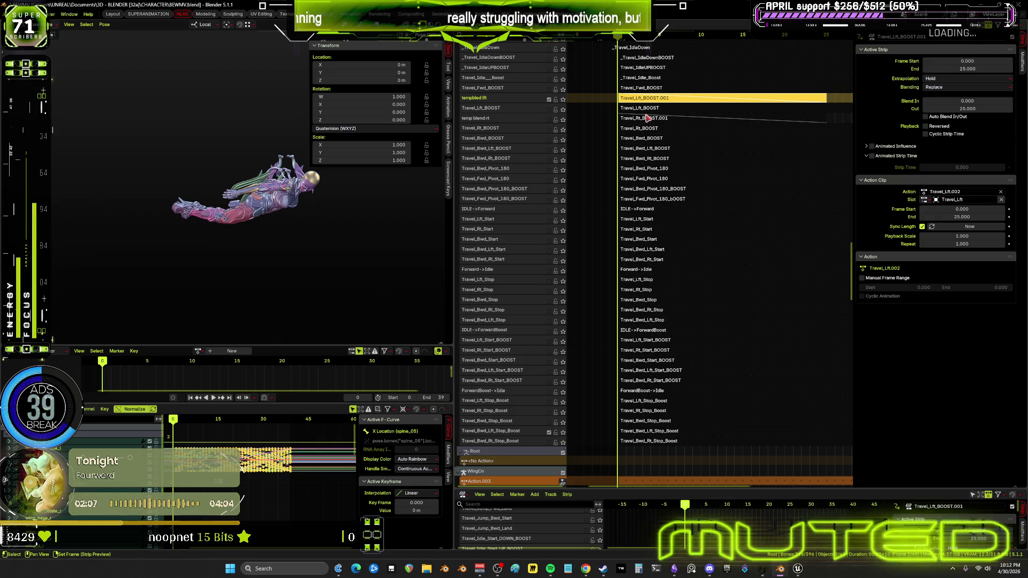
middle_drag(646, 114, 635, 198)
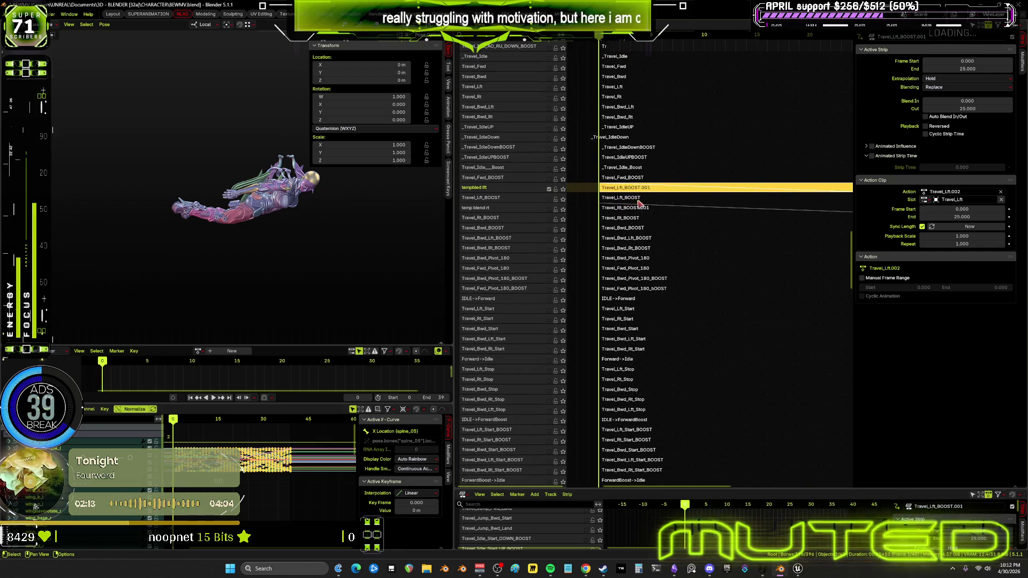
key(Delete)
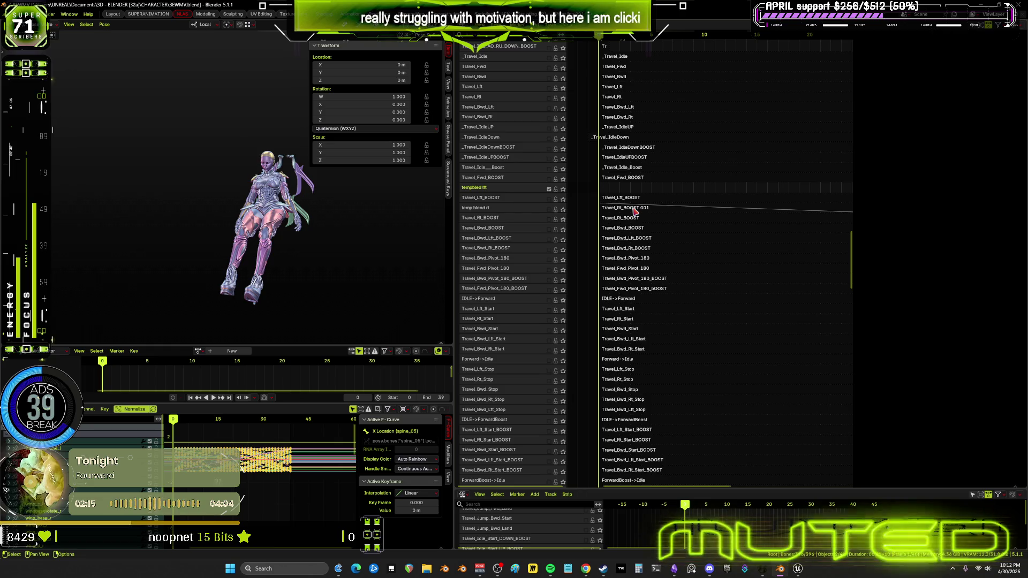
- Delete Travel_Rt_BOOST.001, then select the Travel_Bwd_Rt_BOOST and Travel_Bwd_Lft_BOOST strips
click(635, 210)
key(Delete)
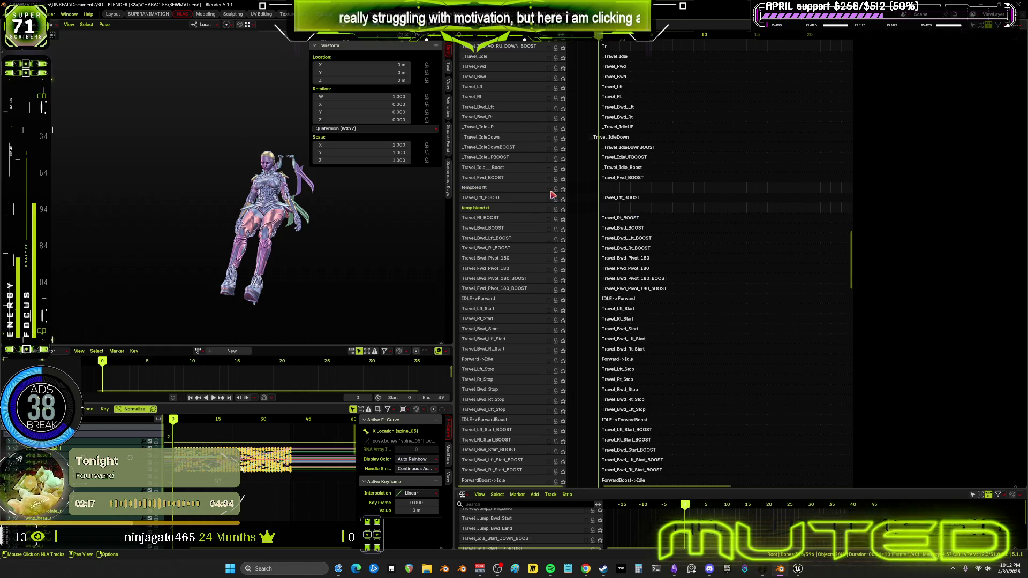
click(610, 247)
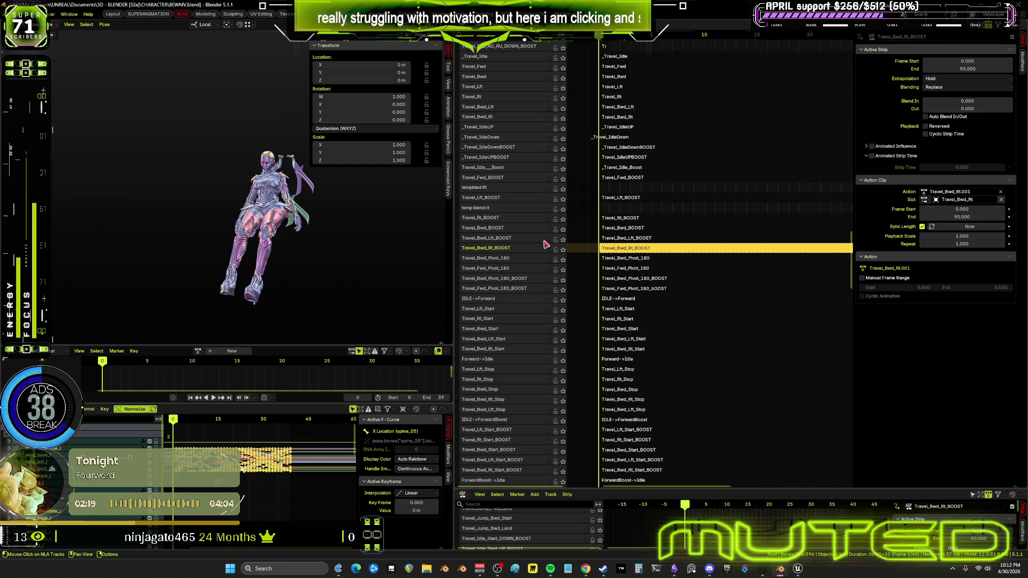
click(641, 240)
- Duplicate the Travel_Bwd_Lft_BOOST and Travel_Bwd_Rt_BOOST strips
right_click(642, 242)
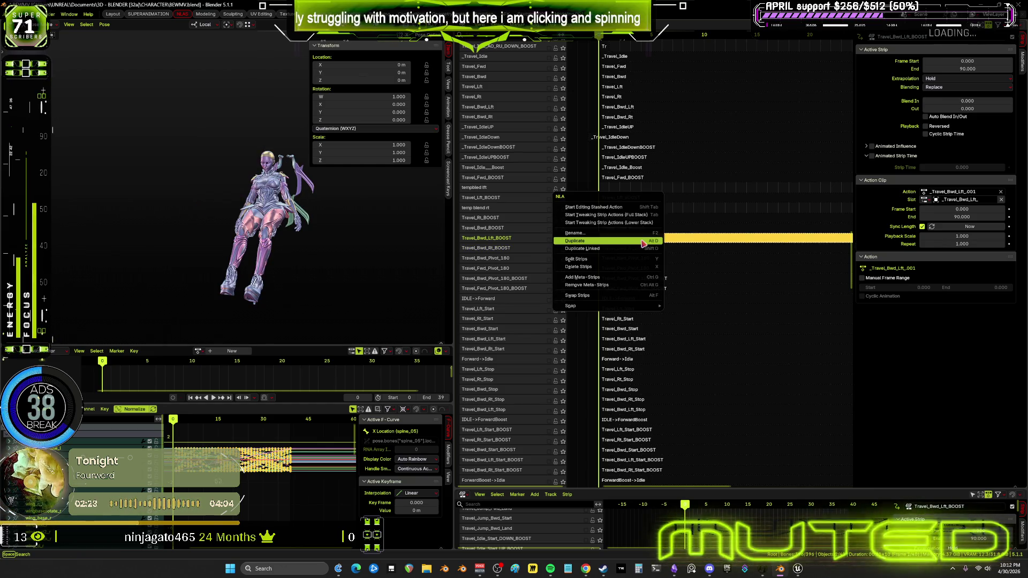
click(665, 238)
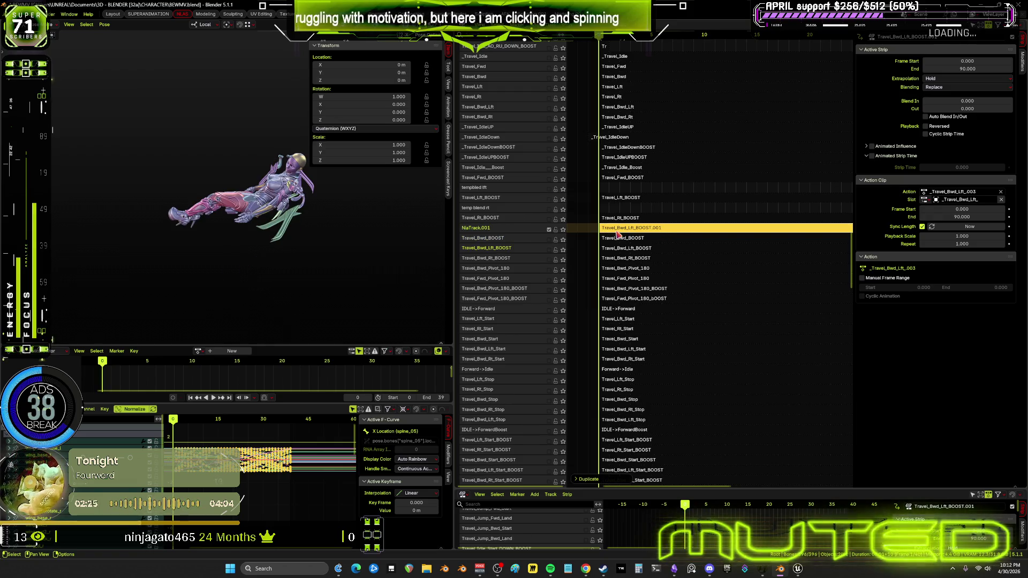
click(625, 260)
right_click(625, 260)
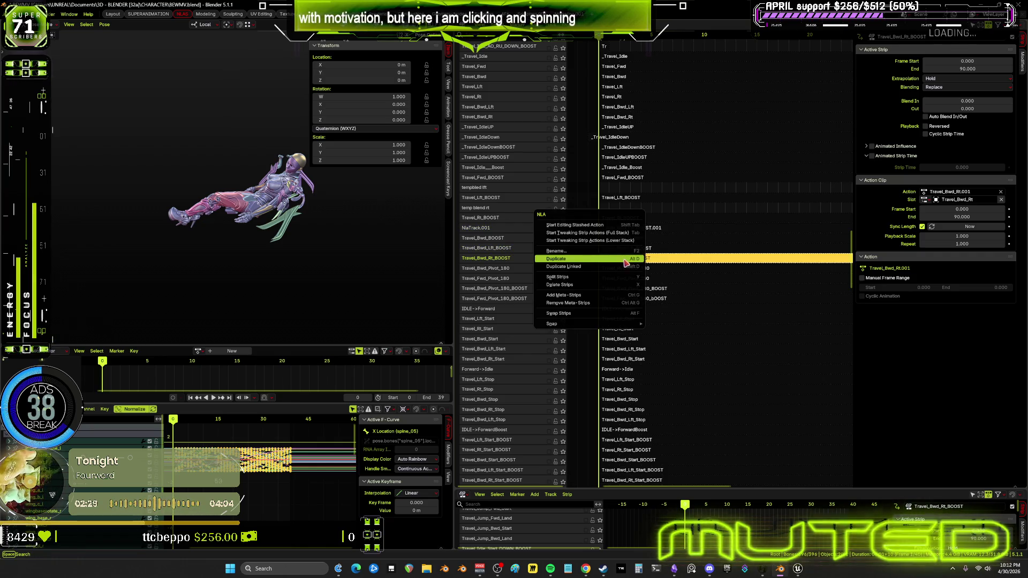
click(638, 259)
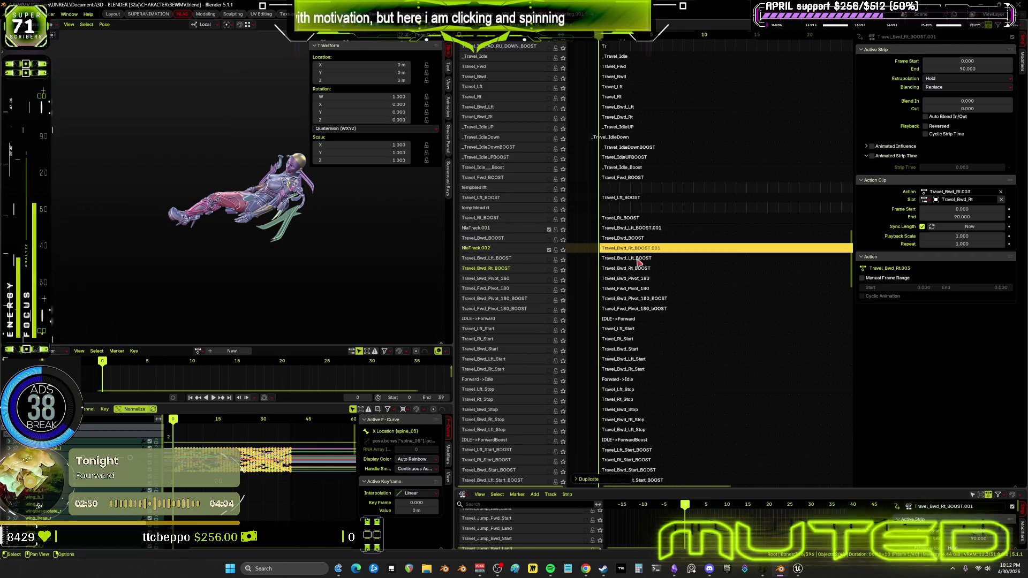
- Move the .001 copies onto the templed lft and temp blend rt tracks
click(621, 229)
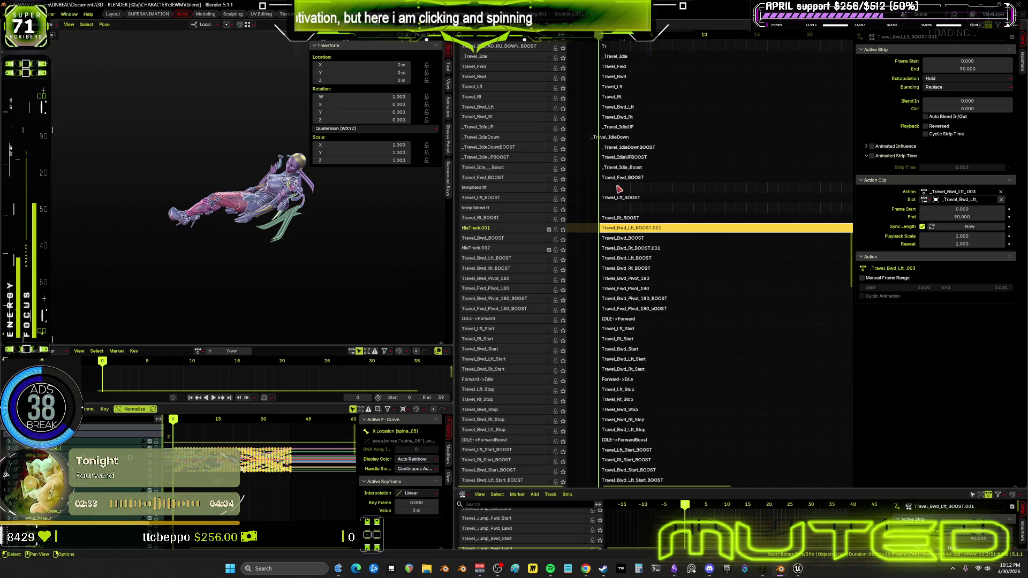
key(g)
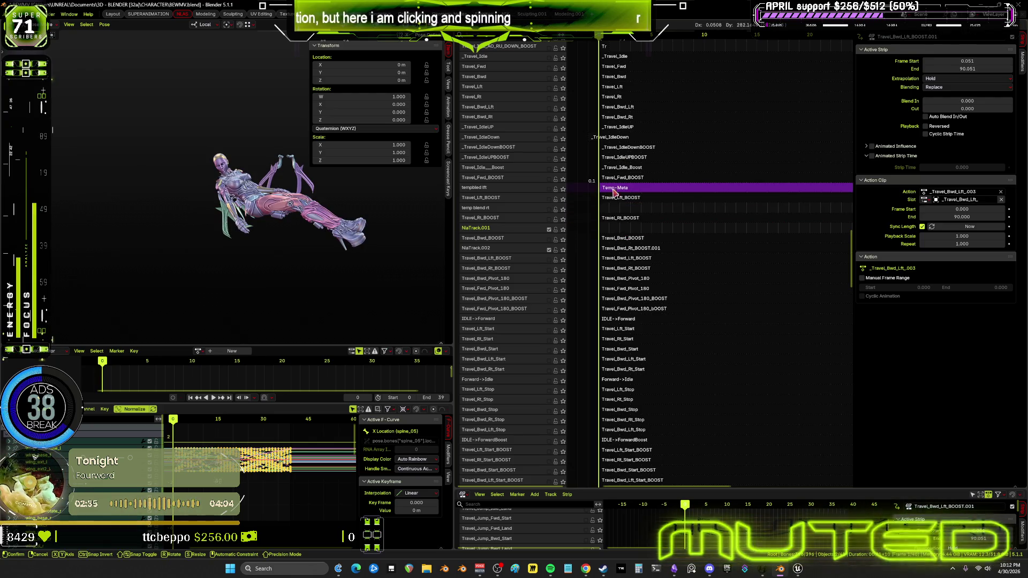
click(619, 258)
click(619, 249)
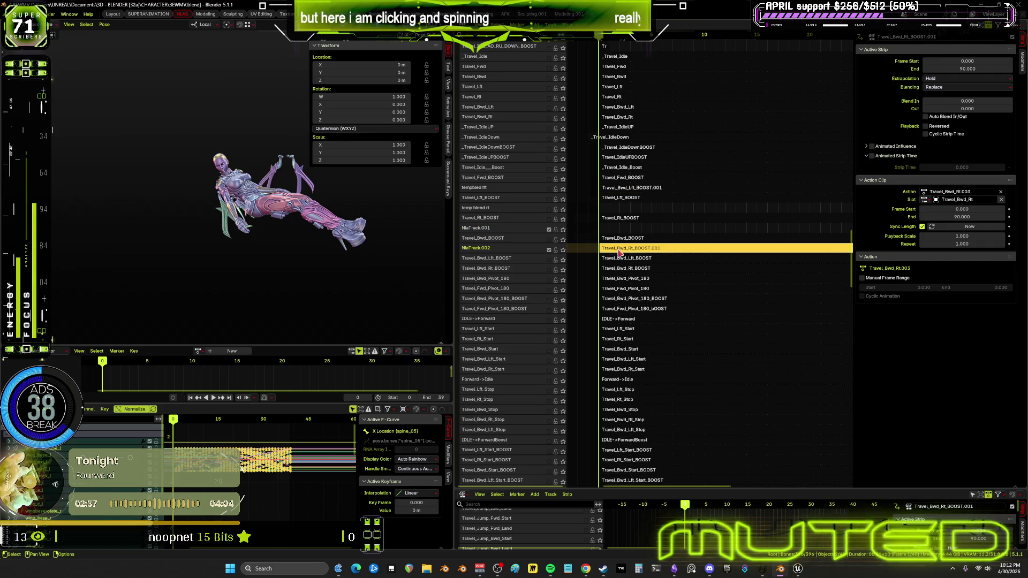
key(g)
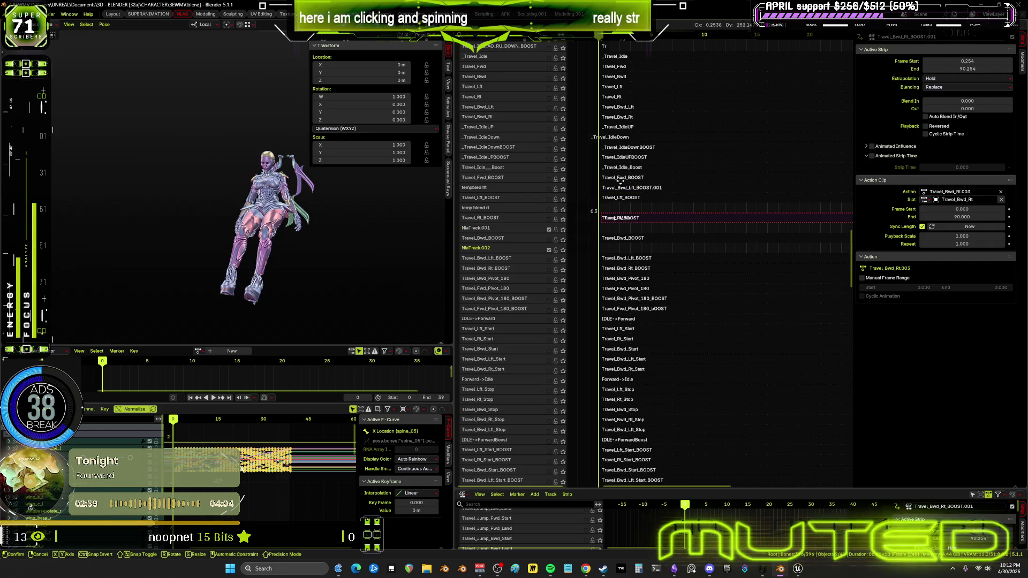
click(557, 250)
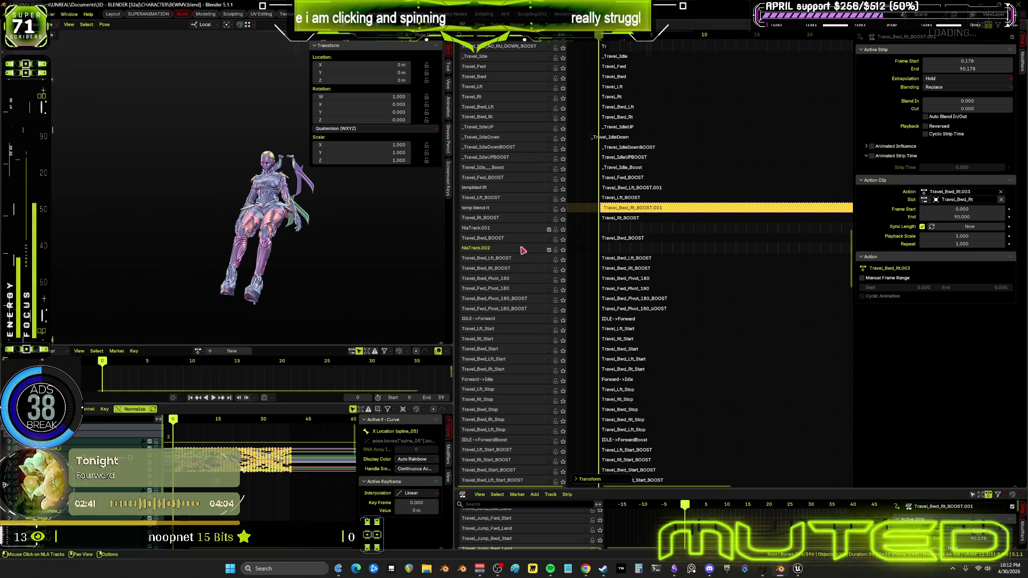
- Delete the two leftover empty NLA tracks, including NlaTrack.001
click(488, 259)
right_click(484, 251)
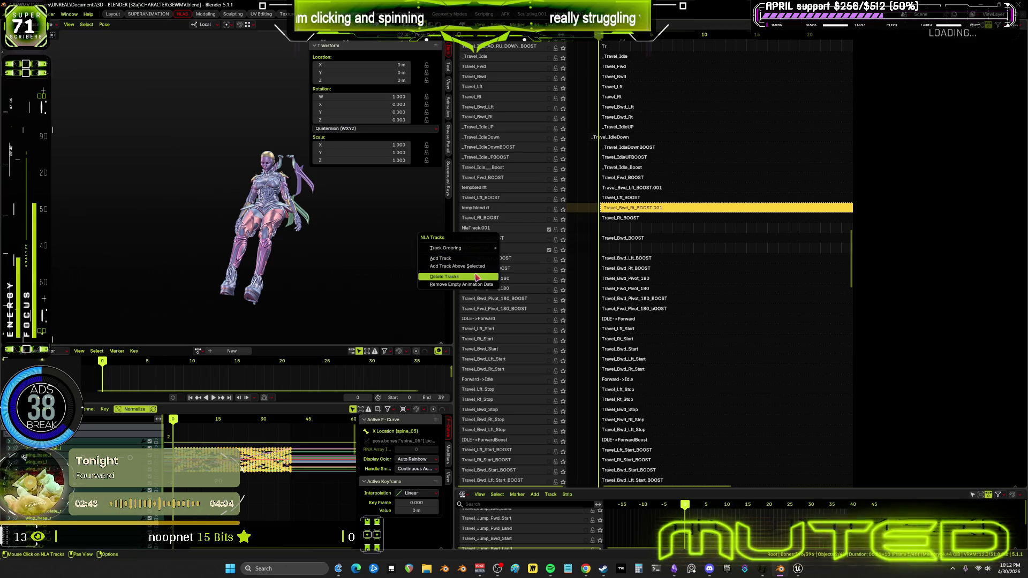
key(Return)
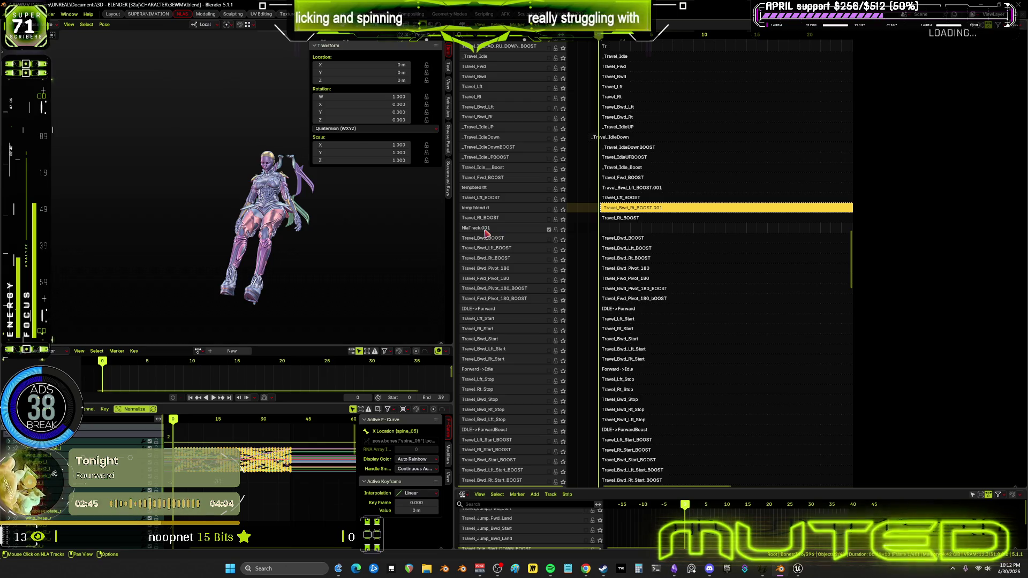
right_click(485, 230)
key(Return)
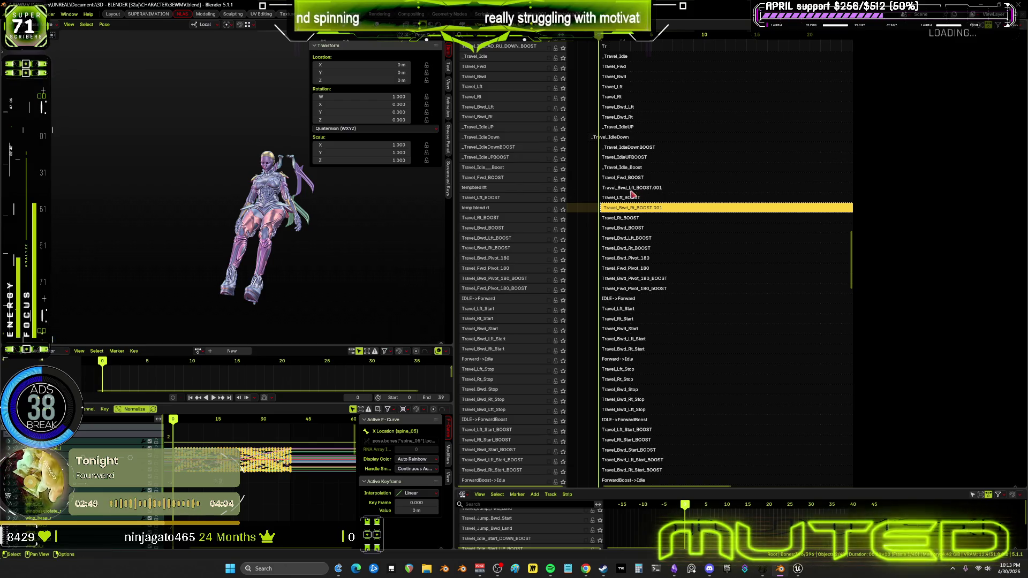
- Set Travel_Bwd_Lft_BOOST.001 to frames 0–25 with a 25-frame blend out
click(631, 189)
click(967, 62)
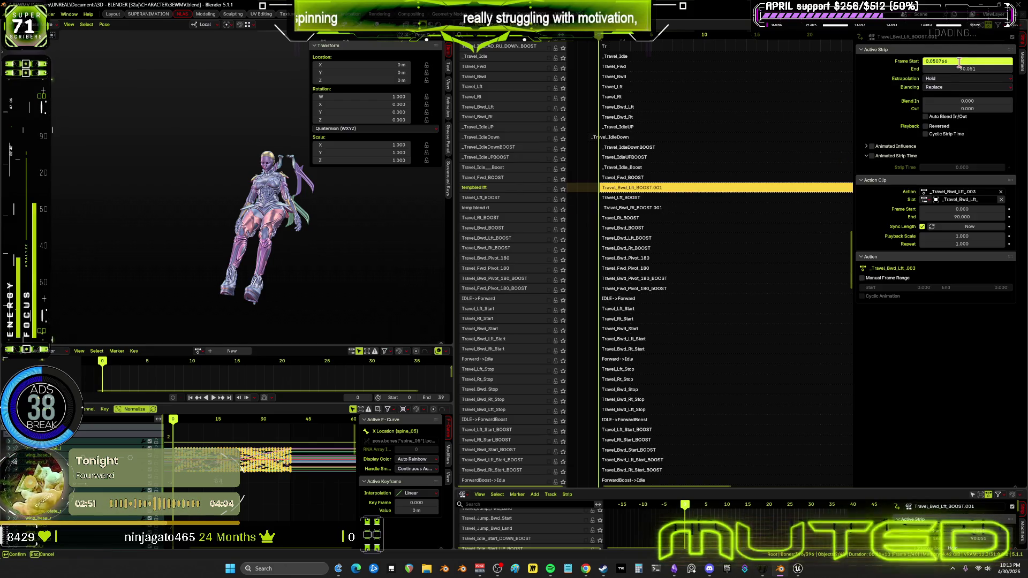
text(0)
key(Tab)
text(25)
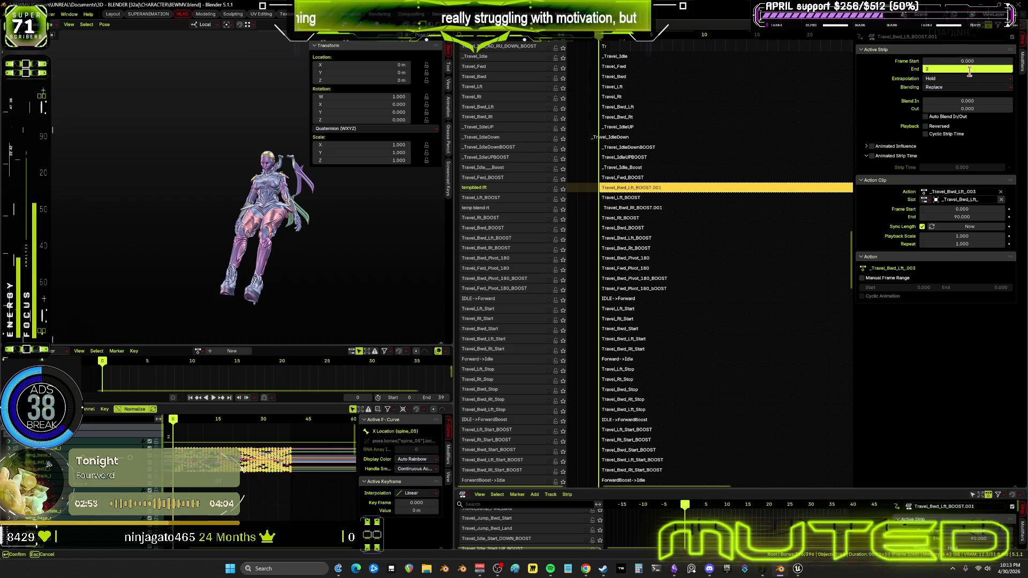
key(Tab)
text(25)
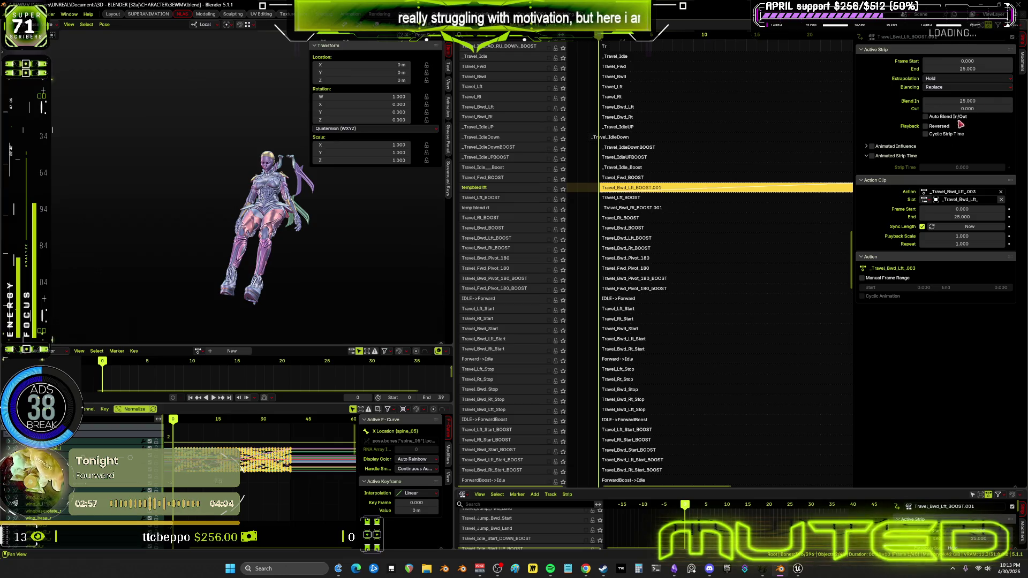
text(.0)
key(Tab)
text(25)
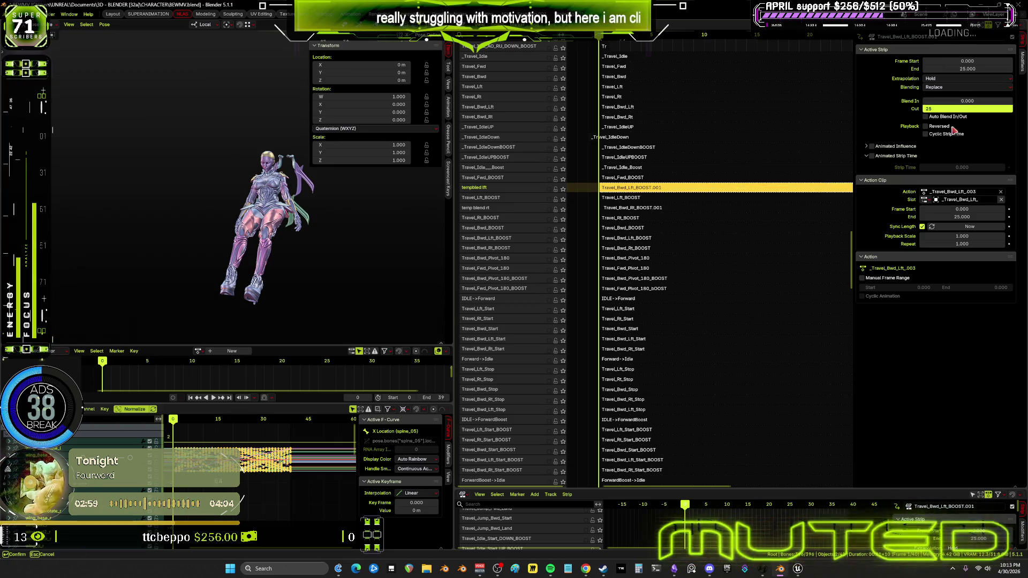
key(Return)
- Set Travel_Bwd_Rt_BOOST.001 to frames 0–25 with a 25-frame blend out
click(656, 208)
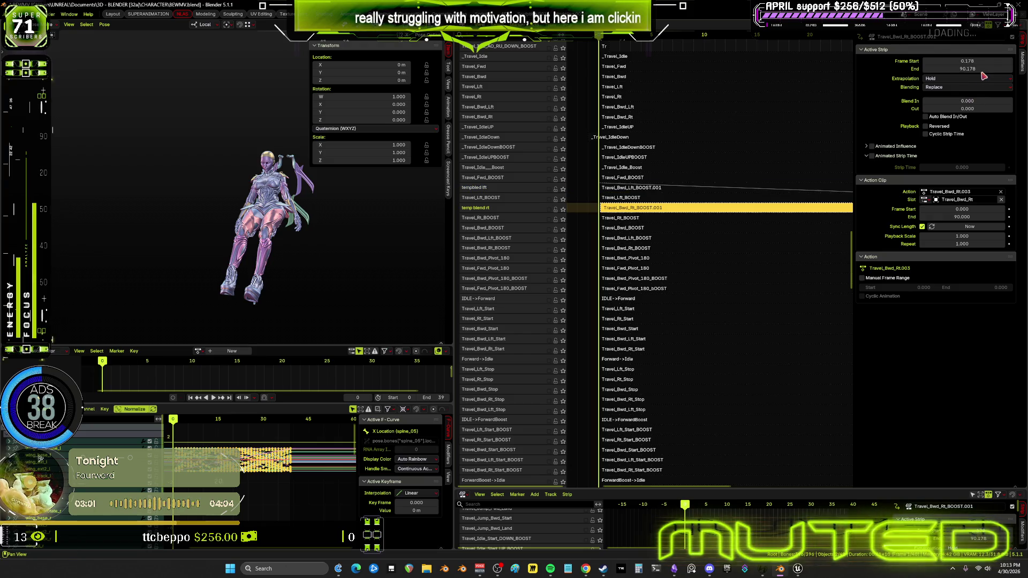
double_click(983, 70)
text(5)
key(shift+Tab)
text(0)
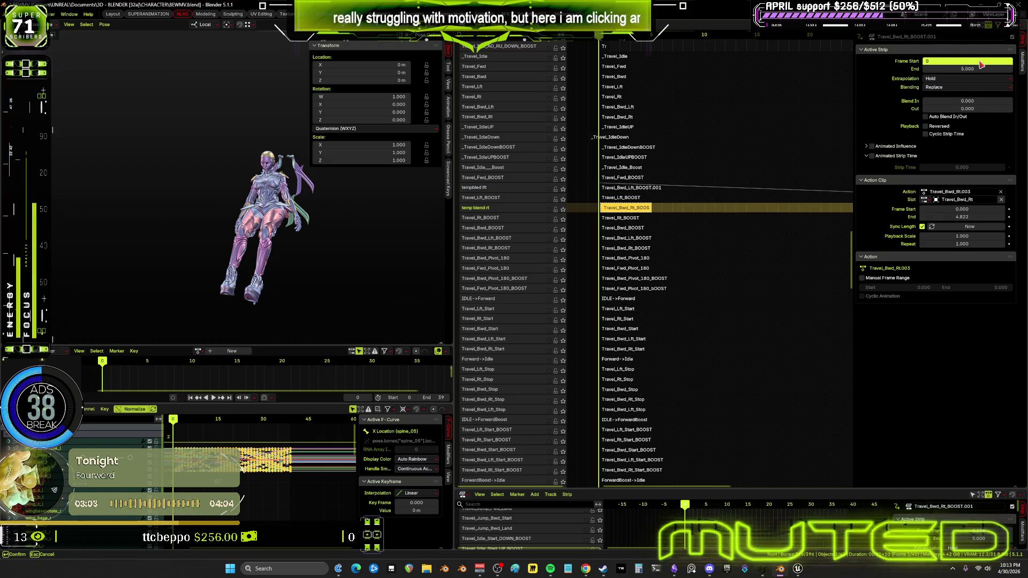
key(Tab)
text(25)
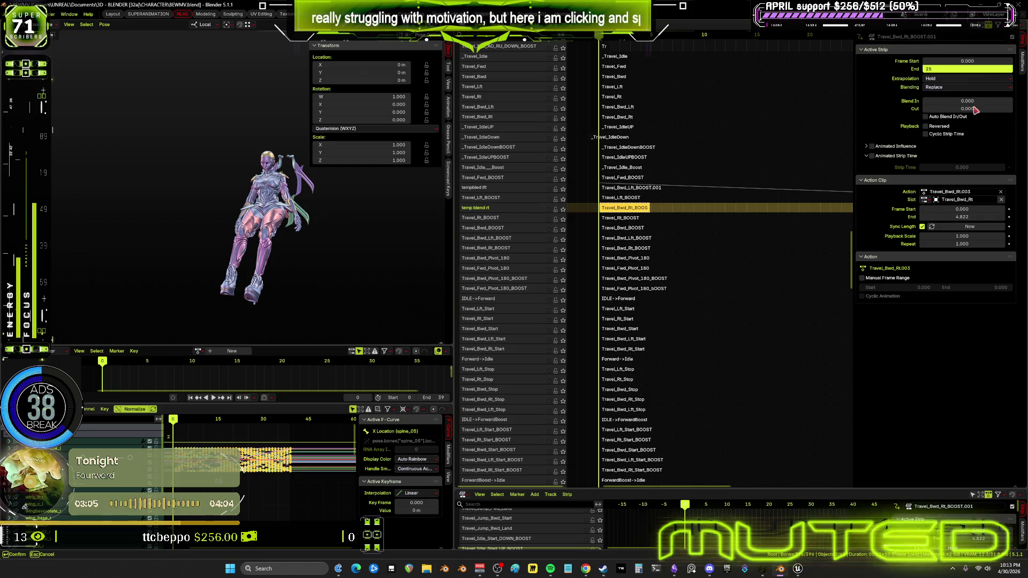
key(Return)
double_click(975, 107)
text(25)
key(Return)
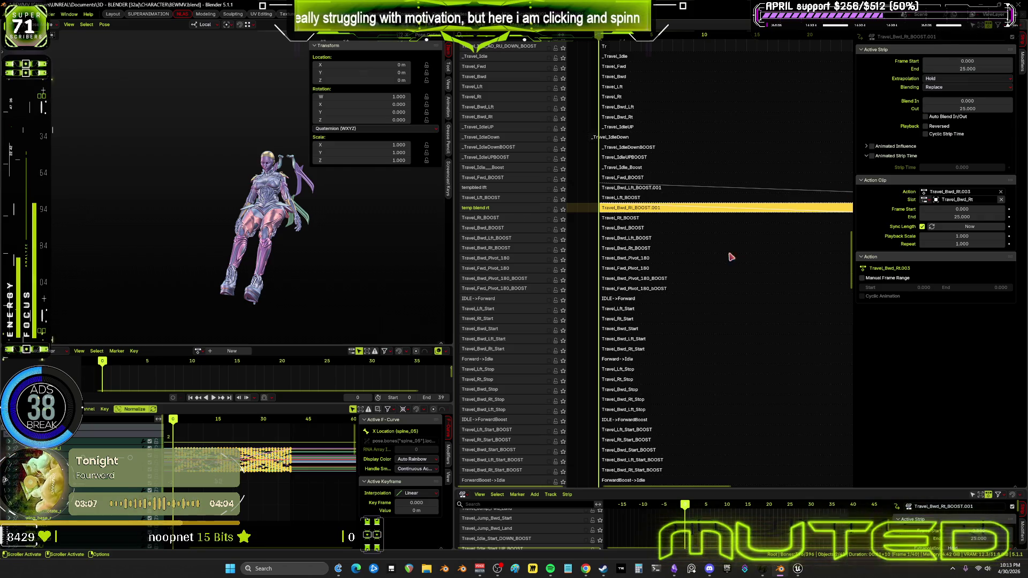
shift+scroll(626, 220, down, 1)
scroll(627, 220, down, 3)
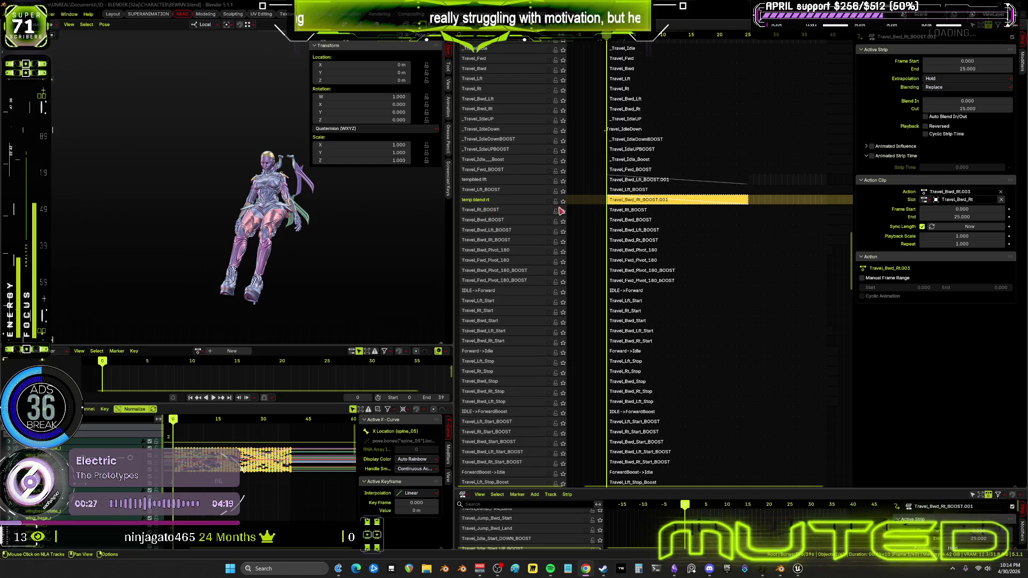
- Enable the templed lft track, select Travel_Bwd_Lft_BOOST.001, and preview up to frame 34
click(549, 181)
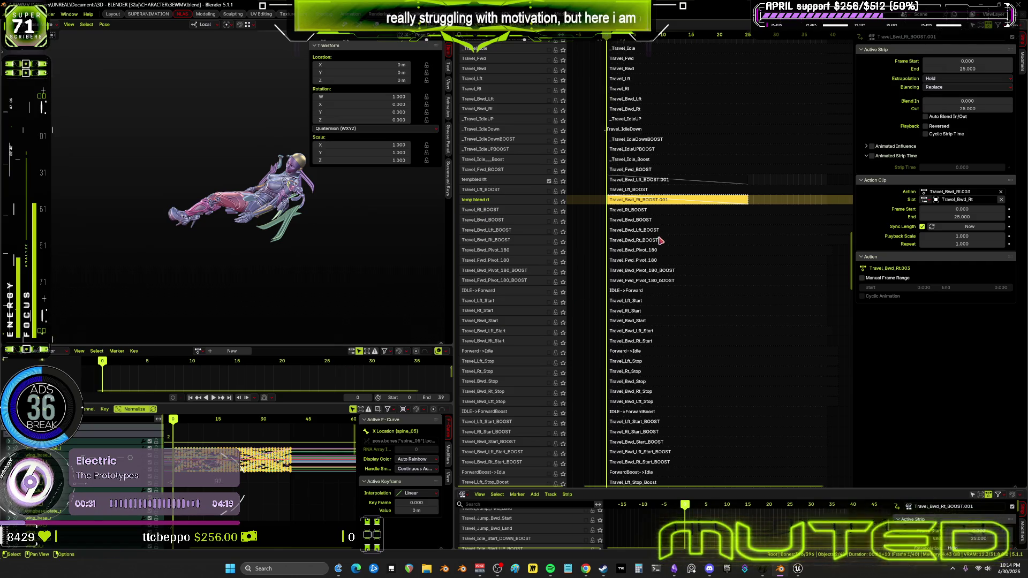
click(637, 180)
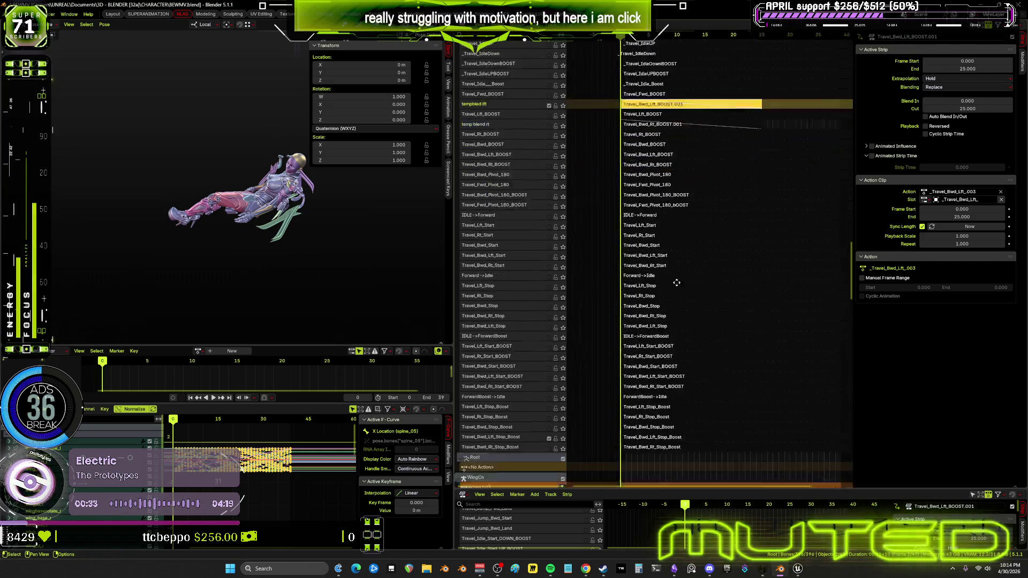
scroll(672, 289, down, 8)
drag(178, 421, 283, 424)
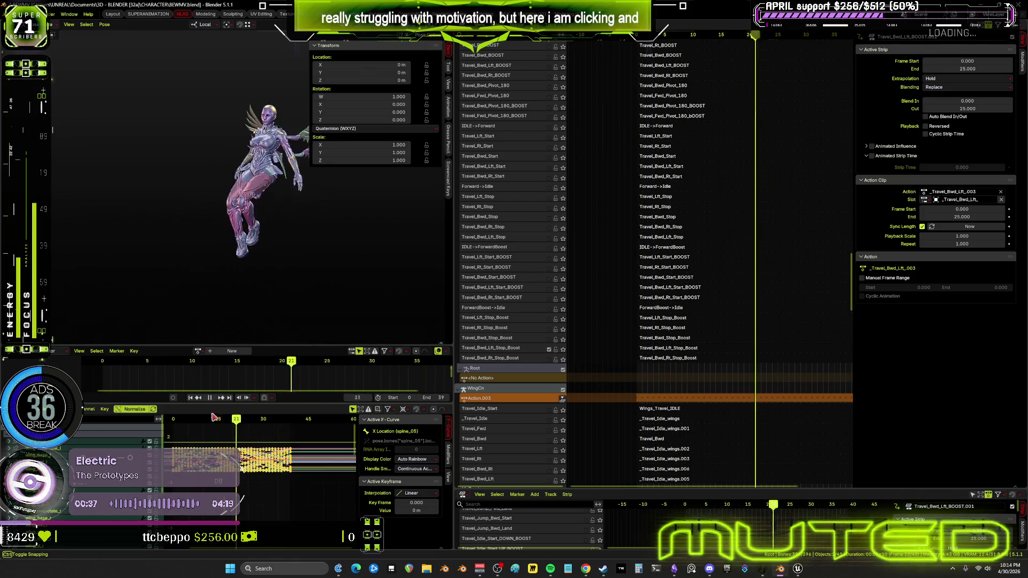
key(Escape)
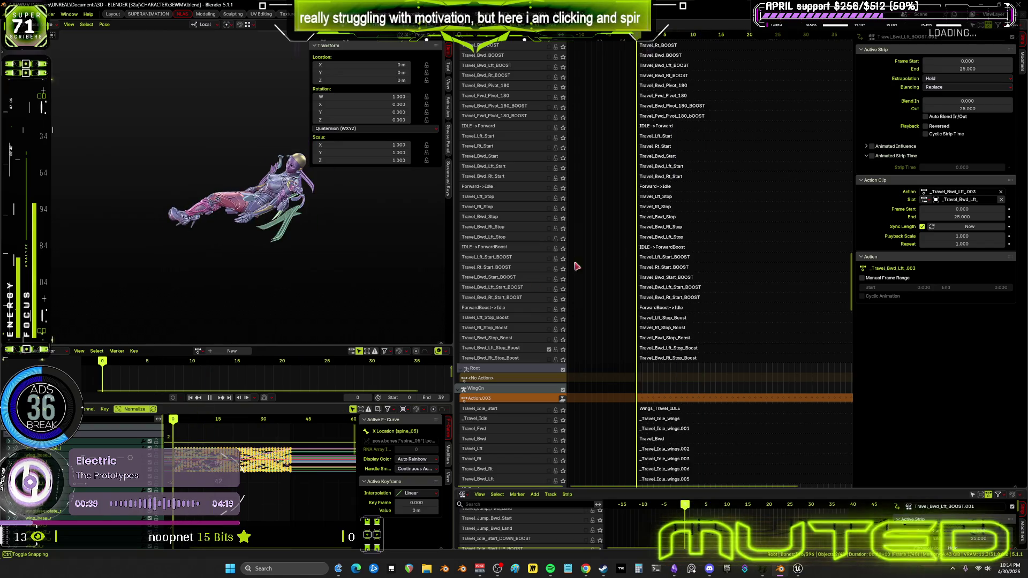
scroll(691, 293, up, 10)
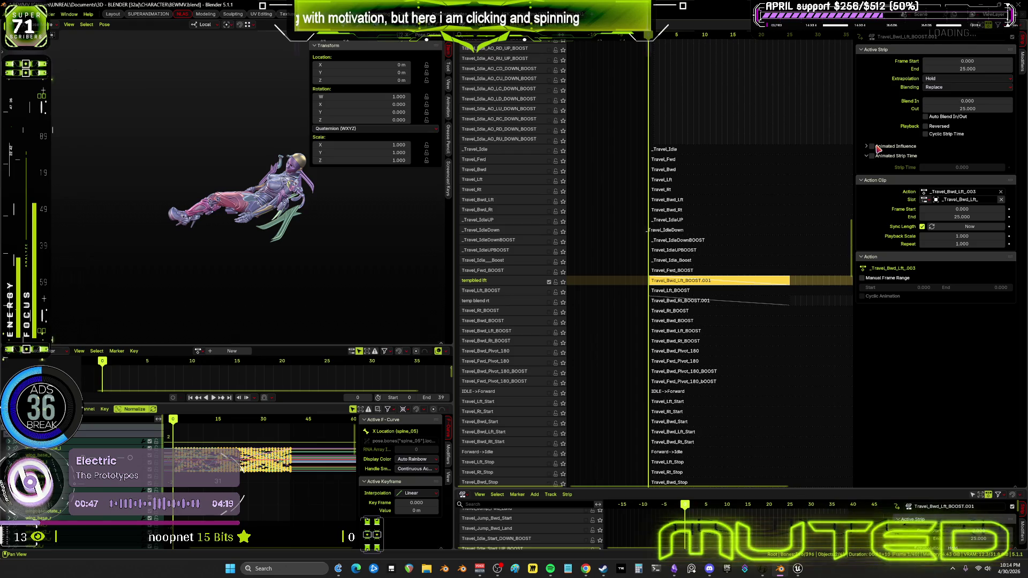
- Frame the selected strip and set its extrapolation to Nothing
key(KP_Decimal)
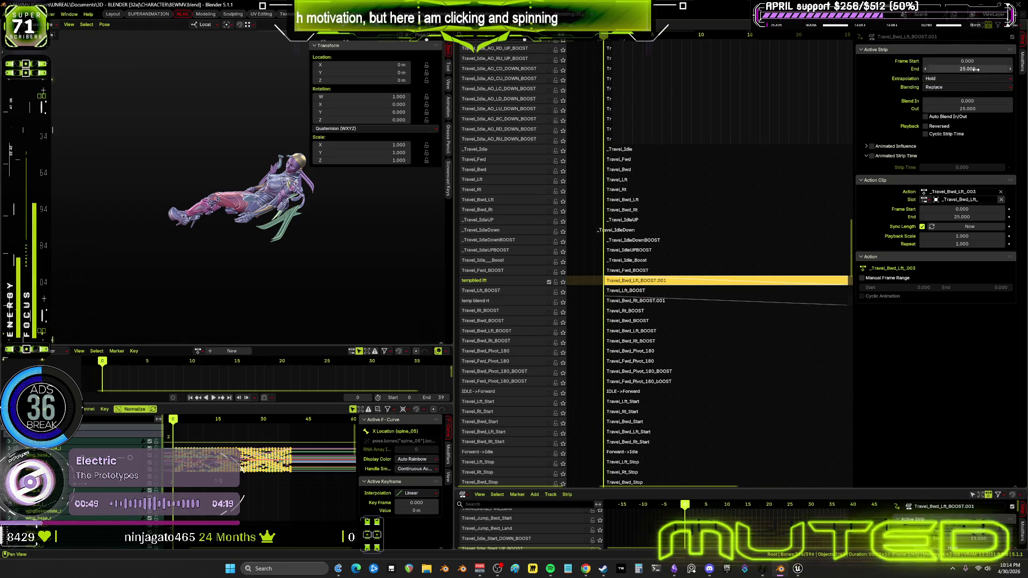
click(968, 80)
click(964, 88)
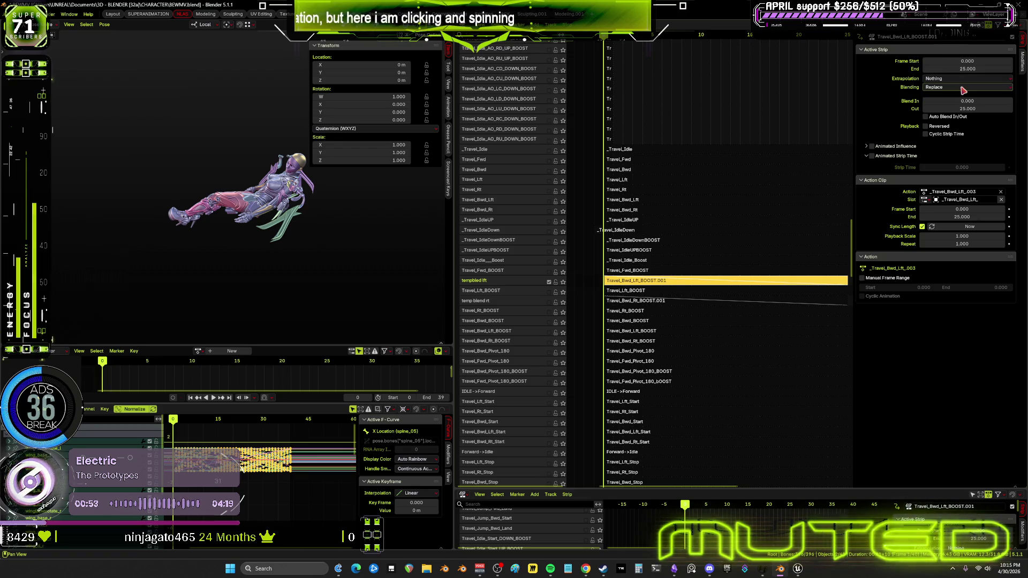